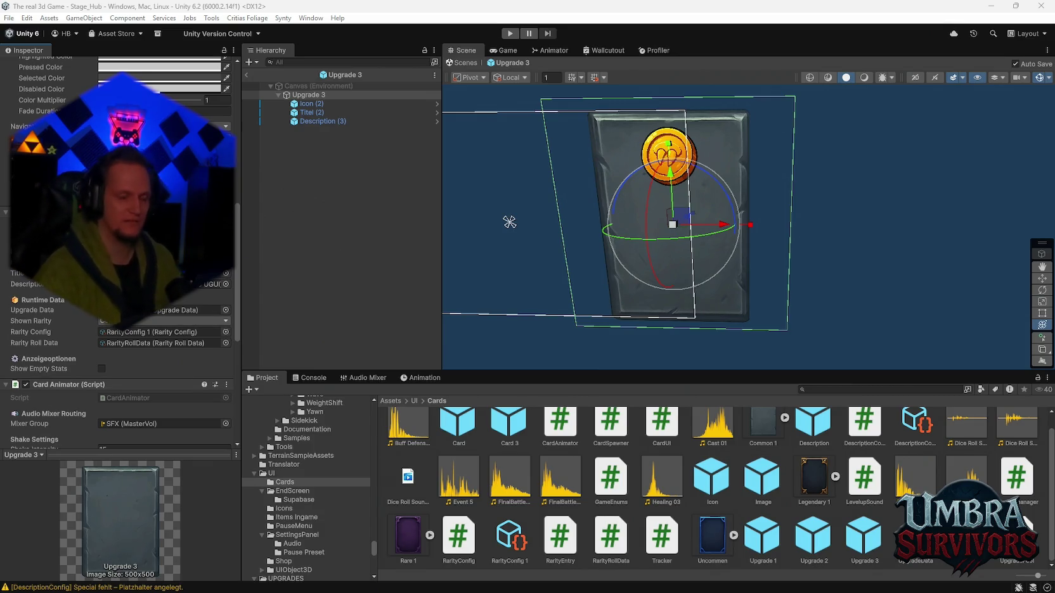
Open the card's UpgradeData asset and review its Category options, leaving it at None.
left_click(177, 310)
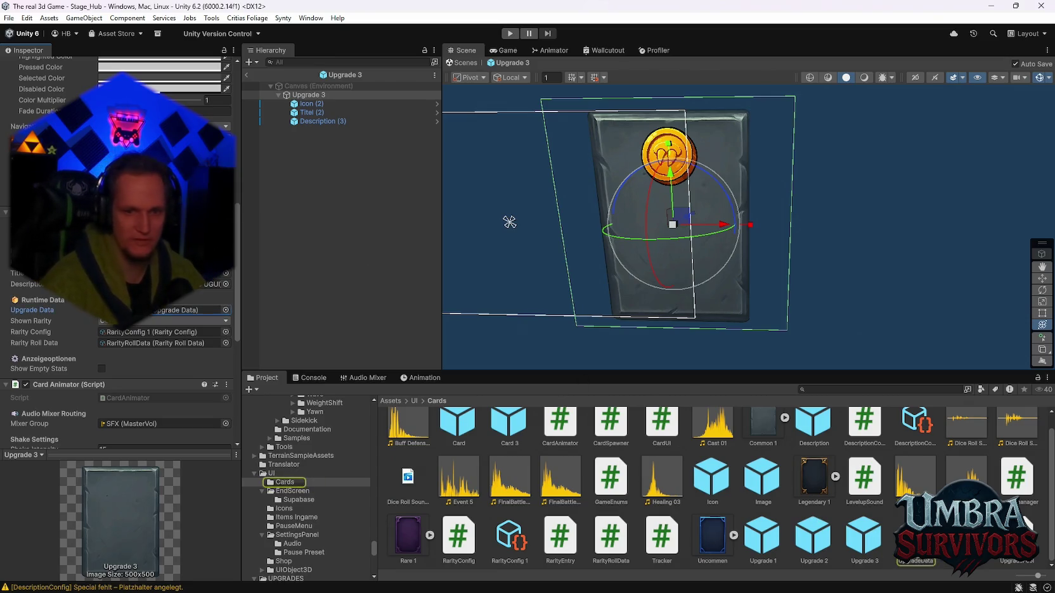
double_click(178, 310)
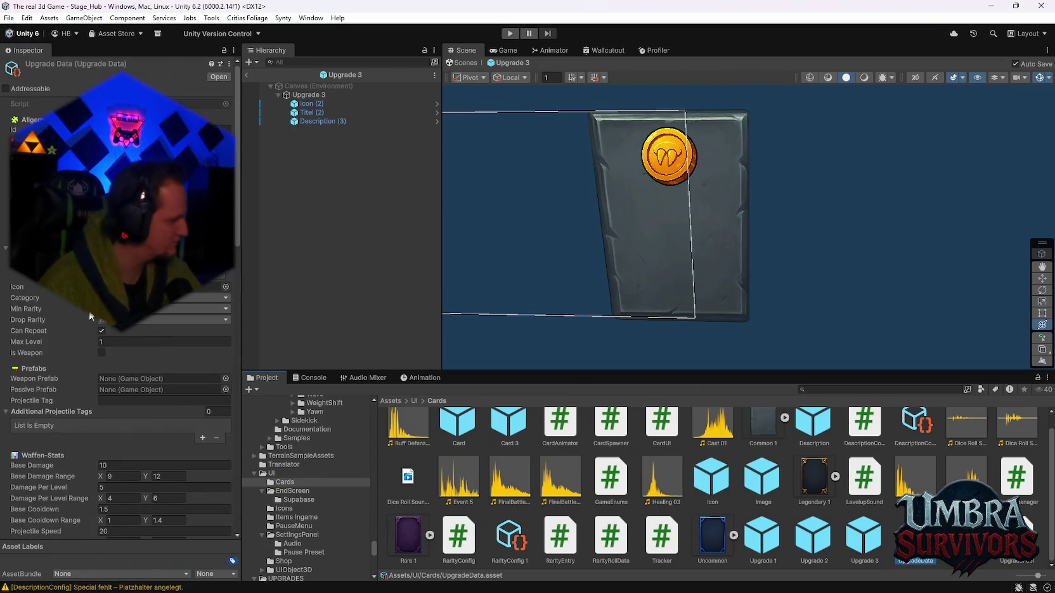
scroll(89, 310, "down", 8)
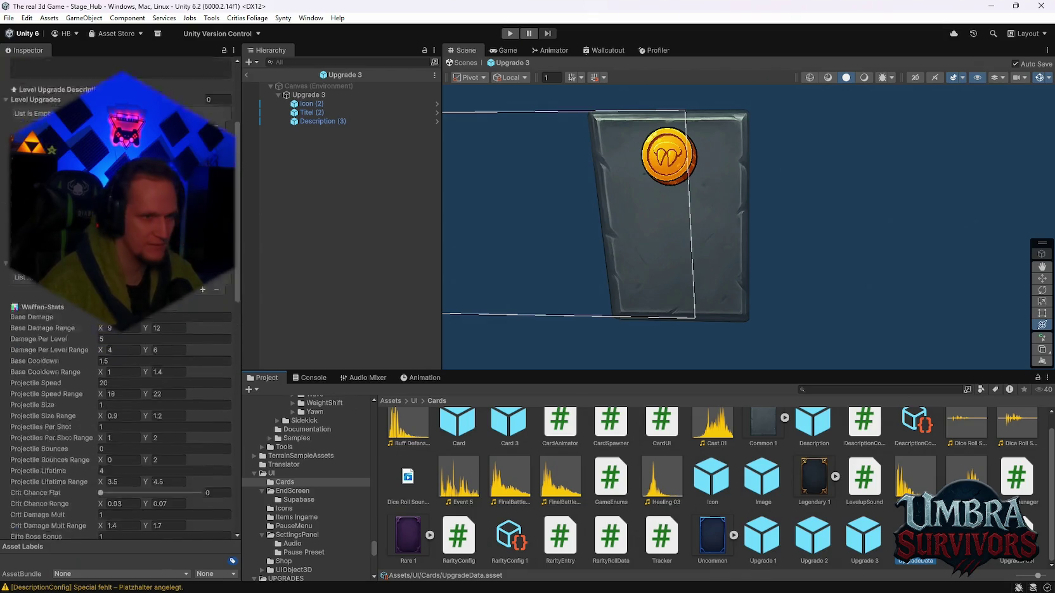
scroll(179, 210, "up", 5)
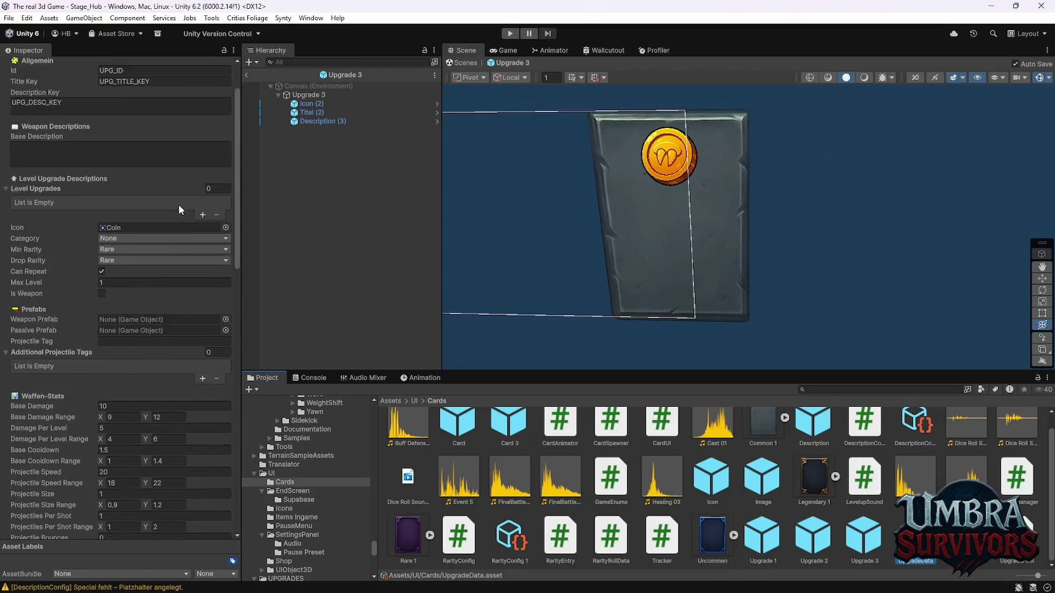
scroll(164, 204, "up", 3)
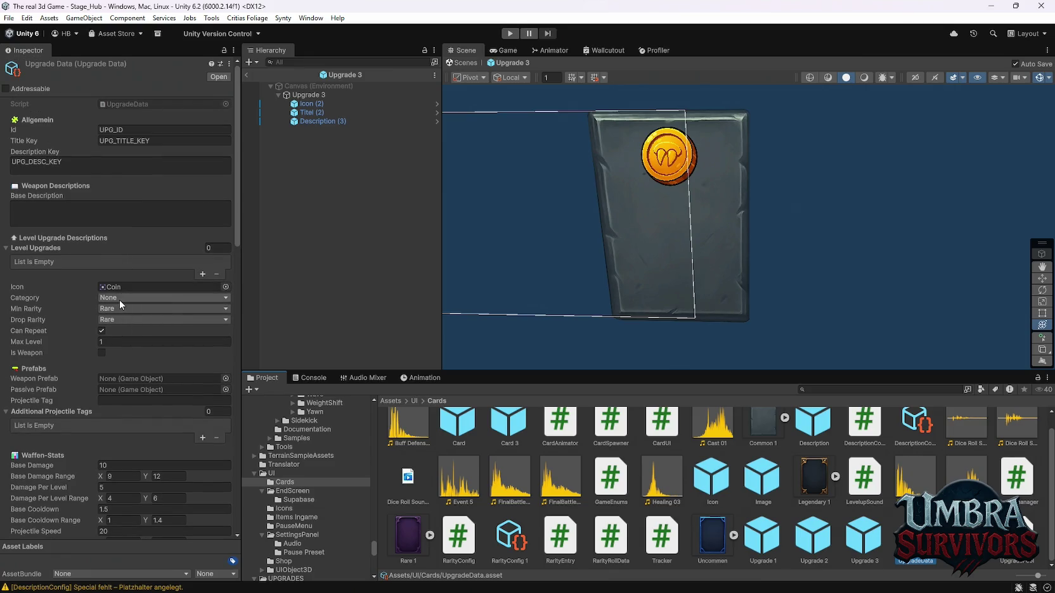
left_click(119, 299)
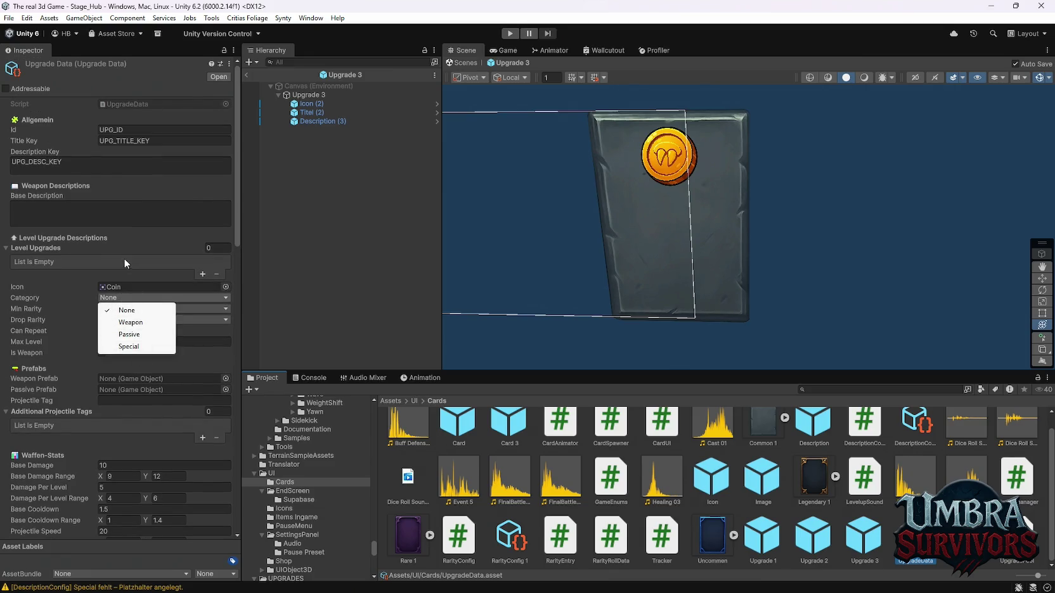
left_click(119, 269)
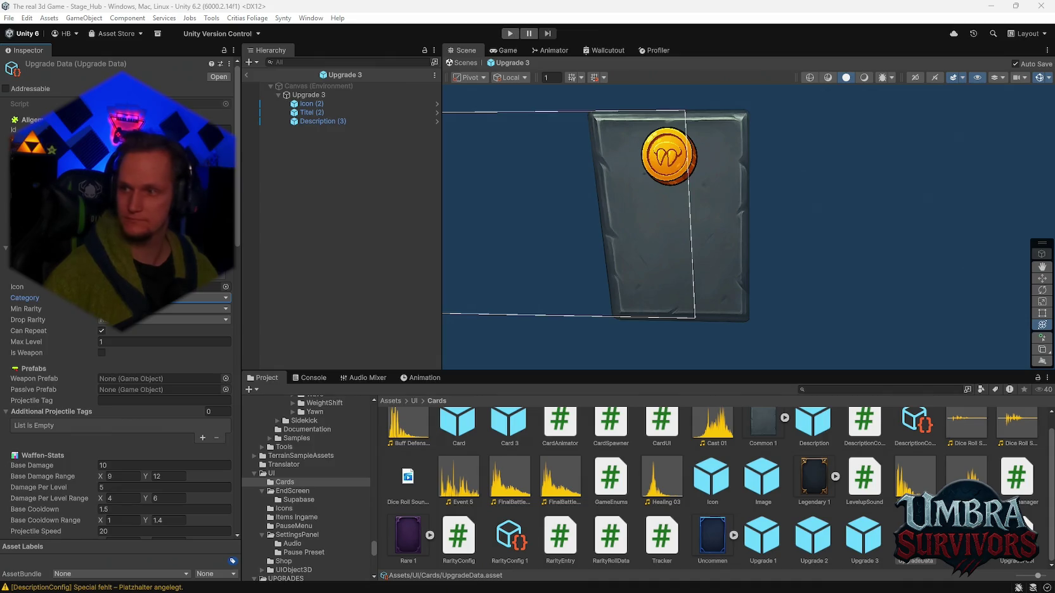
Read the other unread Discord direct message about spell size, then return to Unity.
left_click(613, 581)
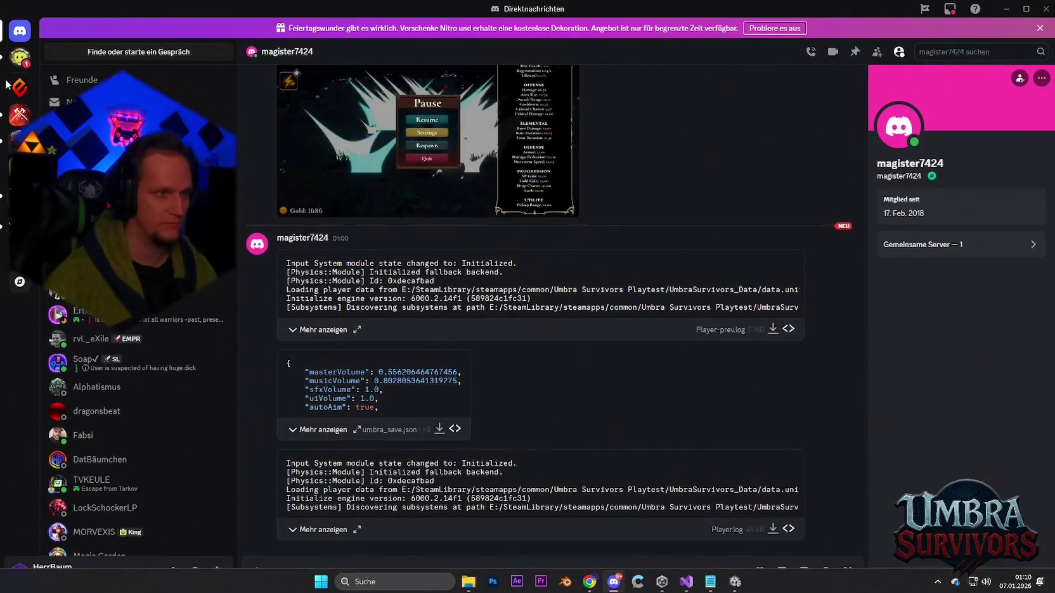
left_click(20, 57)
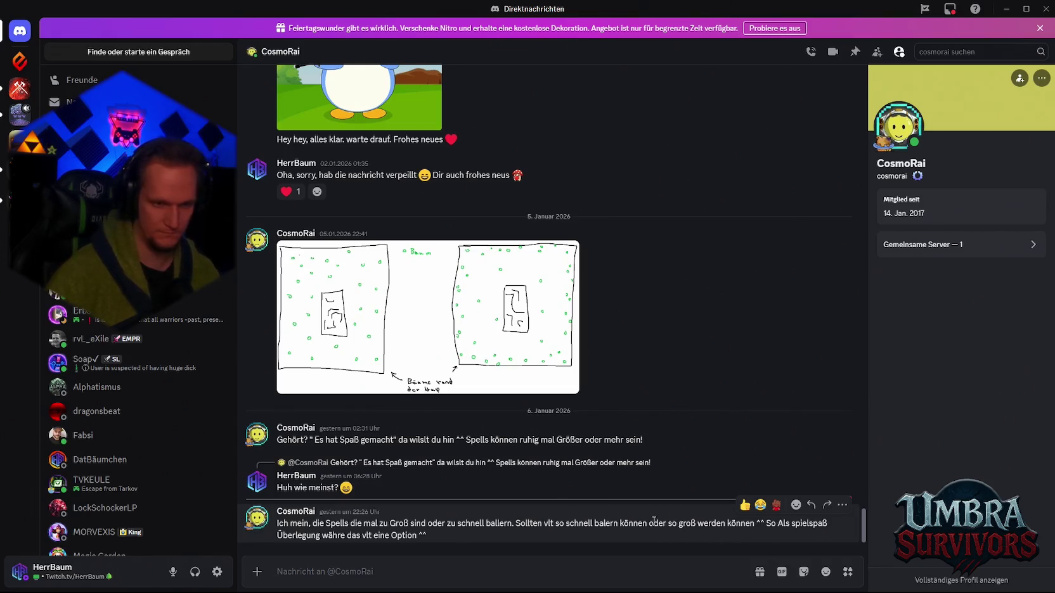
scroll(653, 520, "up", 2)
scroll(666, 494, "down", 3)
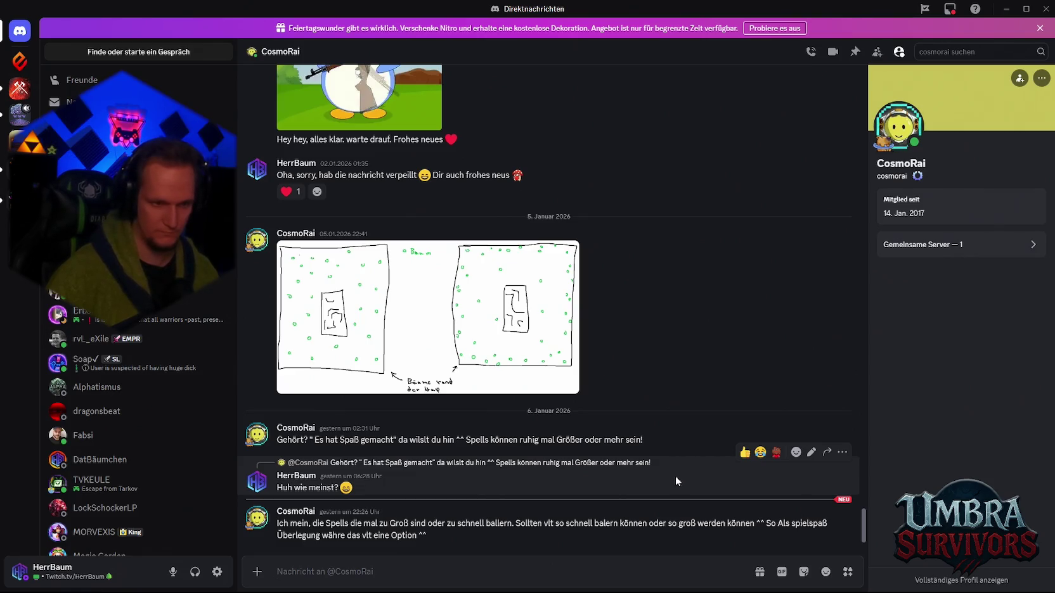
left_click(1007, 9)
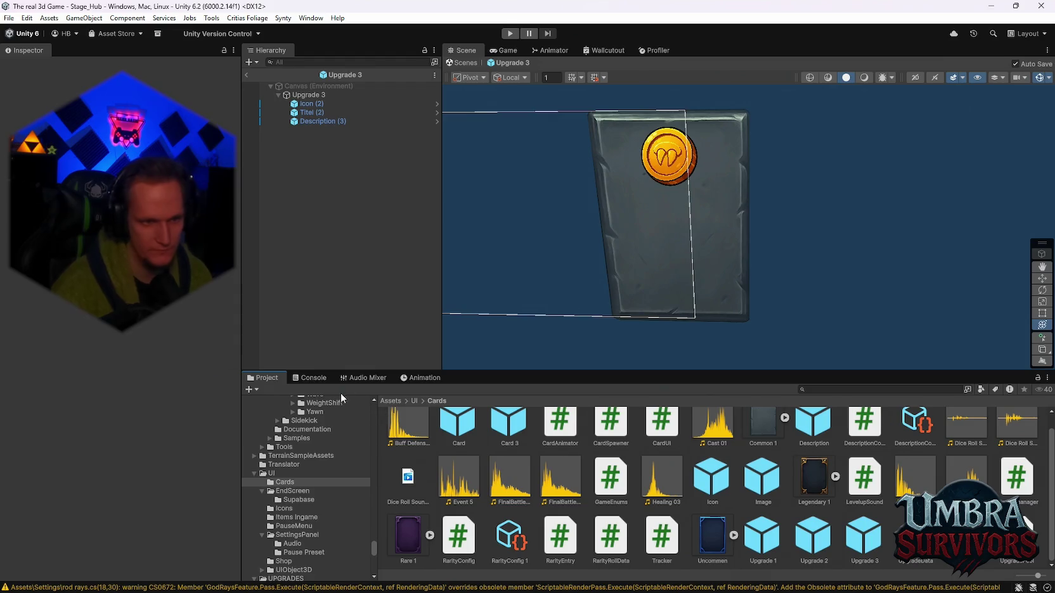
Show the four CardUI CS0102 duplicate-definition errors in the Console.
left_click(310, 378)
left_click(482, 422)
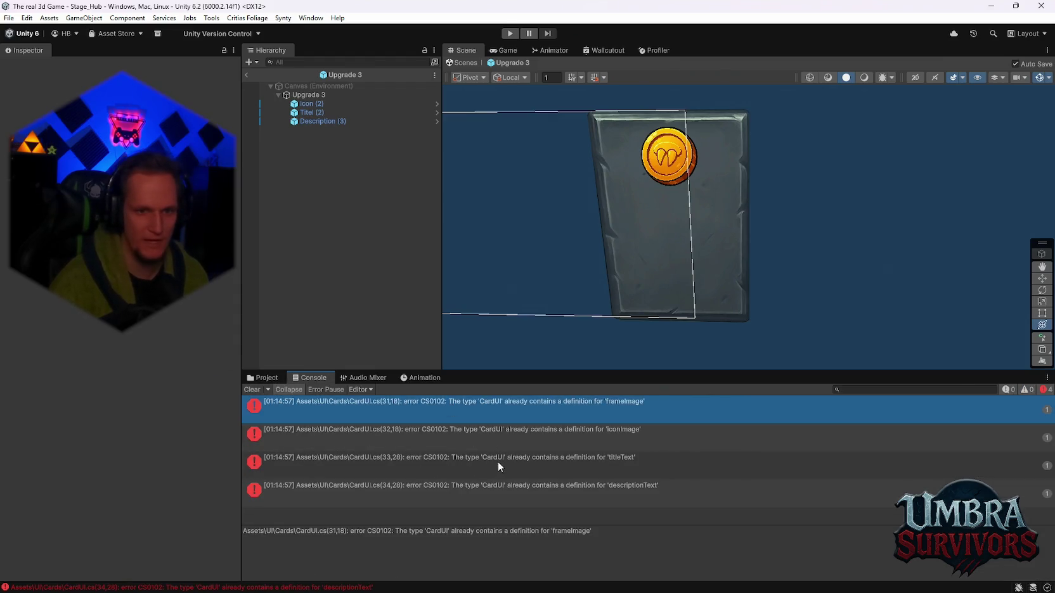
left_click(478, 502, "shift")
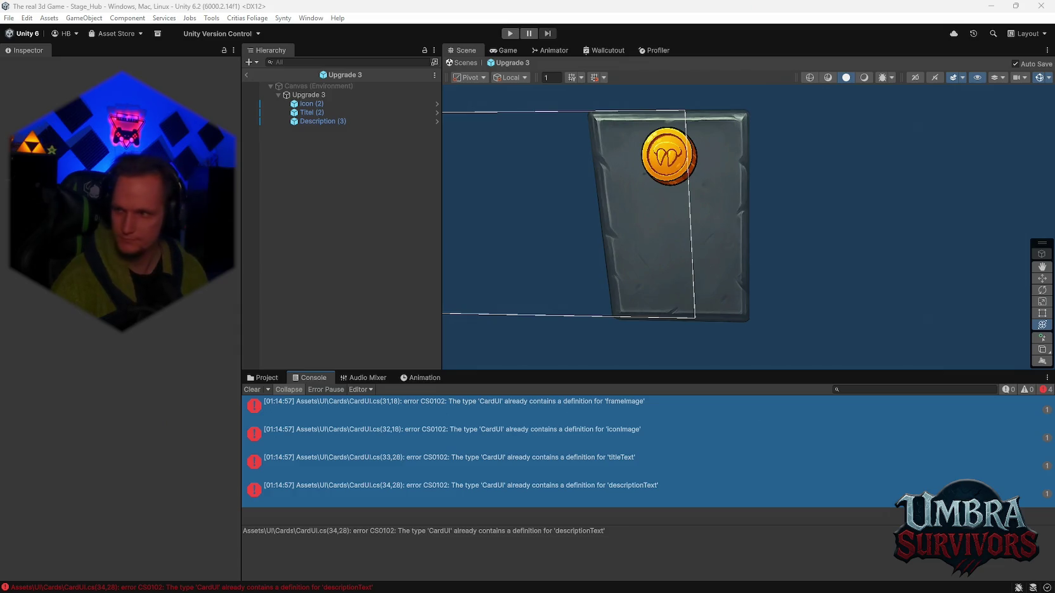
Fix the iconImage duplicate definition in CardUI.cs and let Unity recompile.
left_click(507, 431)
double_click(508, 432)
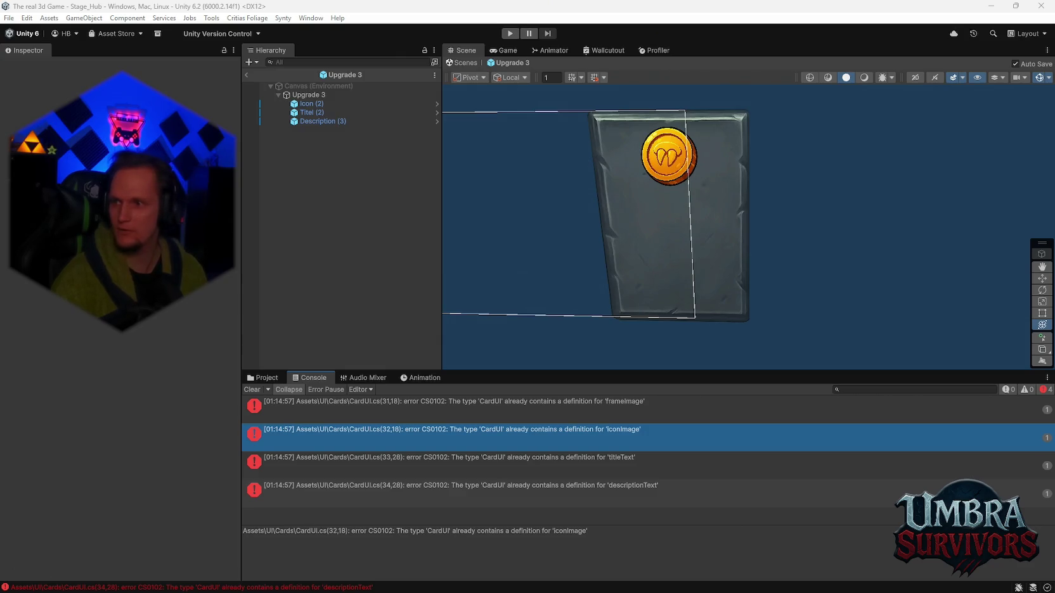
left_click(604, 505)
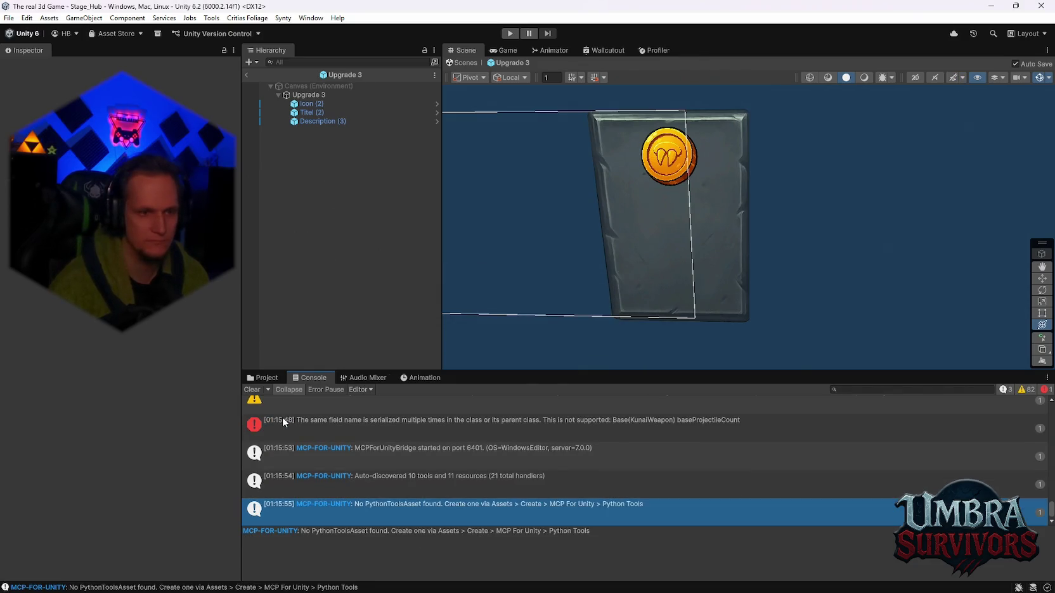
left_click(264, 378)
Frame the Upgrade 3 card in the Scene and select its Icon (2) image.
left_click(307, 95)
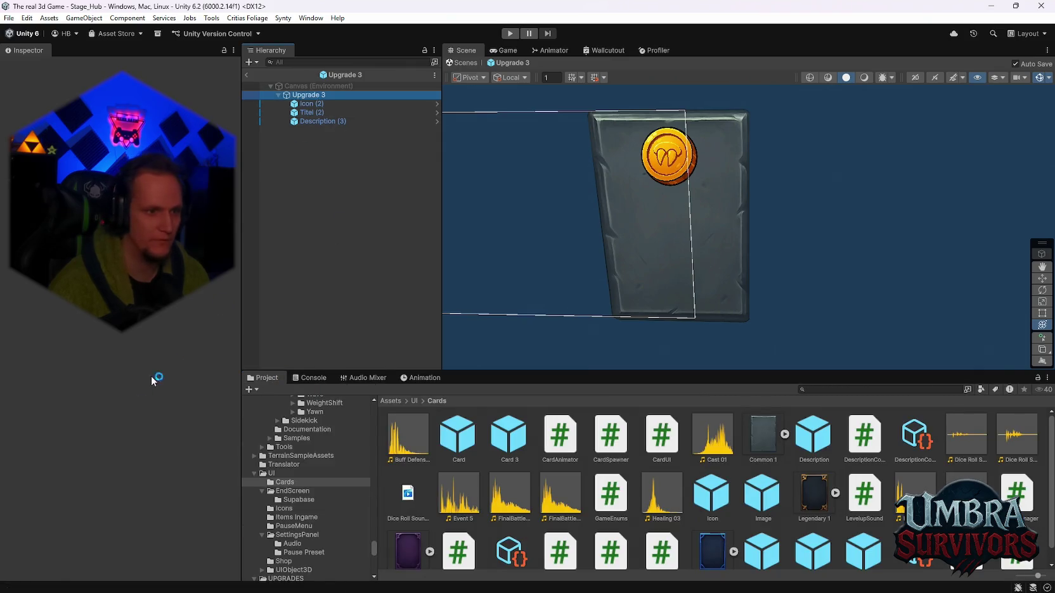
scroll(145, 390, "down", 4)
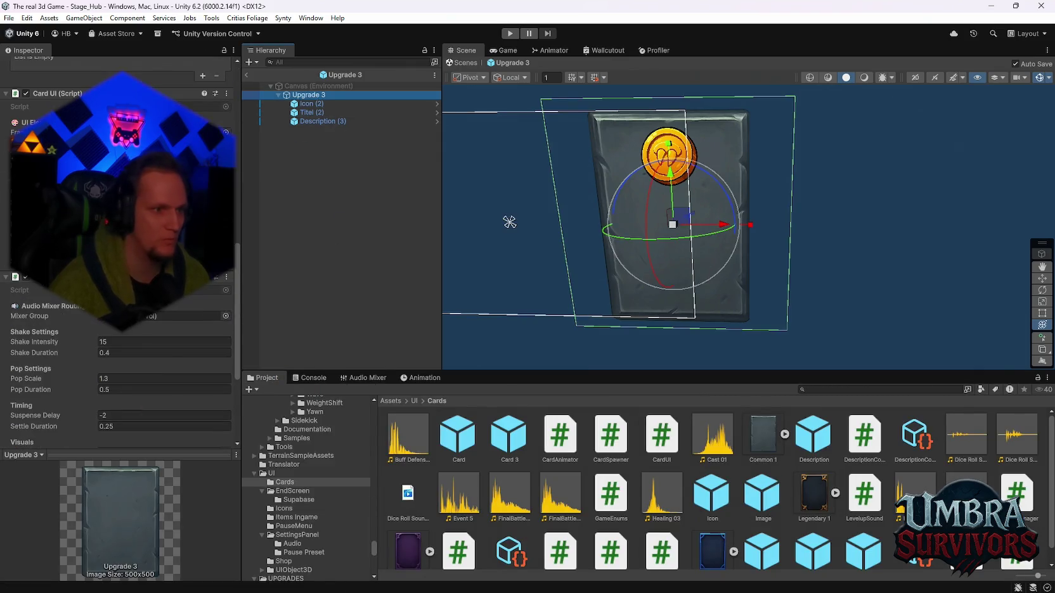
scroll(740, 234, "up", 2)
key("f")
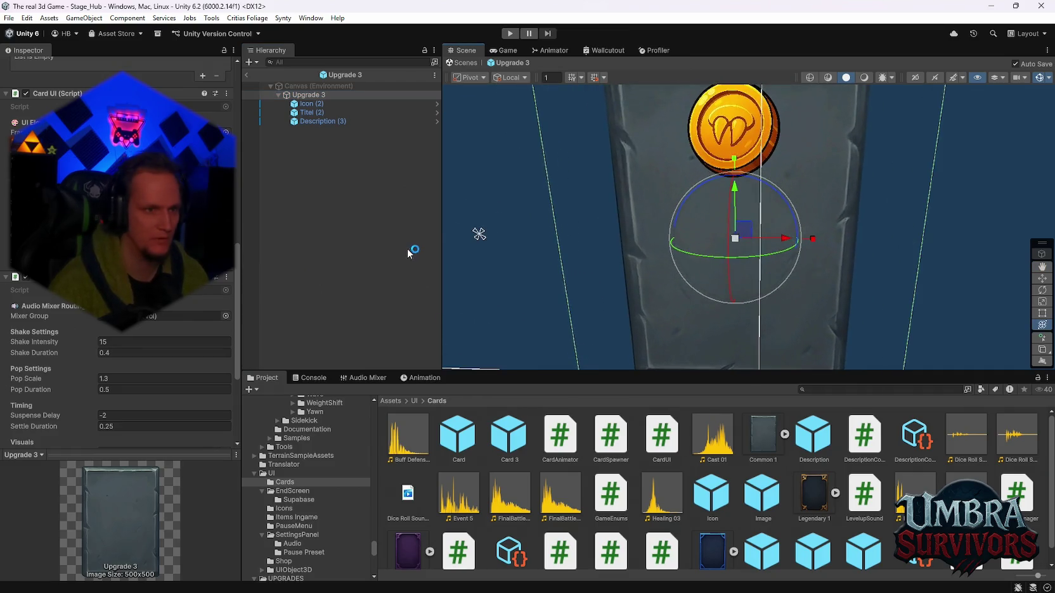
left_click(307, 103)
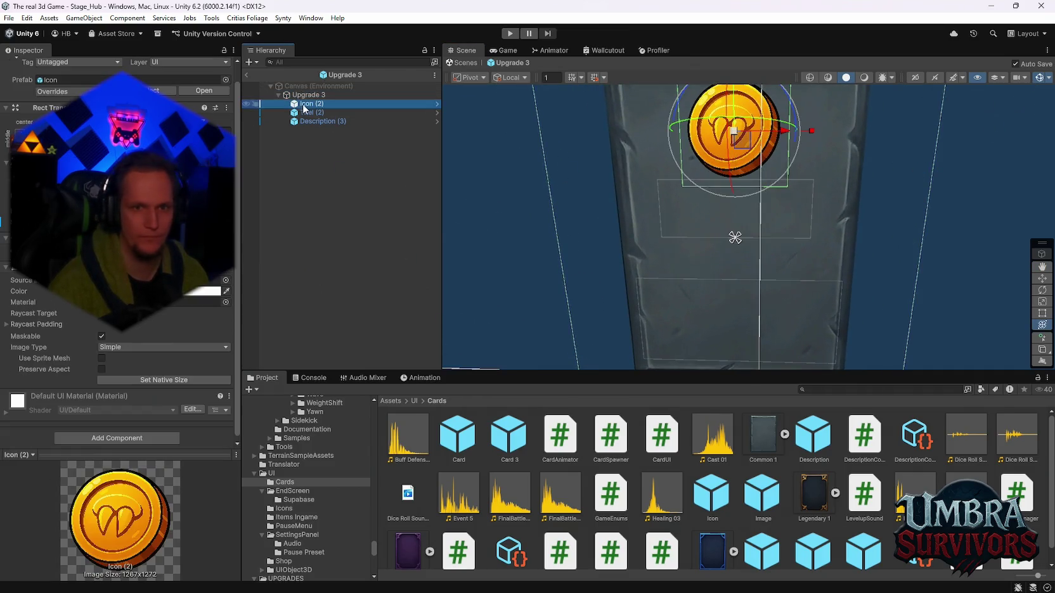
scroll(655, 293, "down", 2)
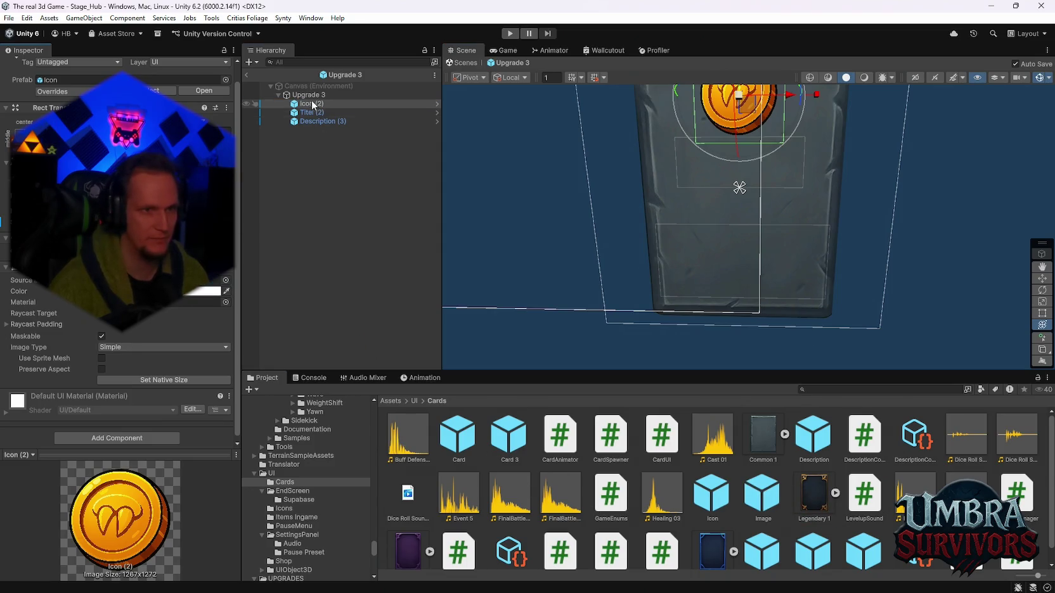
Check the Rare 1 card texture's import settings, then reselect the Upgrade 3 card.
left_click(739, 187)
mouse_move(523, 186)
left_mouse_down()
mouse_move(495, 190)
mouse_move(489, 317)
mouse_move(499, 219)
mouse_move(551, 224)
mouse_move(540, 241)
left_mouse_up()
left_click_drag(795, 296, 810, 265)
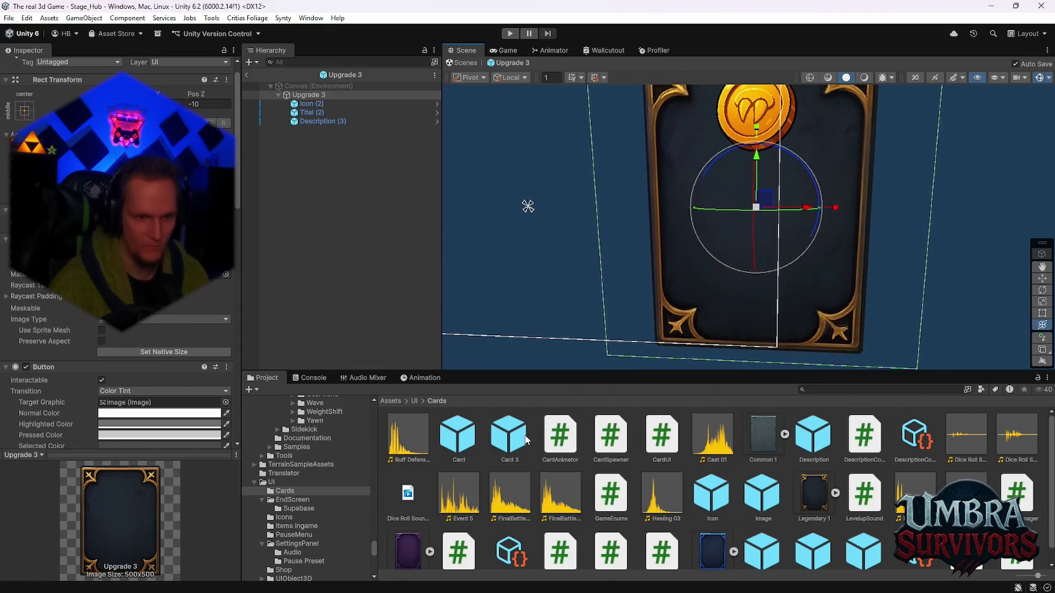
scroll(407, 547, "down", 1)
left_click(399, 537)
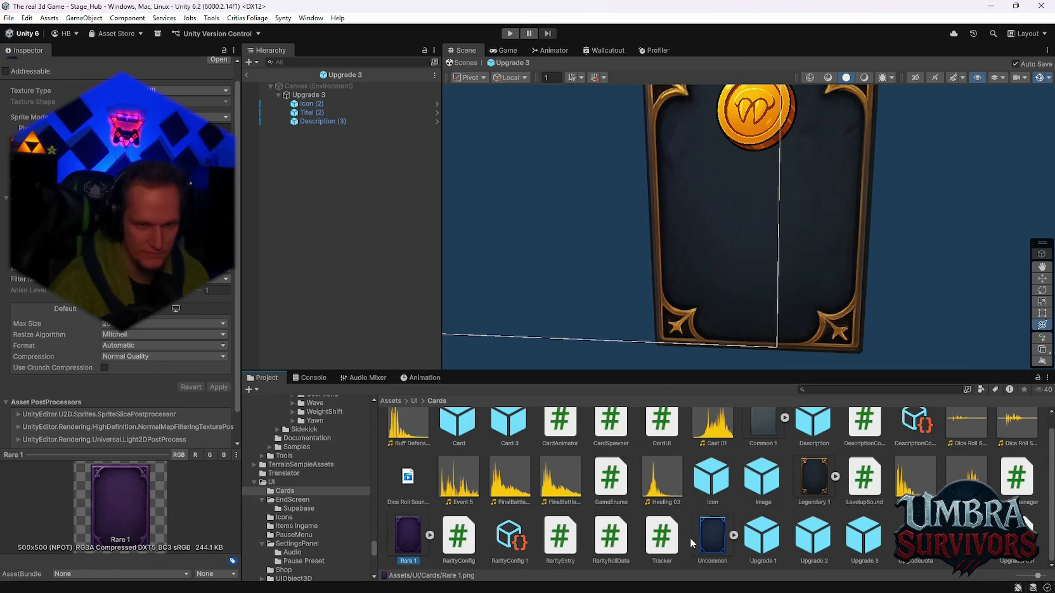
left_click(306, 94)
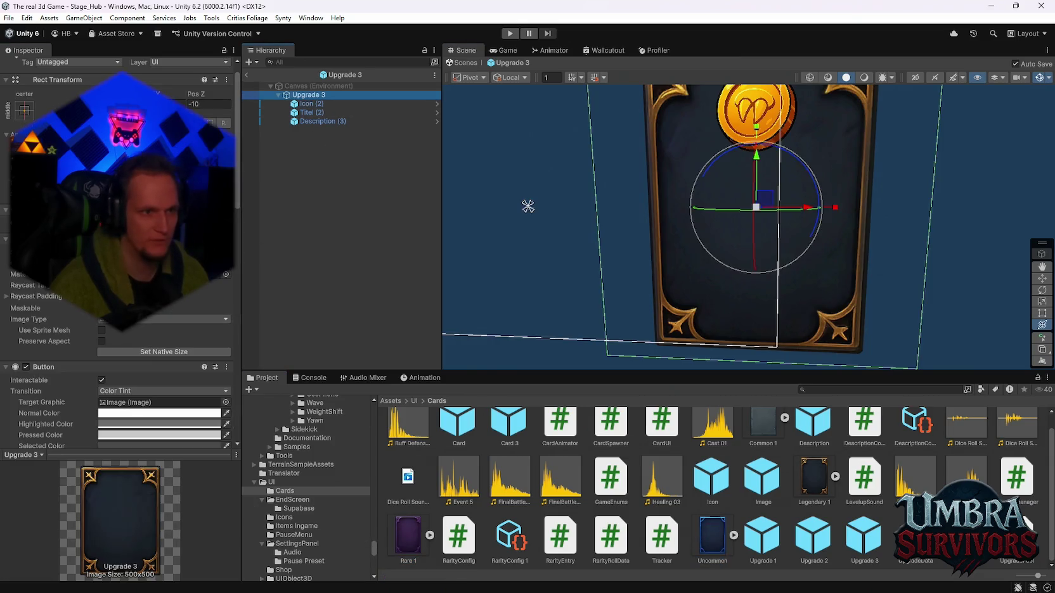
mouse_move(757, 251)
left_mouse_down()
mouse_move(773, 288)
mouse_move(775, 163)
mouse_move(779, 215)
left_mouse_up()
right_click(781, 204)
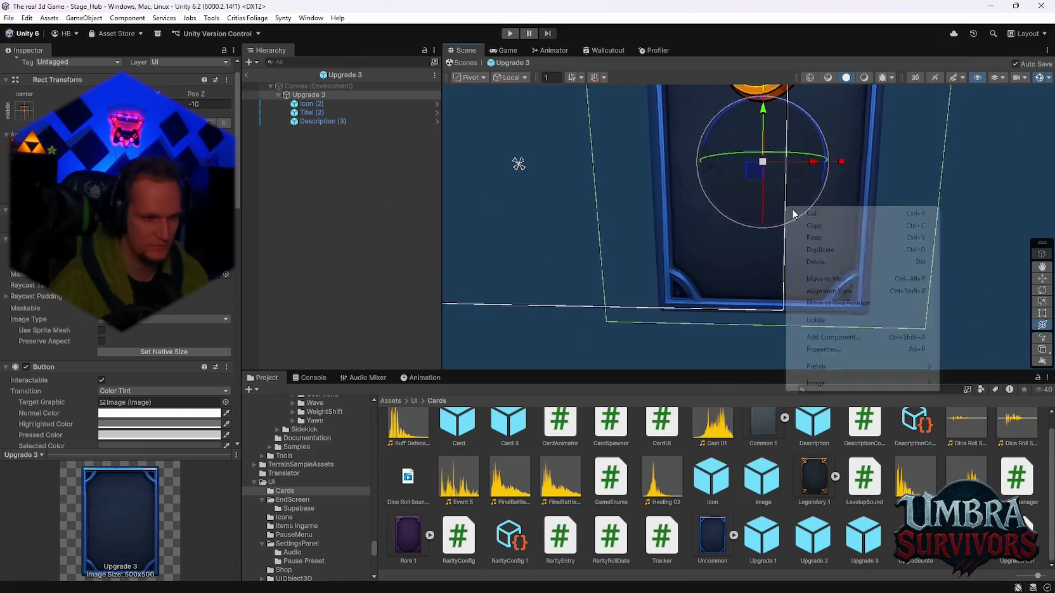
Duplicate the Description text and rename the copy to Cat.
key("Escape")
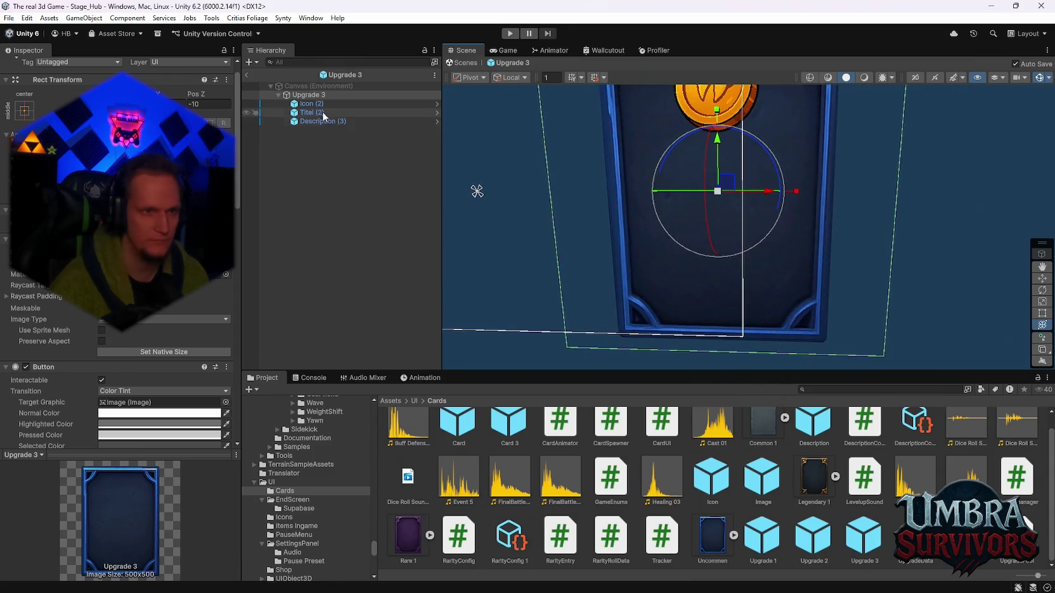
key("ctrl+d")
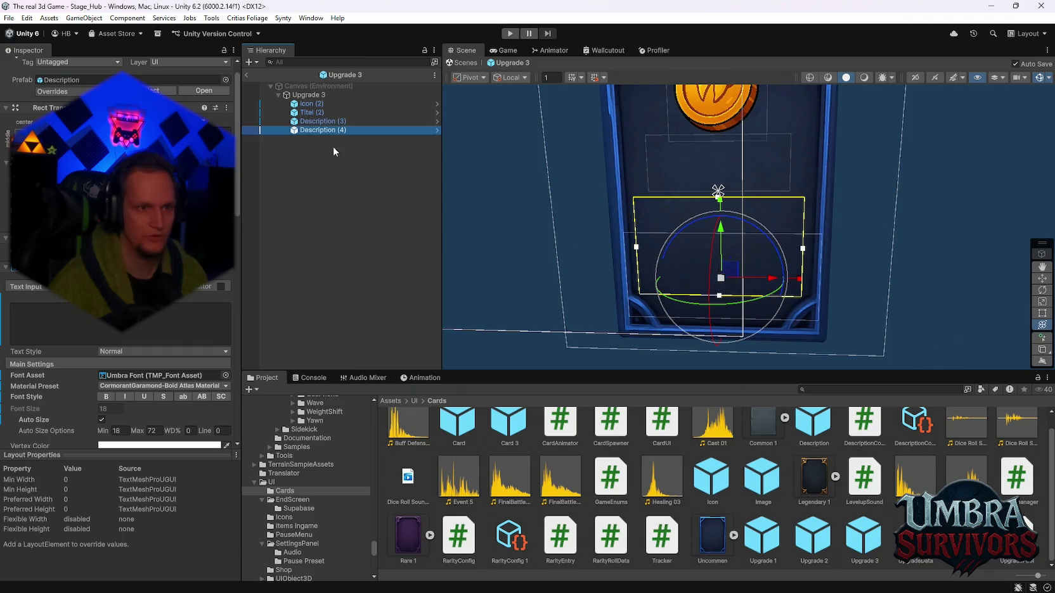
right_click(309, 130)
left_click(349, 126)
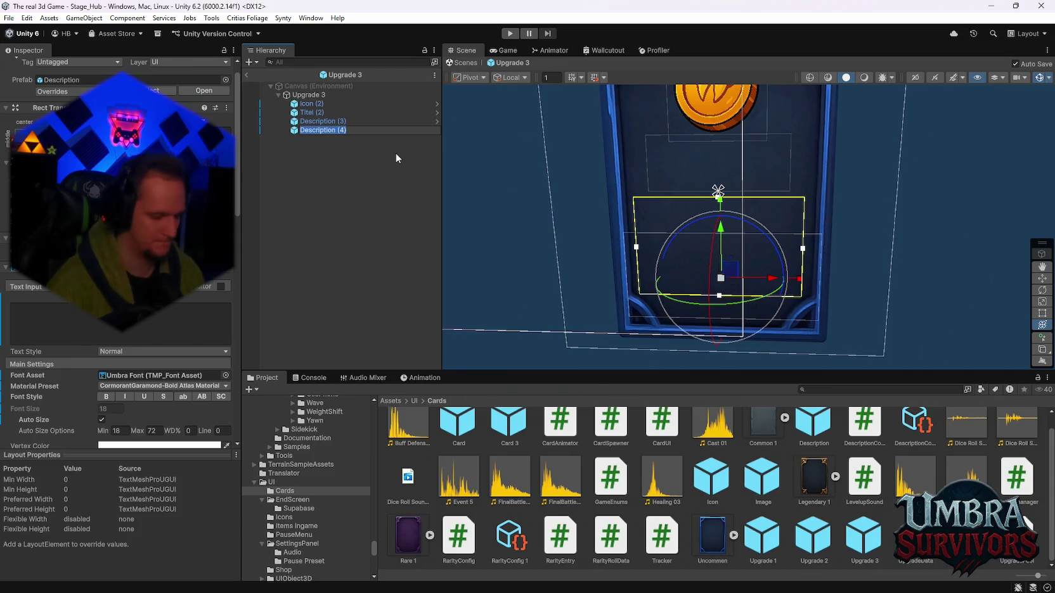
type("Ca")
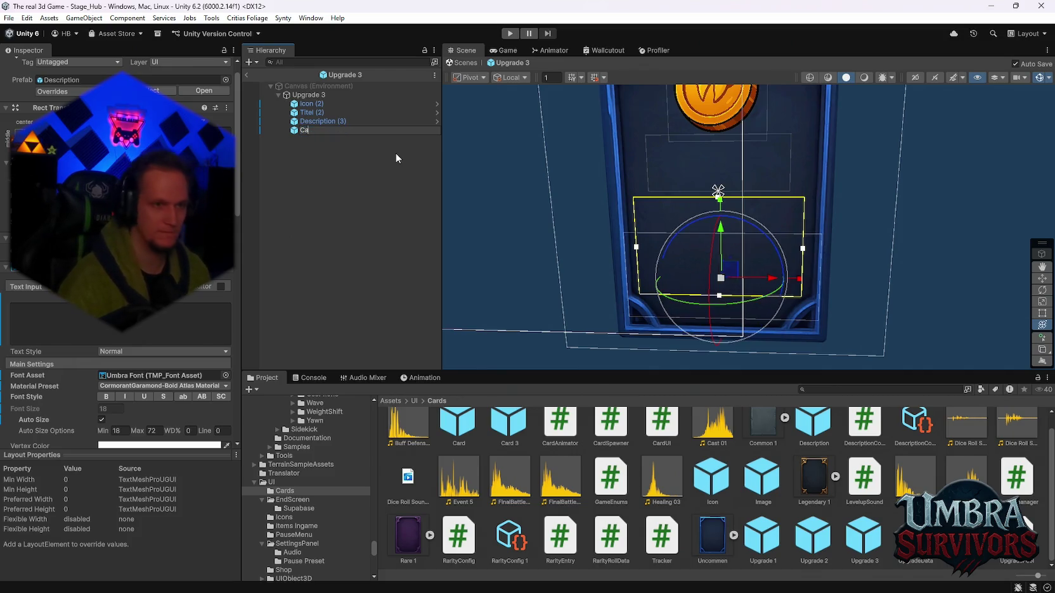
type("t")
key("Return")
Make the Cat text read 'Weapon', fit its box around the word, and save.
mouse_move(720, 247)
left_mouse_down()
mouse_move(742, 258)
mouse_move(762, 173)
mouse_move(717, 204)
mouse_move(686, 190)
mouse_move(693, 277)
left_mouse_up()
type("Weapon")
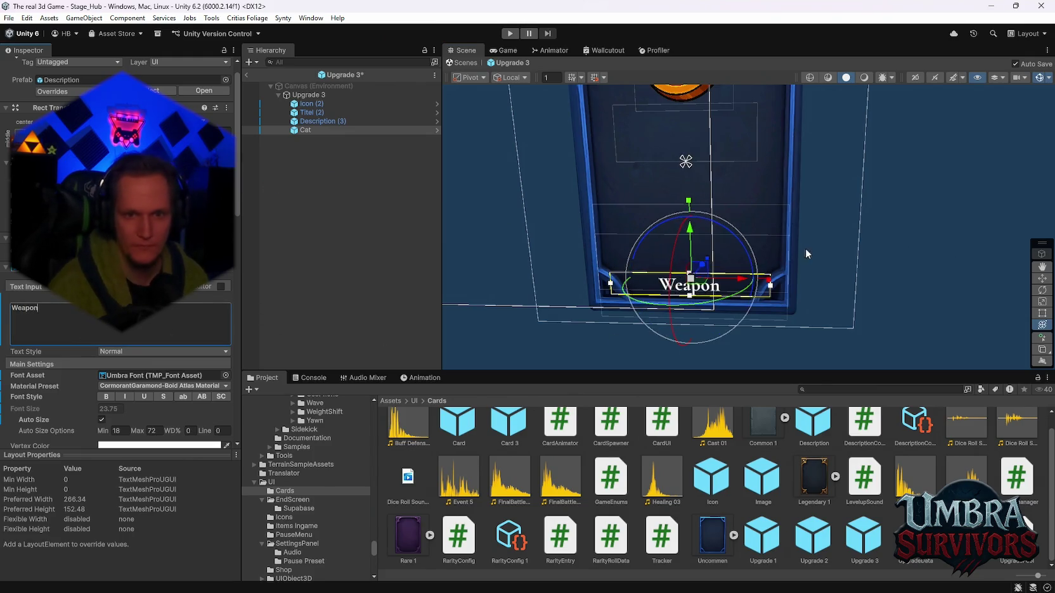
scroll(678, 313, "up", 5)
mouse_move(830, 262)
left_mouse_down()
mouse_move(786, 267)
mouse_move(800, 269)
left_mouse_up()
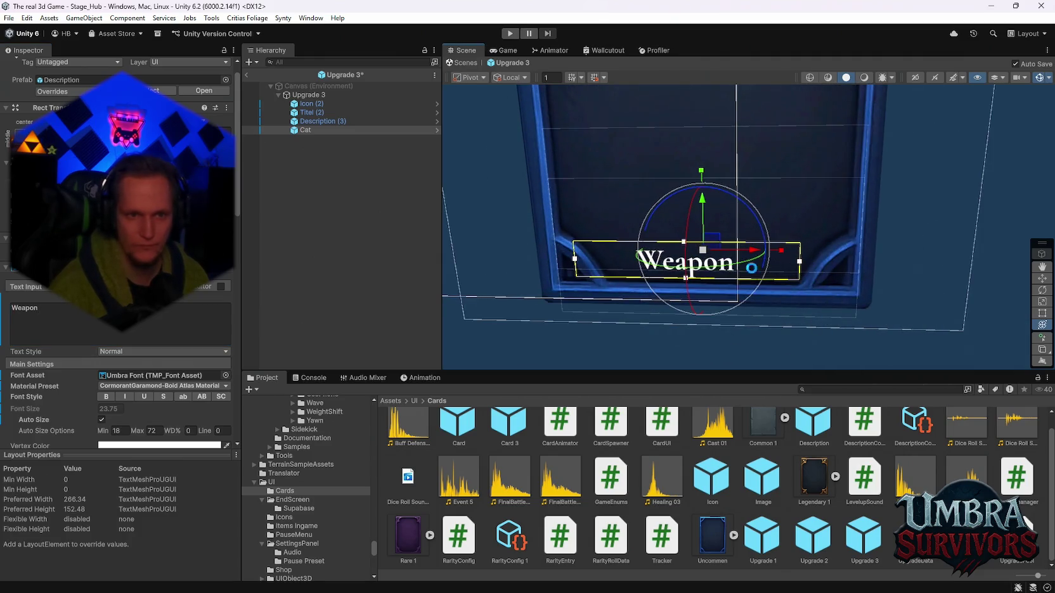
key("ctrl+z")
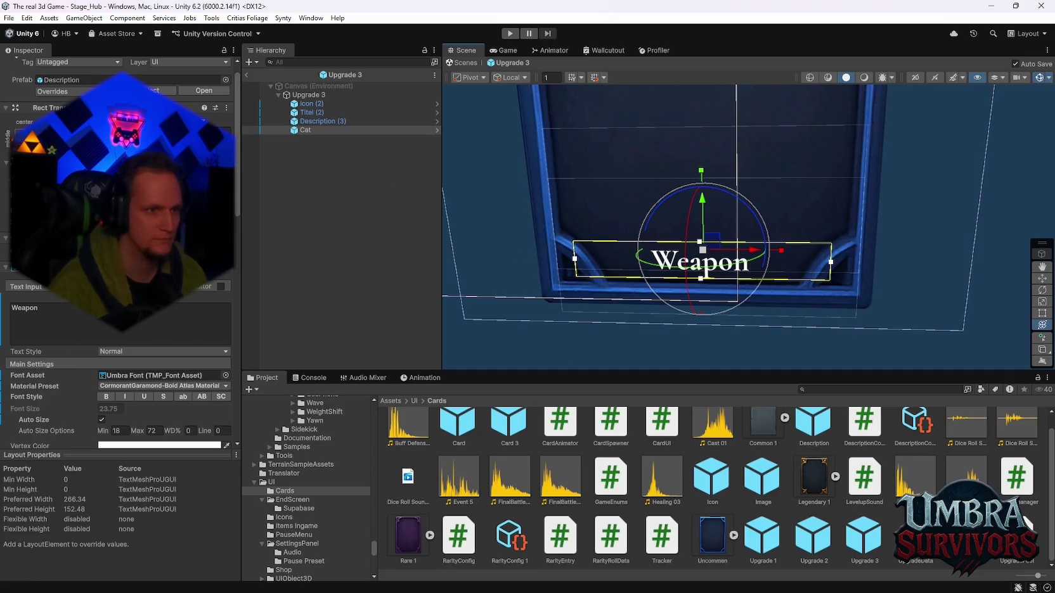
key("ctrl+z")
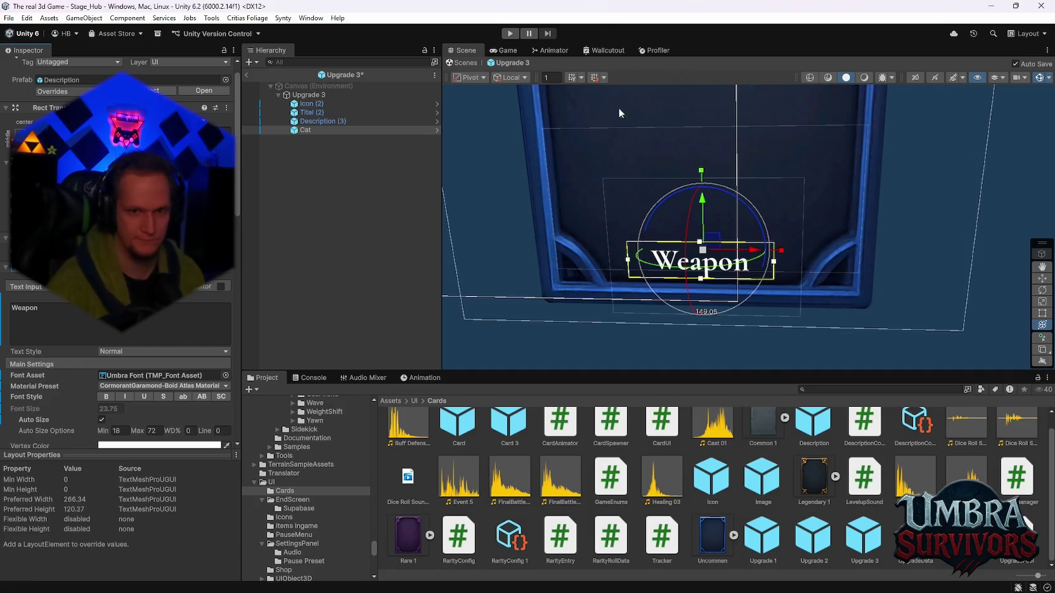
key("ctrl+z")
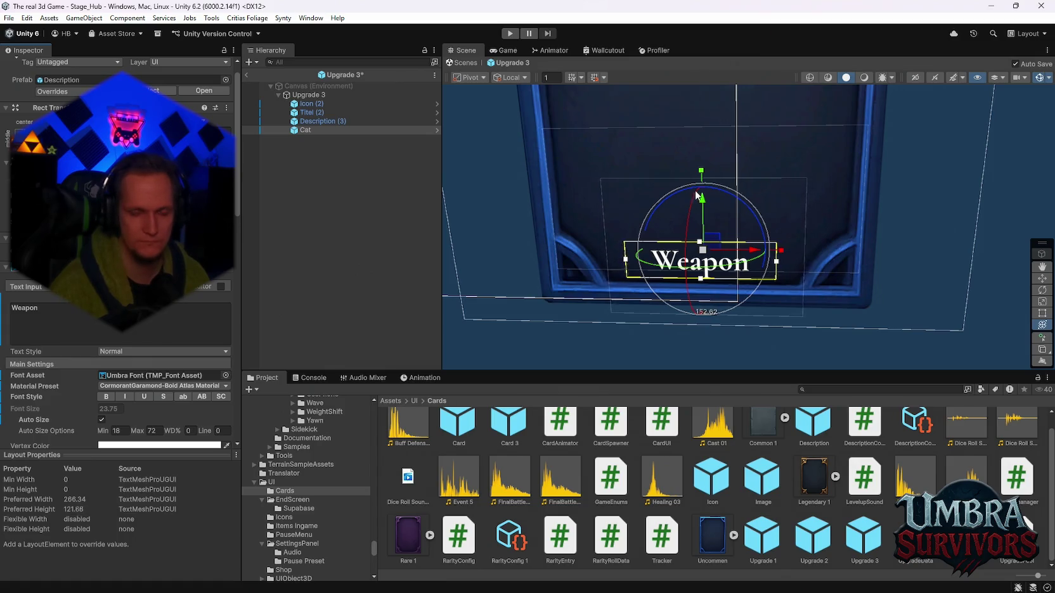
key("ctrl+z")
key("ctrl+z")
key("ctrl+z")
mouse_move(715, 222)
left_mouse_down()
mouse_move(746, 145)
mouse_move(765, 186)
mouse_move(786, 173)
mouse_move(748, 230)
mouse_move(773, 210)
mouse_move(800, 231)
mouse_move(792, 219)
left_mouse_up()
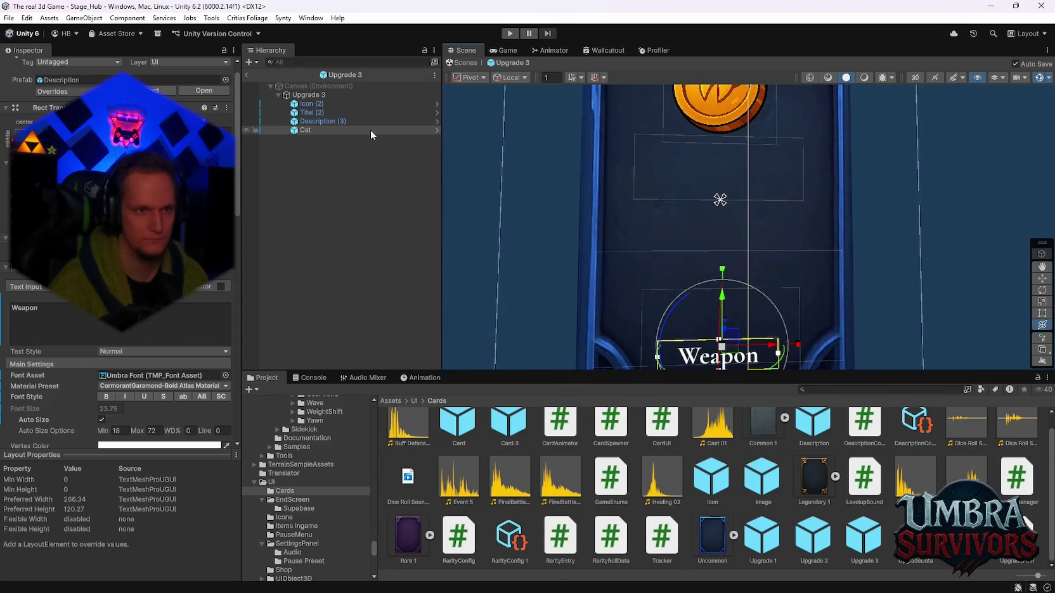
left_click(312, 121)
double_click(312, 121)
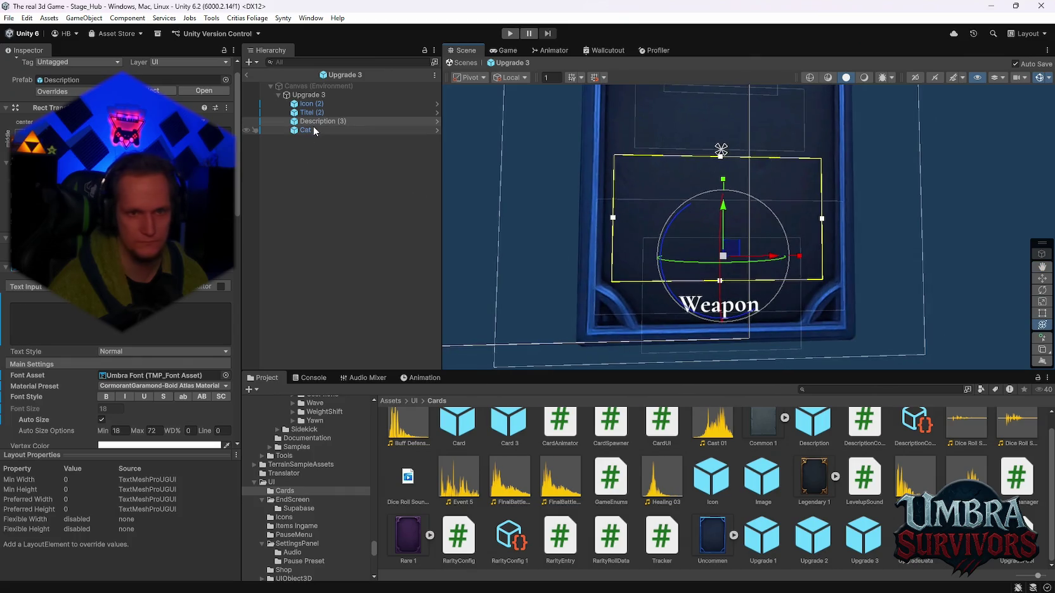
left_click(169, 339)
type("s")
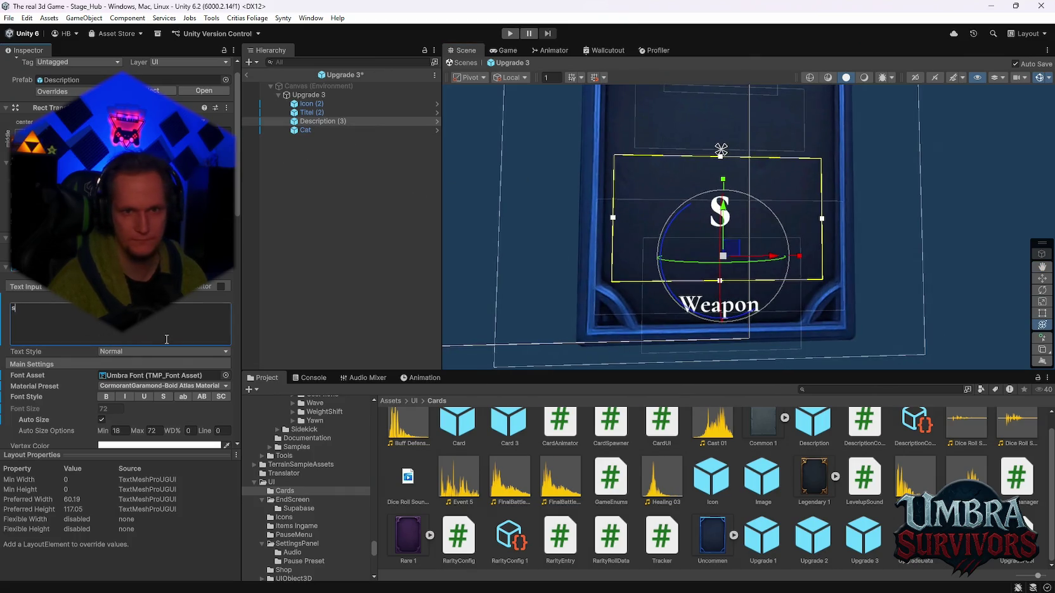
type("sssssssssssssssssssssssssssssssssssssssss")
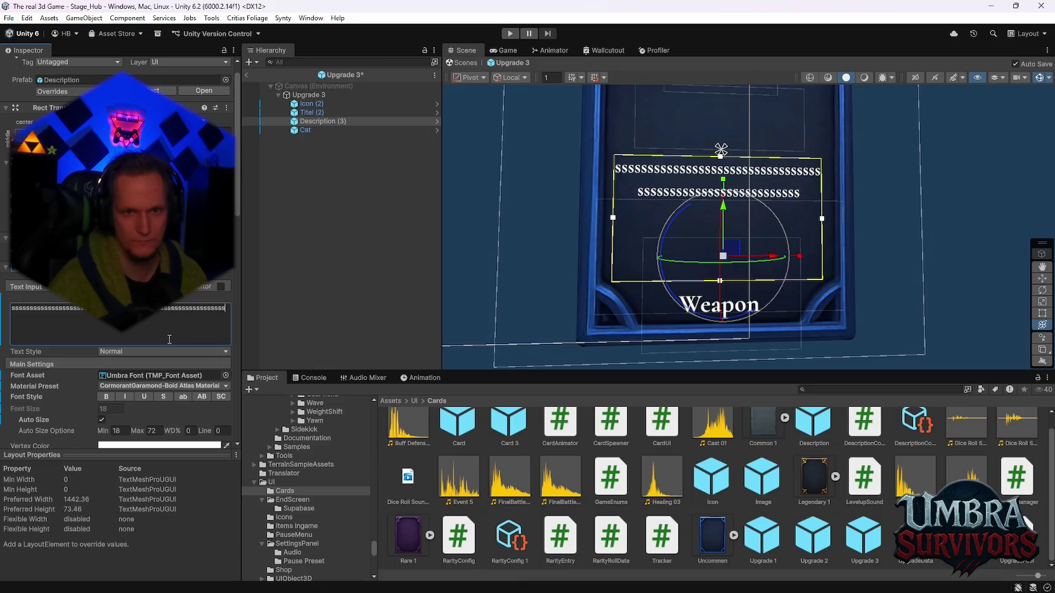
type("sssssssssssssssssssssssssssssss")
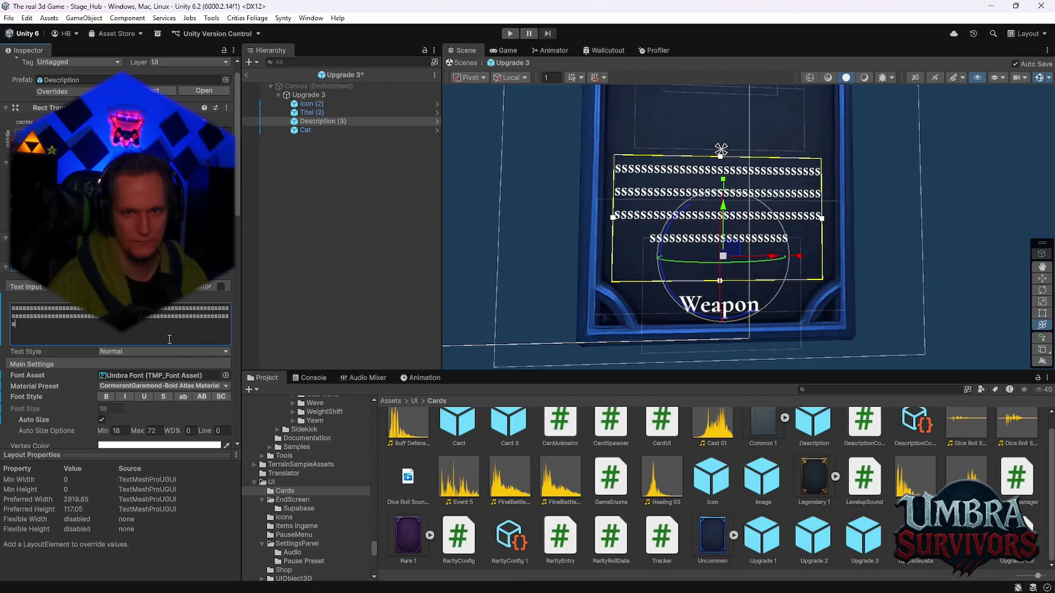
type("ssssssssssssssssssssssssssssssssssssssssssssssssssssssssssssssssssssssssssssssssssssssssssssssssssssssssssssssssssss")
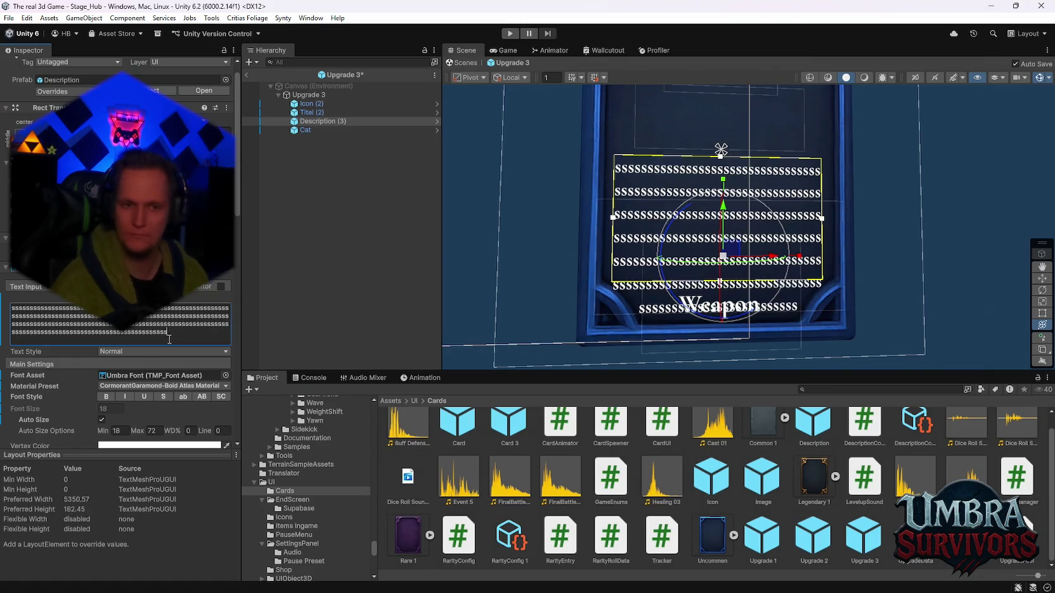
key("BackSpace")
key("BackSpace")
key("BackSpace")
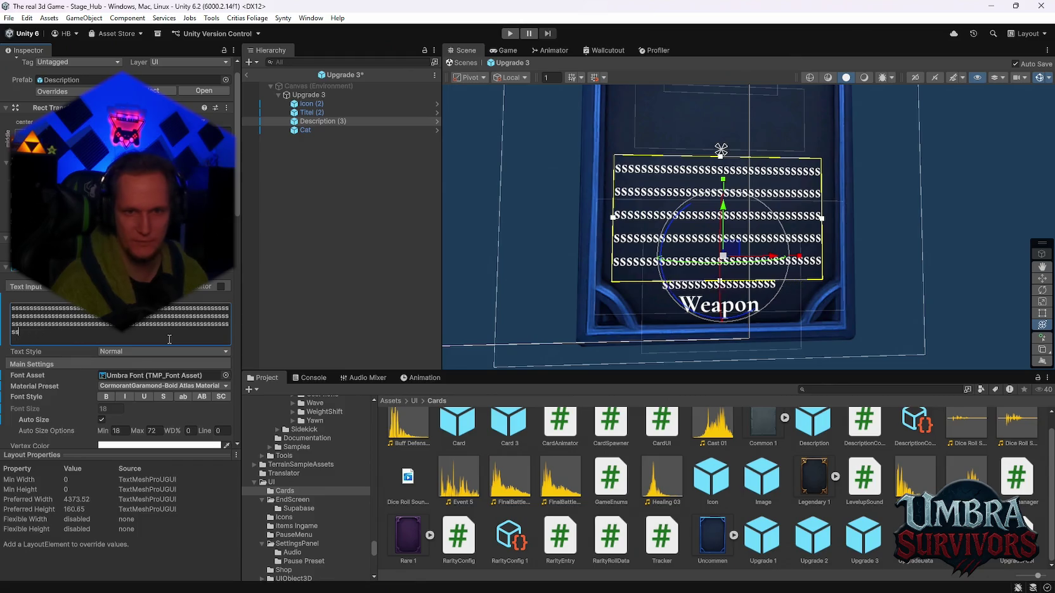
key("BackSpace")
key("BackSpace")
key("BackSpace")
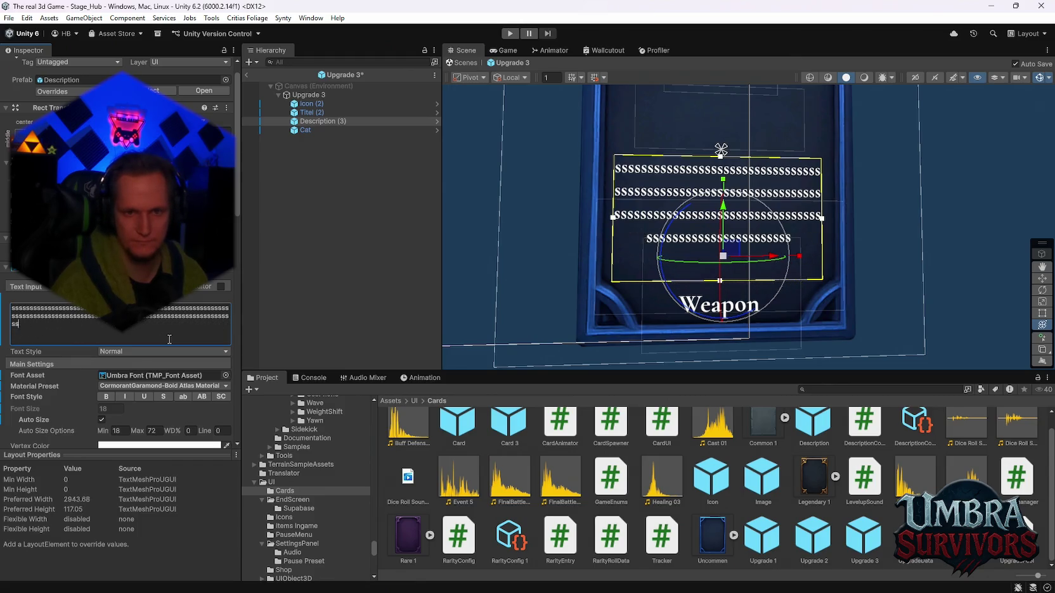
key("BackSpace")
key("BackSpace")
key("BackSpace")
key("BackSpace")
key("BackSpace")
key("BackSpace")
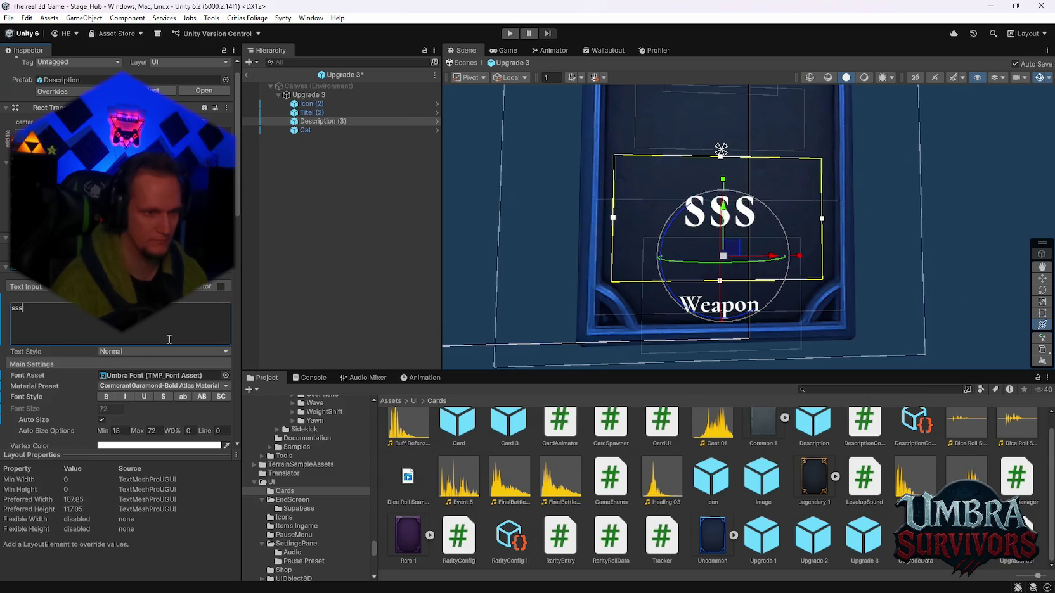
left_click_drag(175, 431, 197, 440)
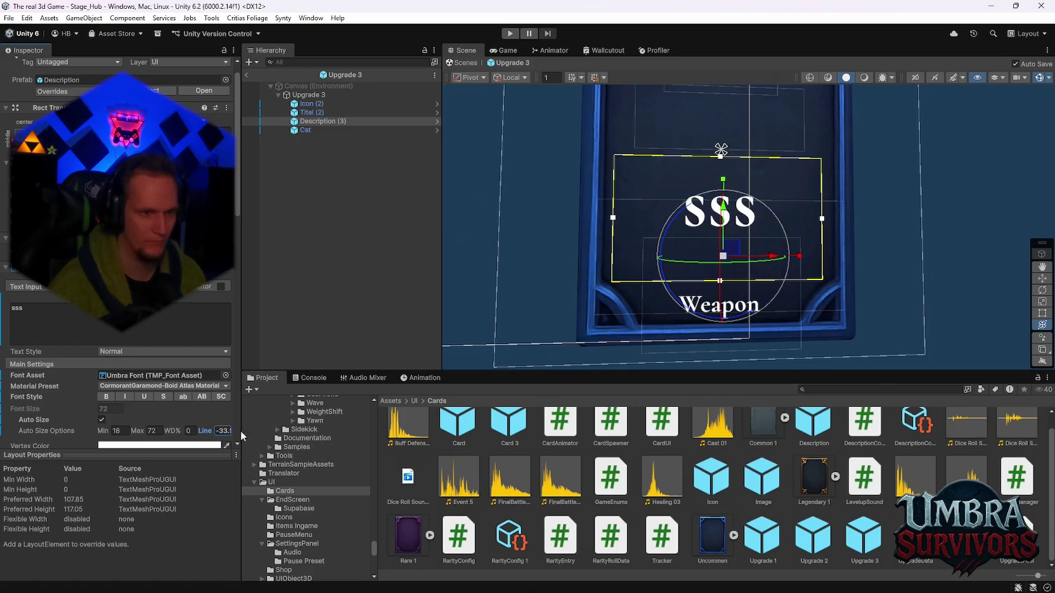
left_click(109, 326)
type("sssssssssssssssssssssssssssssssssssssssss")
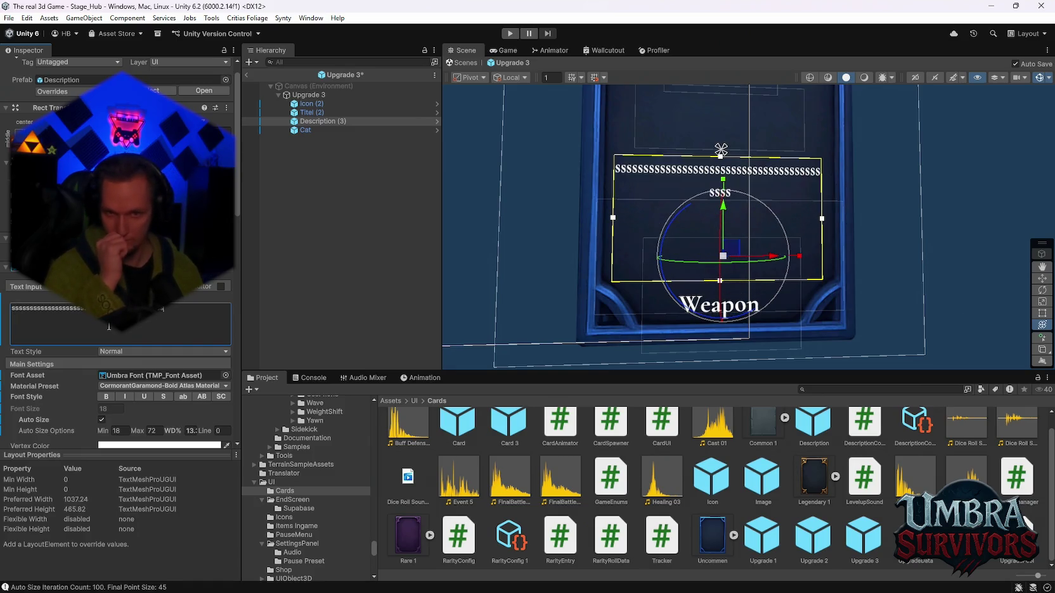
type("sssssssssssssssssssssssssssssssssssssssssssssssssssssssssssssssssssssssssssssssssssssssss")
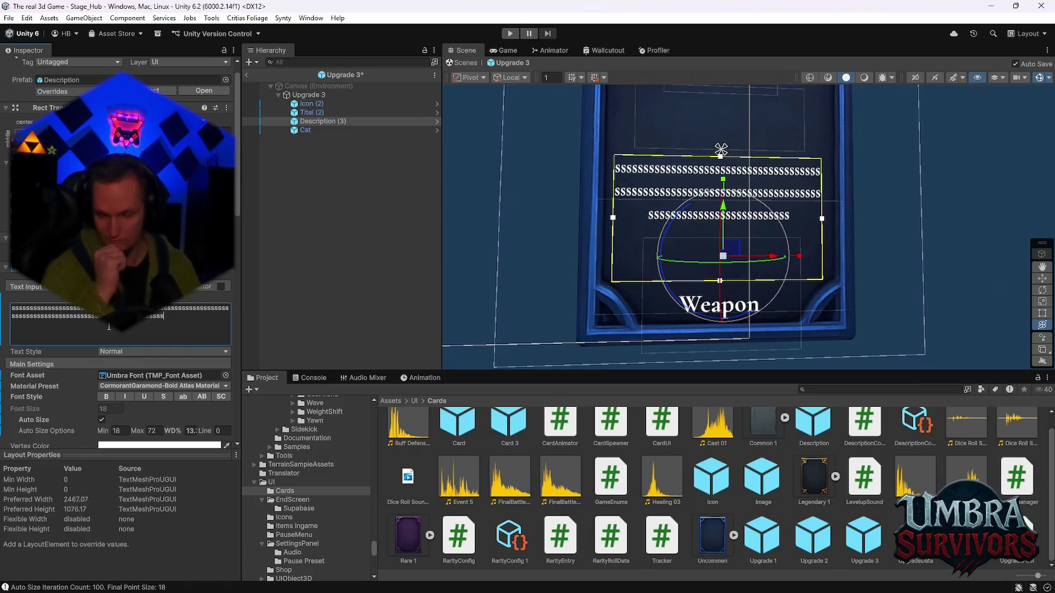
type("ssssssssssssssssssss")
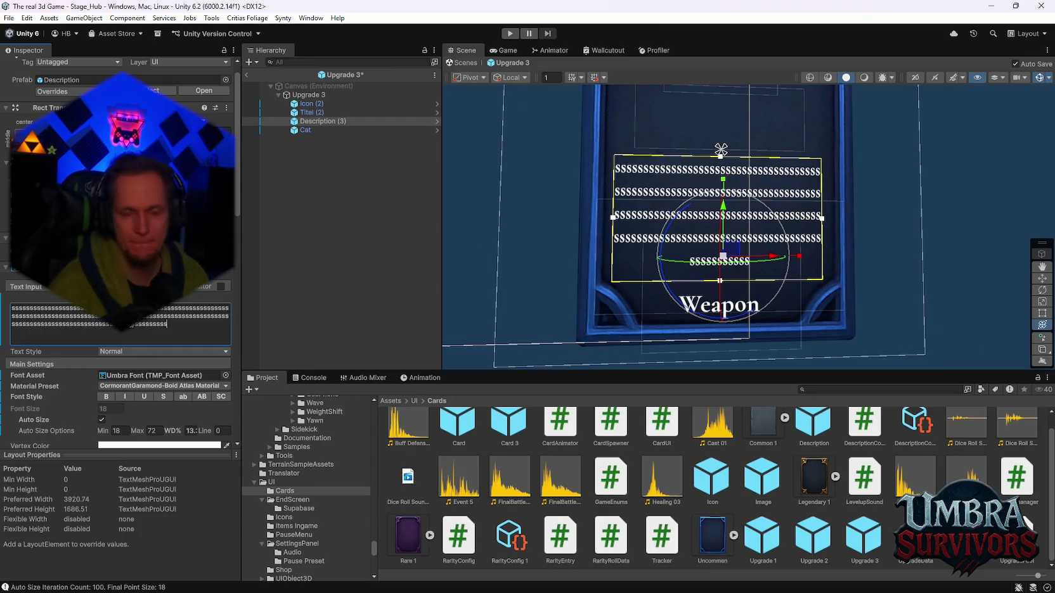
type("ssssssssssssssssssssssssssssssssssssss")
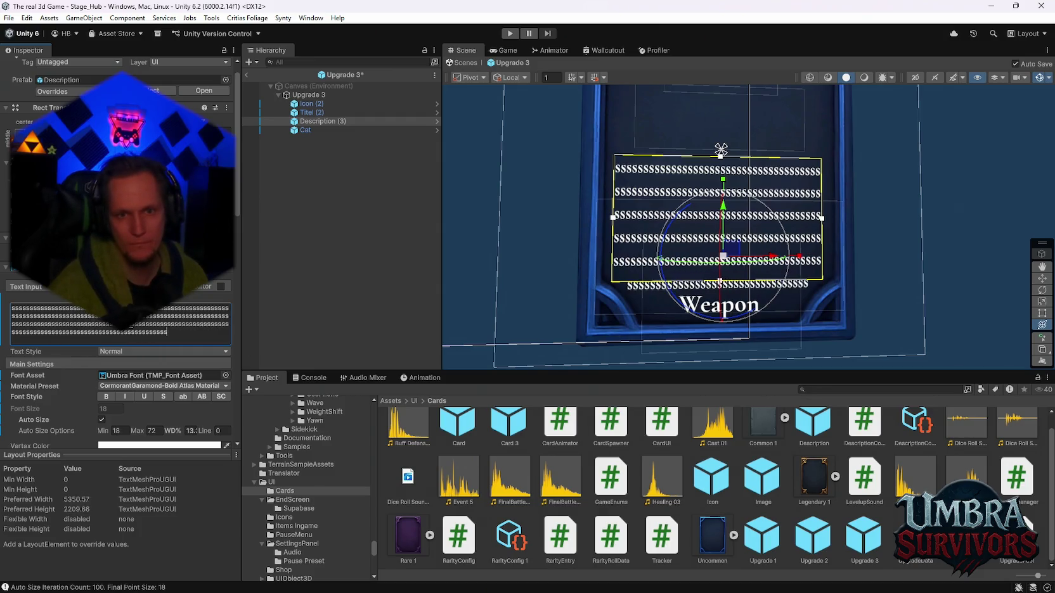
type("ssssssssssss")
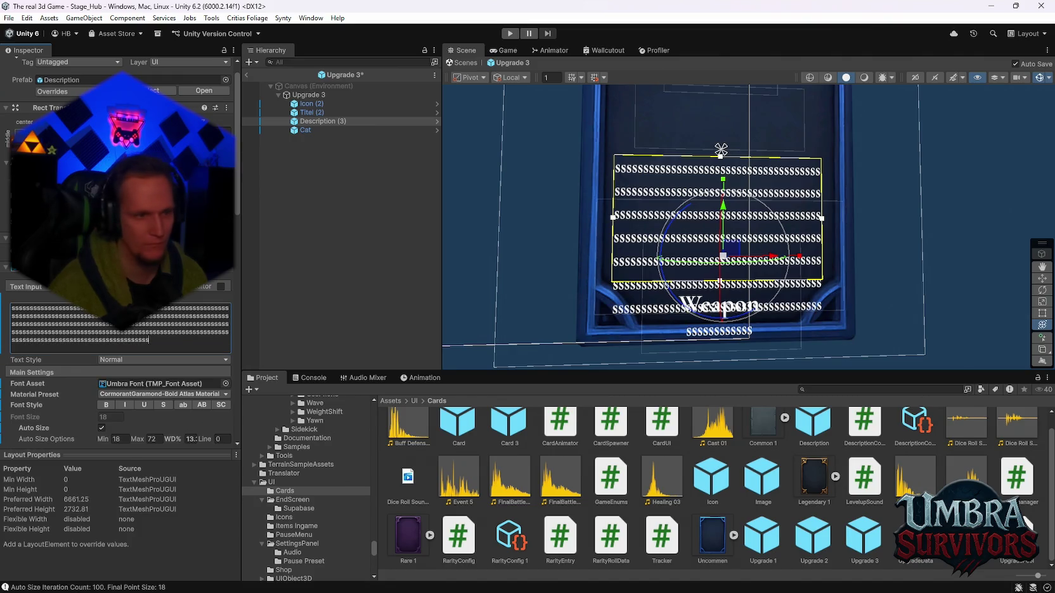
mouse_move(182, 442)
left_mouse_down()
mouse_move(207, 439)
mouse_move(214, 412)
mouse_move(470, 414)
left_mouse_up()
left_click(182, 336)
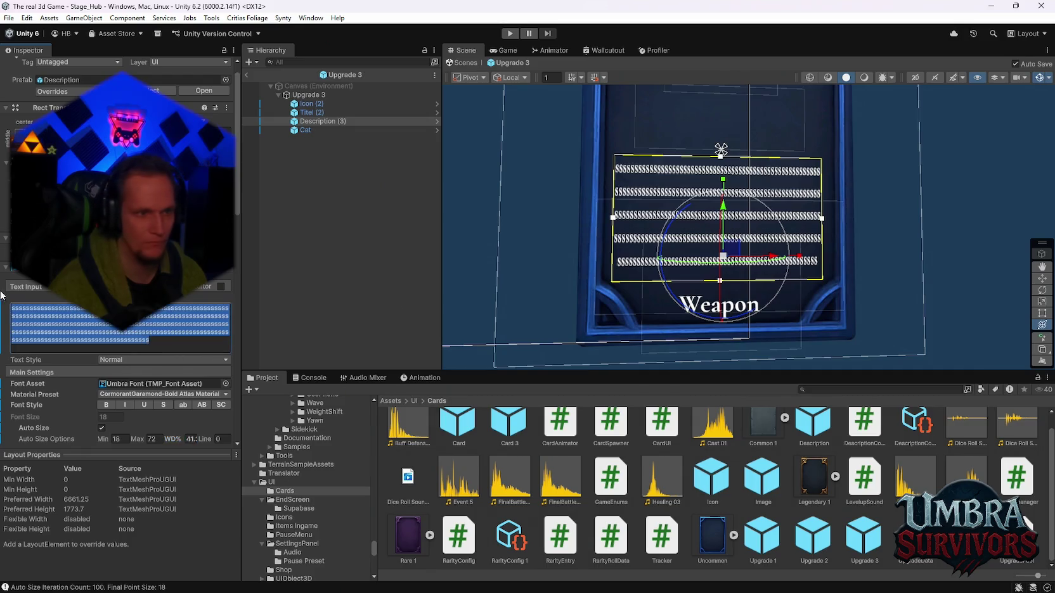
type("sssssssssssssssssssssssssssssssssssssssssssssssssssssss")
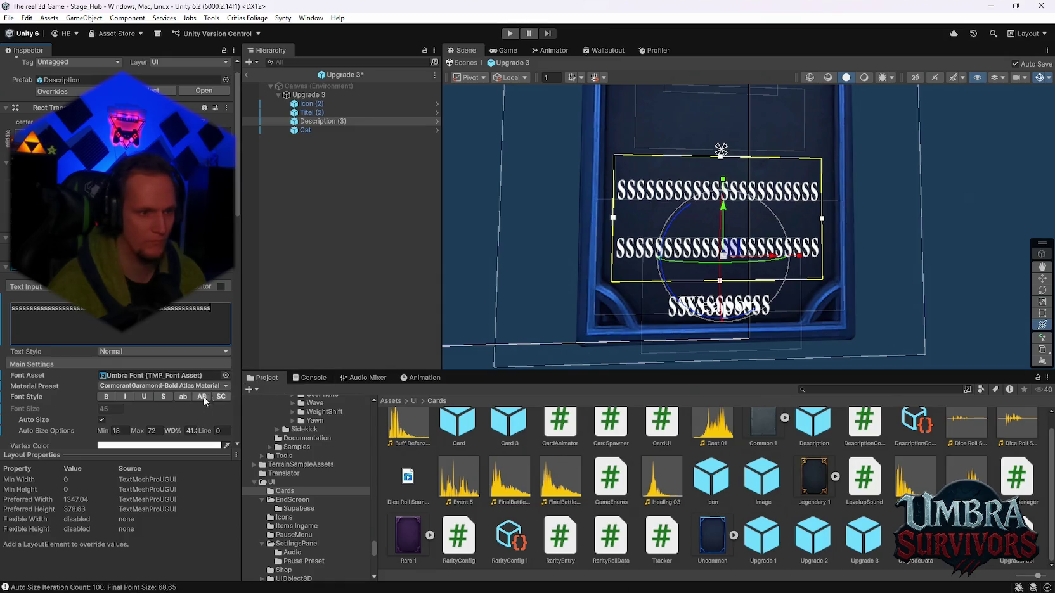
left_click(194, 431)
type("0")
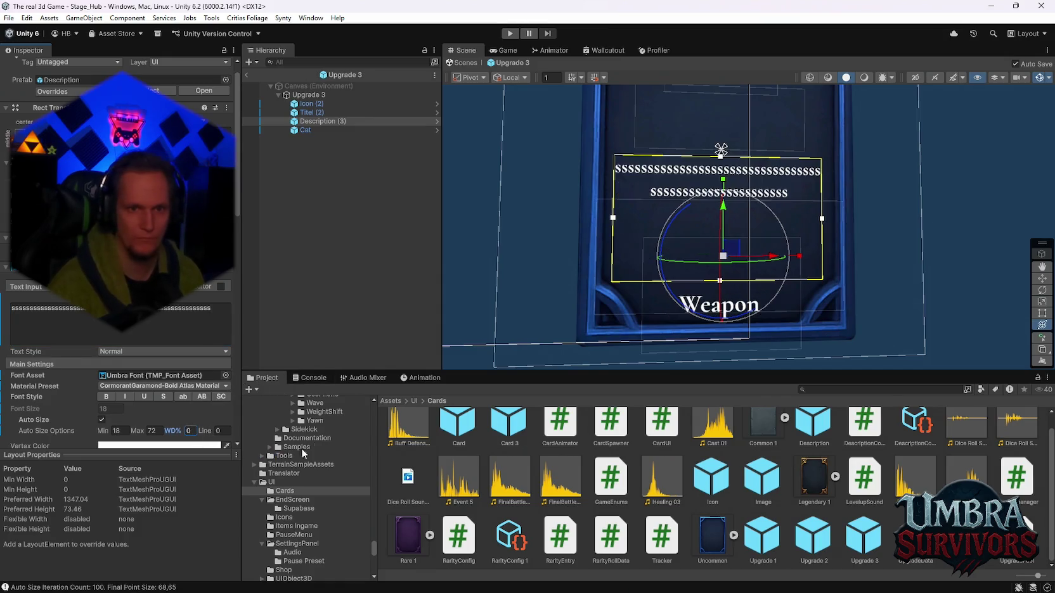
left_click(212, 311)
key("ctrl+a")
key("BackSpace")
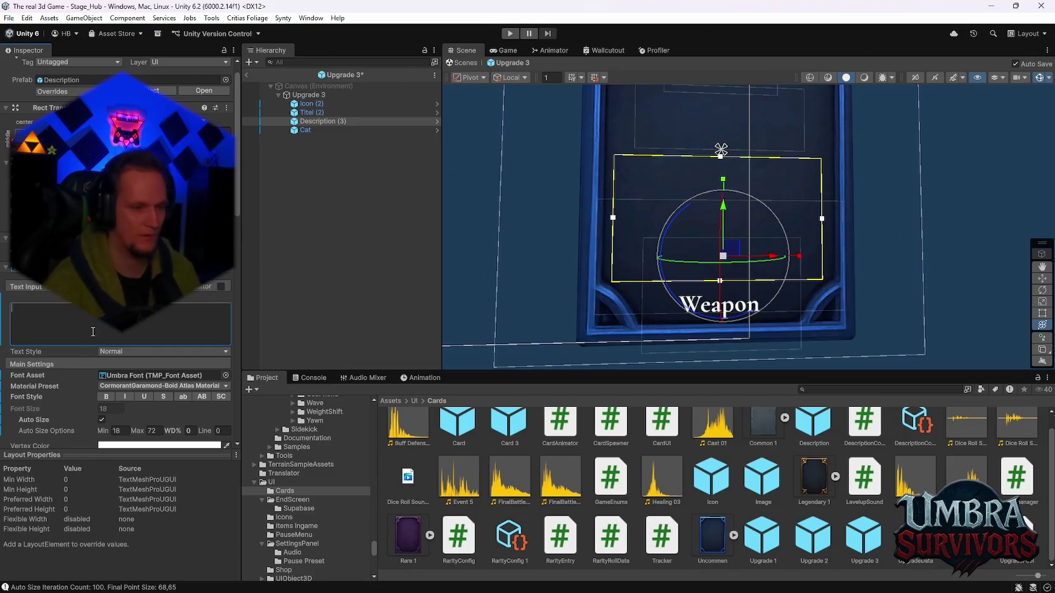
scroll(113, 369, "down", 2)
Change the Cat label's TextMeshPro text from 'Weapon' to 'Passive'.
scroll(125, 360, "down", 2)
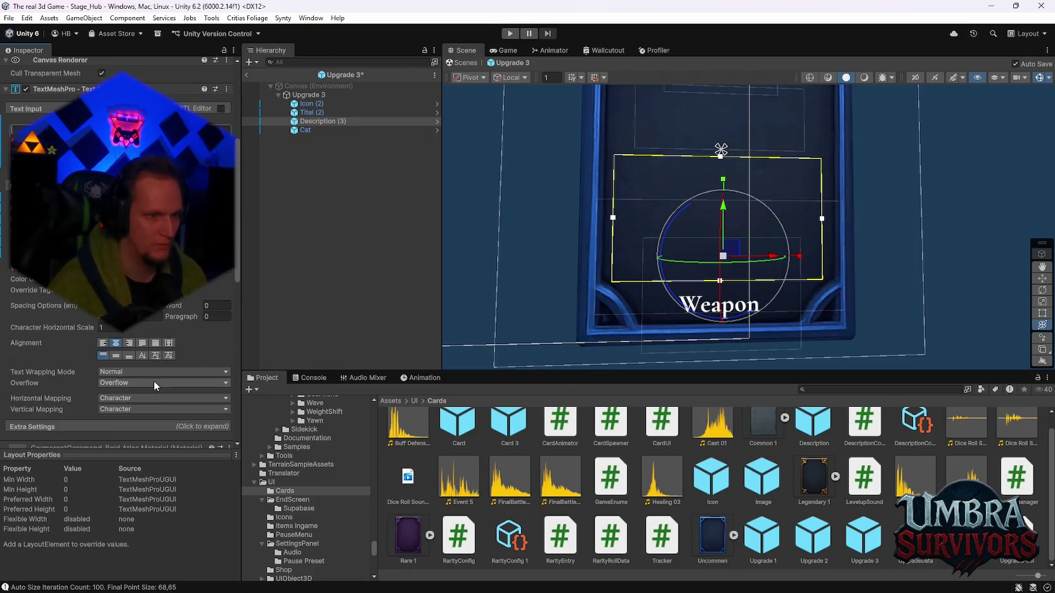
left_click_drag(718, 311, 752, 291)
left_click(305, 131)
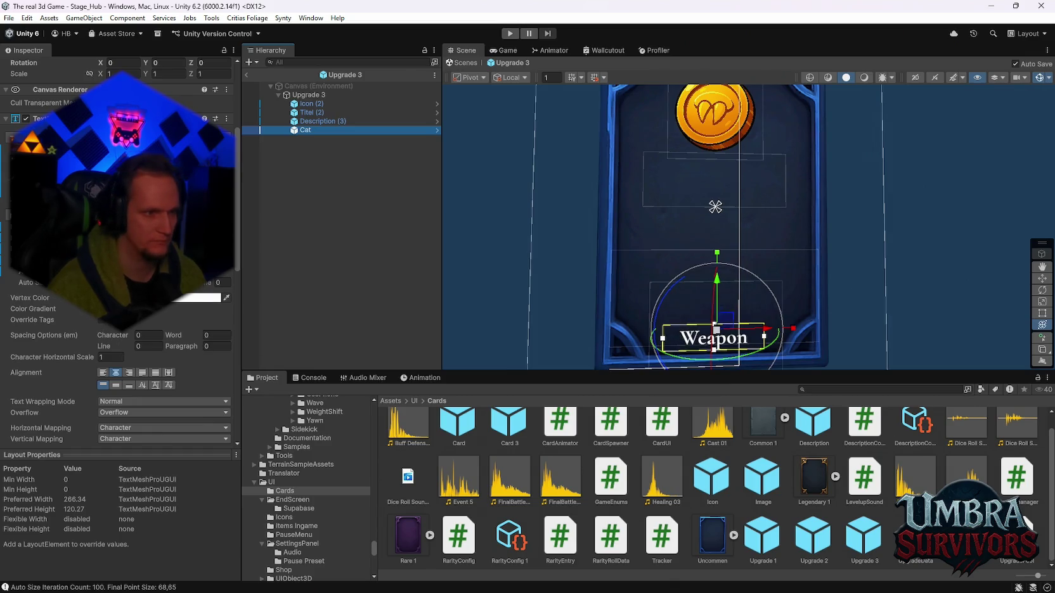
type("Passive")
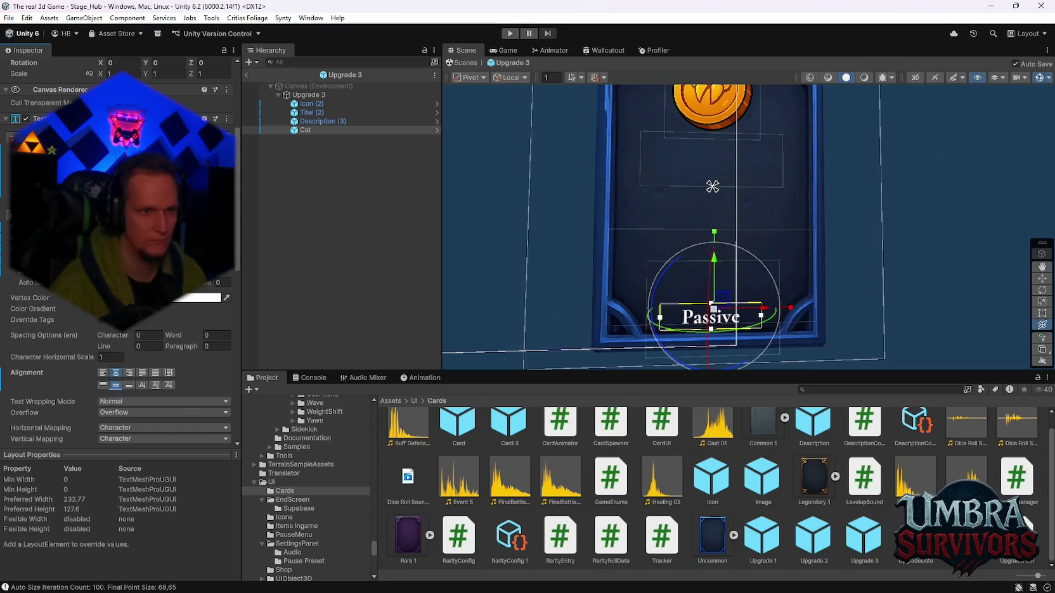
mouse_move(717, 269)
left_mouse_down()
mouse_move(713, 209)
mouse_move(709, 283)
mouse_move(728, 276)
mouse_move(732, 245)
mouse_move(724, 268)
mouse_move(745, 306)
mouse_move(745, 338)
left_mouse_up()
scroll(708, 282, "down", 3)
mouse_move(700, 288)
left_mouse_down()
mouse_move(688, 305)
mouse_move(669, 287)
mouse_move(698, 256)
left_mouse_up()
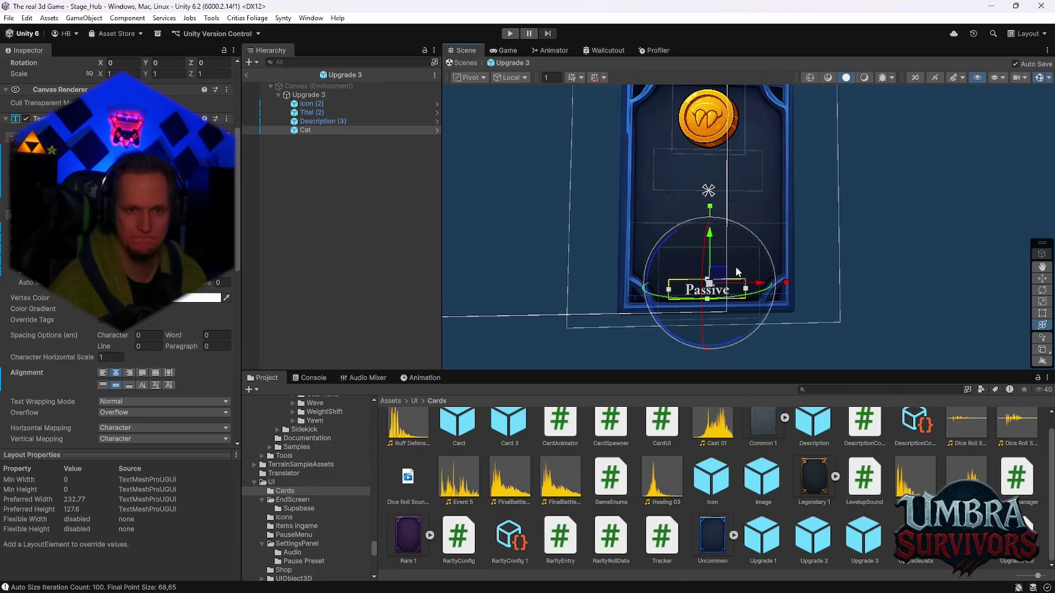
Shift the Upgrade 3 coin icon, title and description boxes down, then save the prefab.
left_click(315, 119)
left_click(314, 104)
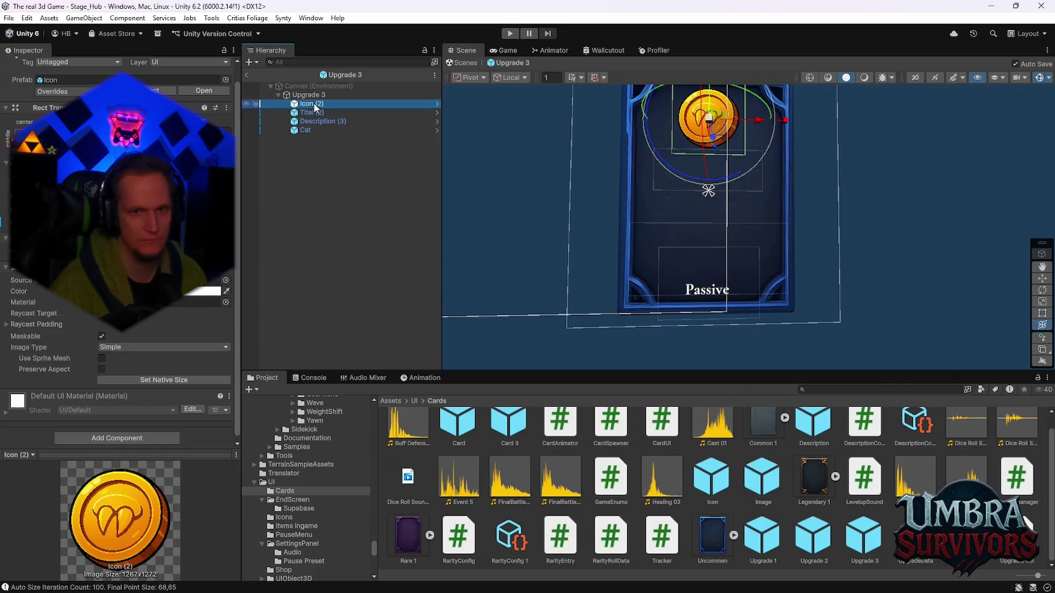
mouse_move(888, 272)
left_mouse_down()
mouse_move(896, 294)
mouse_move(878, 302)
mouse_move(856, 286)
left_mouse_up()
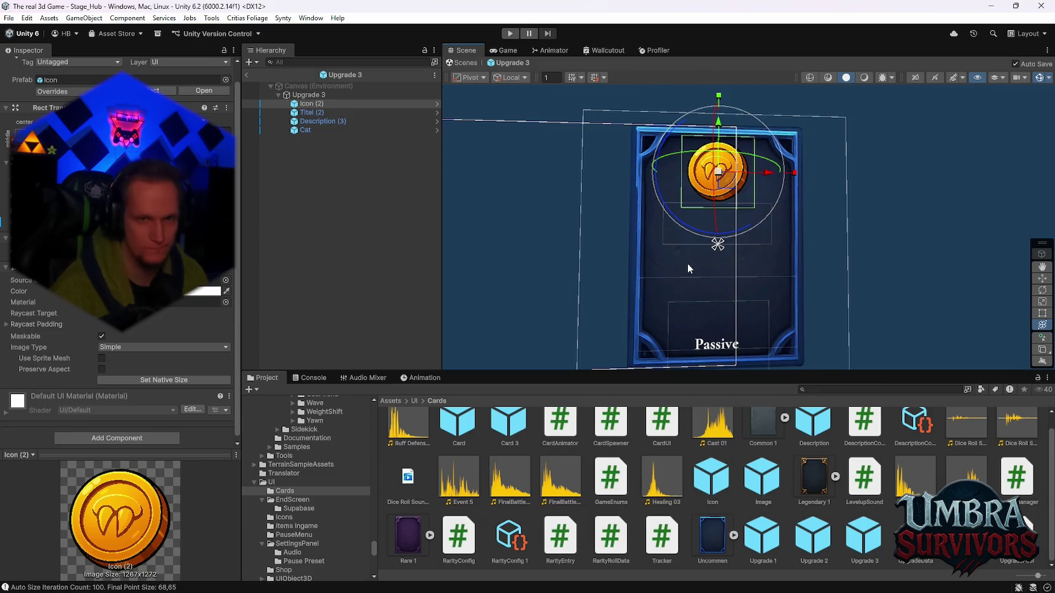
left_click_drag(717, 122, 716, 130)
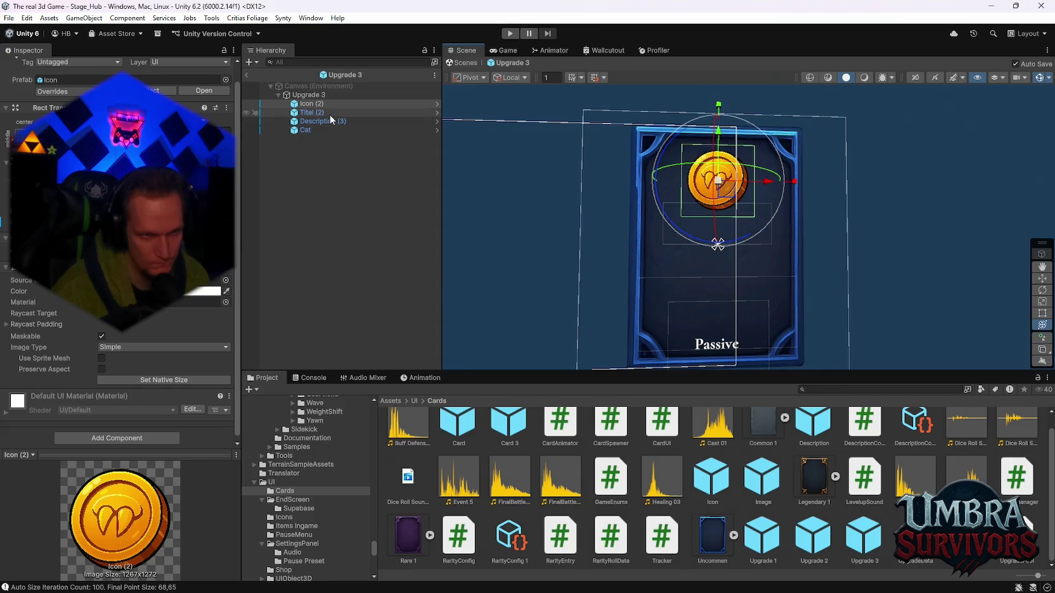
left_click(329, 114)
left_click_drag(718, 184, 718, 197)
left_click(341, 122)
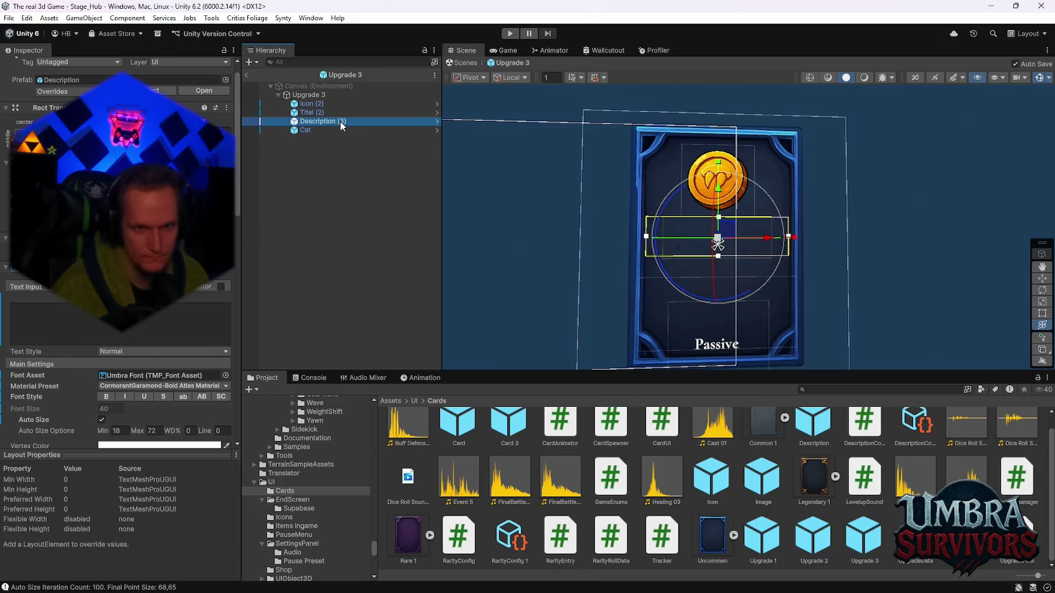
left_click(319, 112)
left_click(317, 121)
left_click_drag(724, 259, 720, 283)
key("ctrl+s")
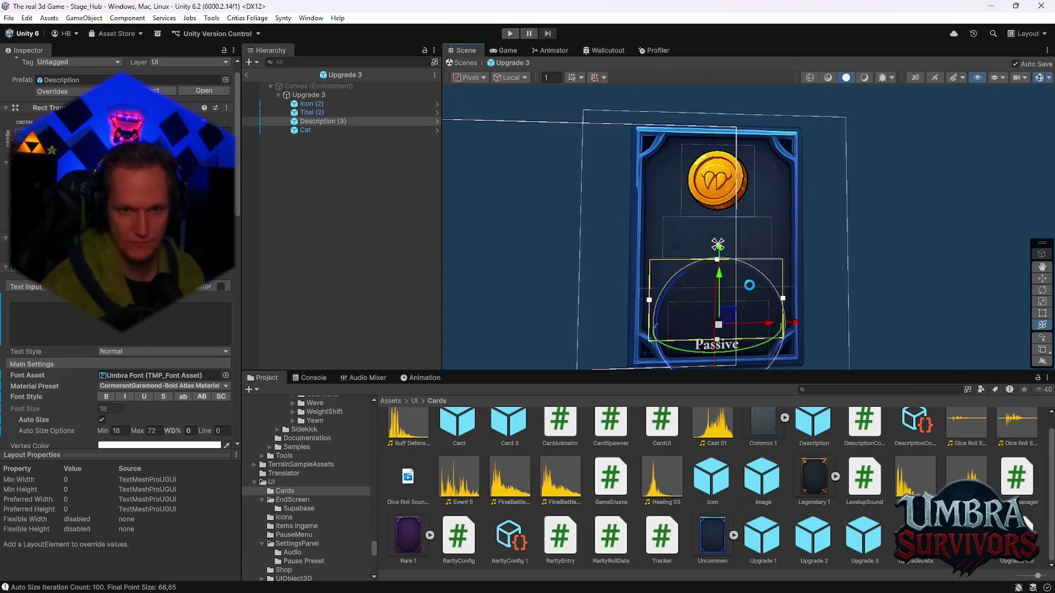
Nudge the Upgrade 3 title box higher on the card.
left_click(749, 285)
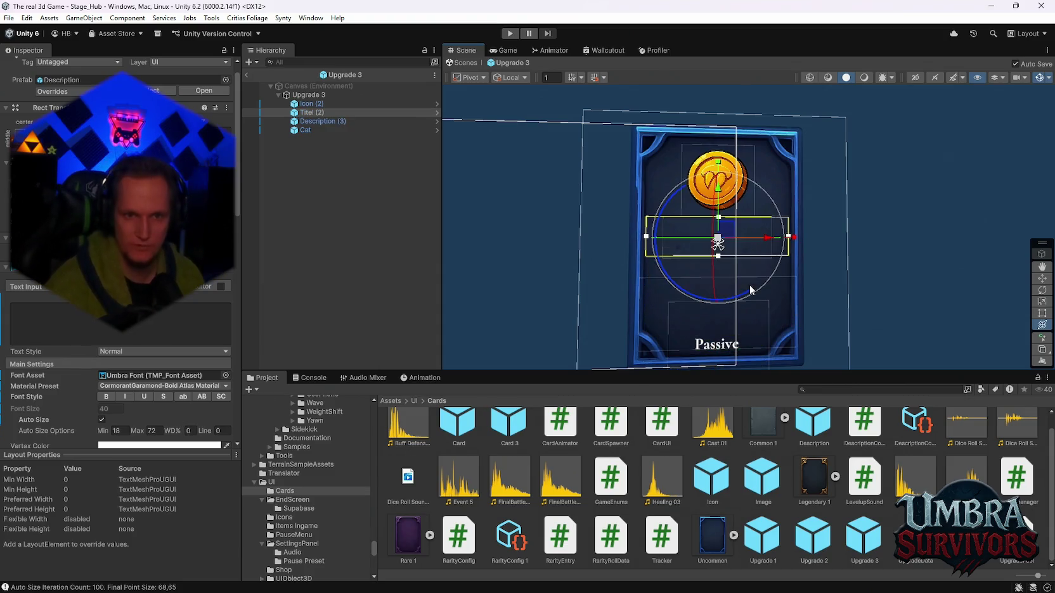
left_click(750, 290)
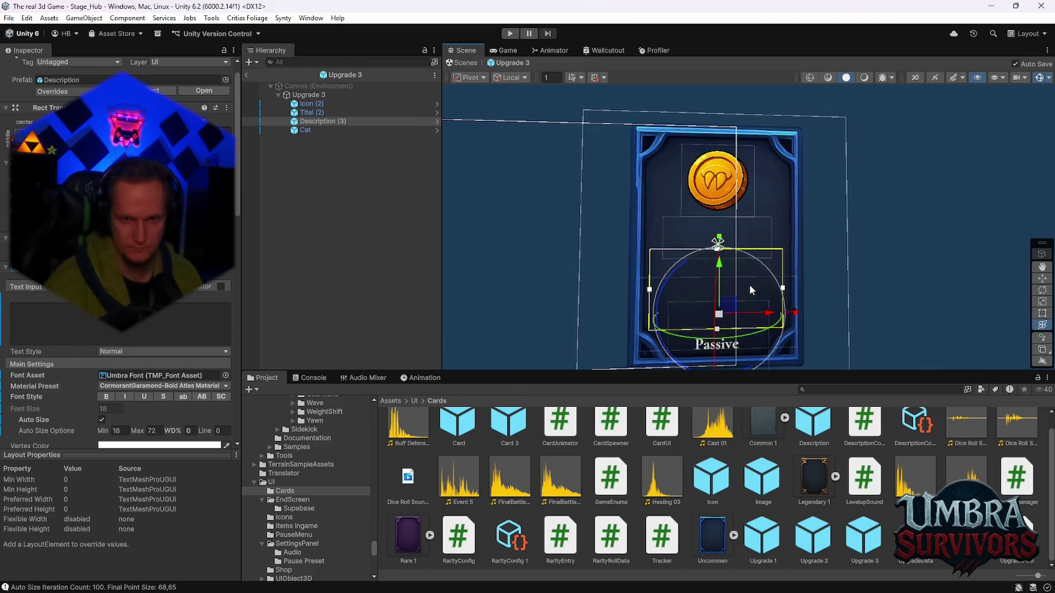
left_click(750, 286)
left_click_drag(750, 289, 749, 290)
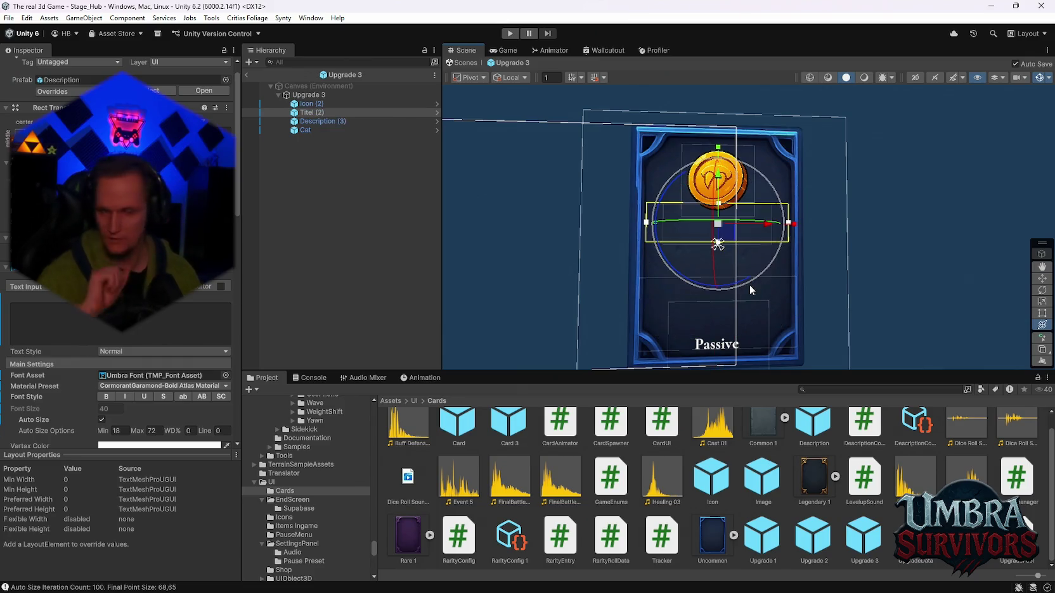
left_click(749, 284)
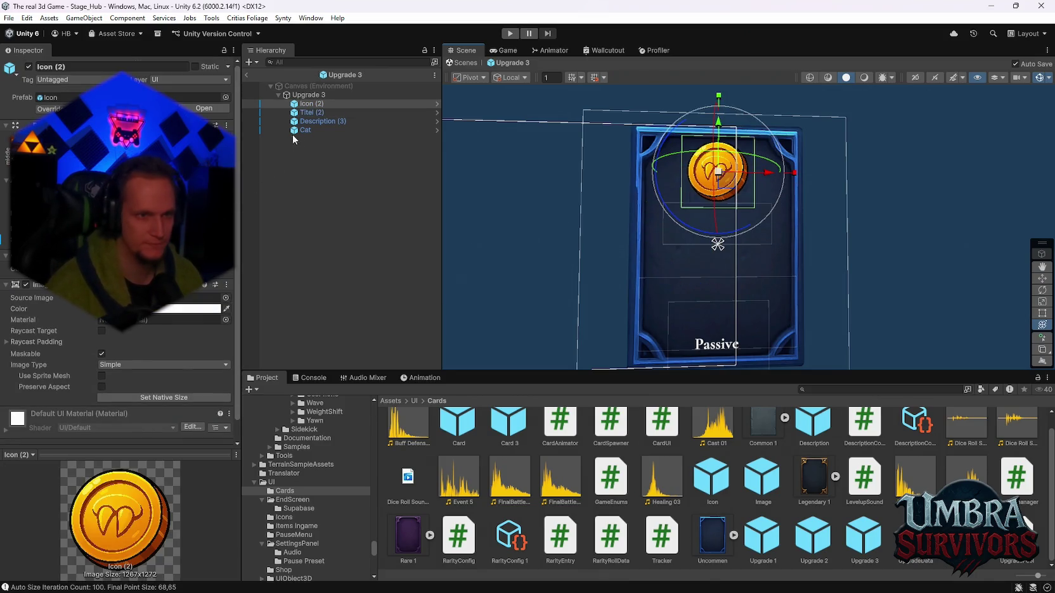
Copy the Passive Cat text object and open the Upgrade 1 card prefab.
left_click(316, 129)
key("f")
scroll(797, 265, "down", 5)
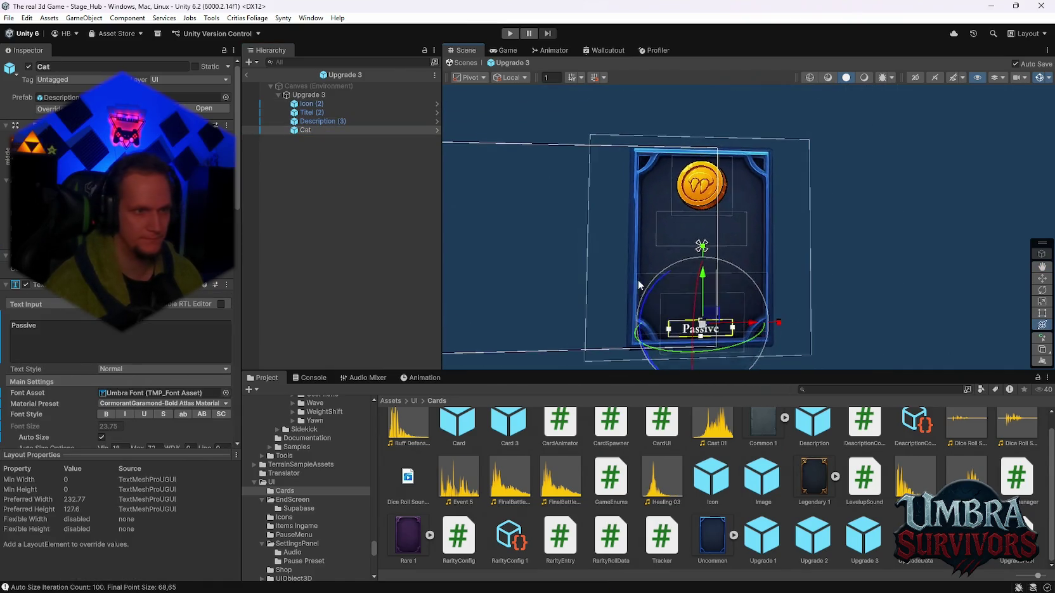
scroll(637, 284, "up", 3)
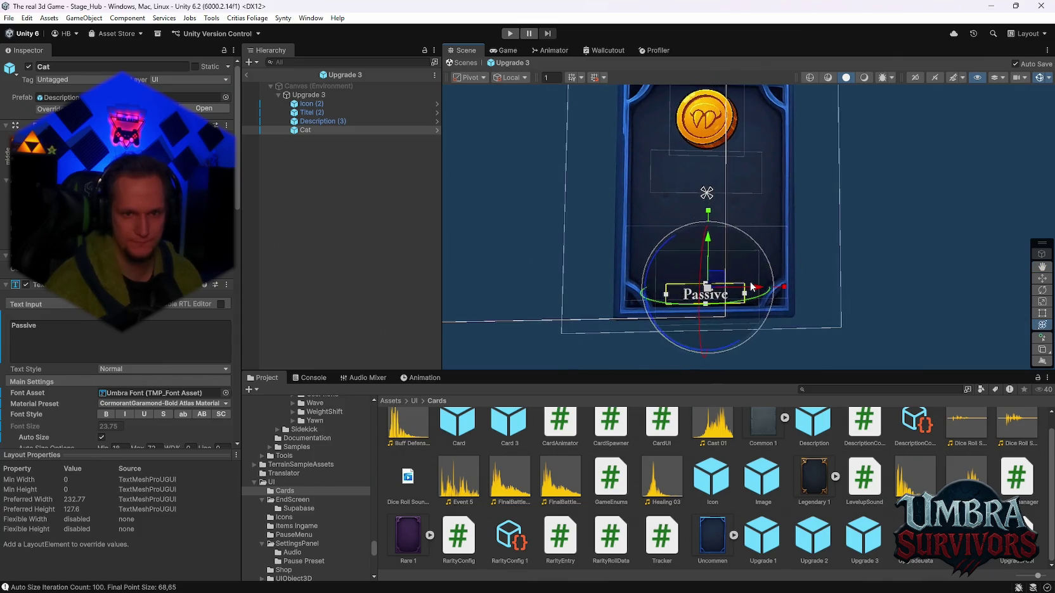
left_click_drag(780, 328, 782, 316)
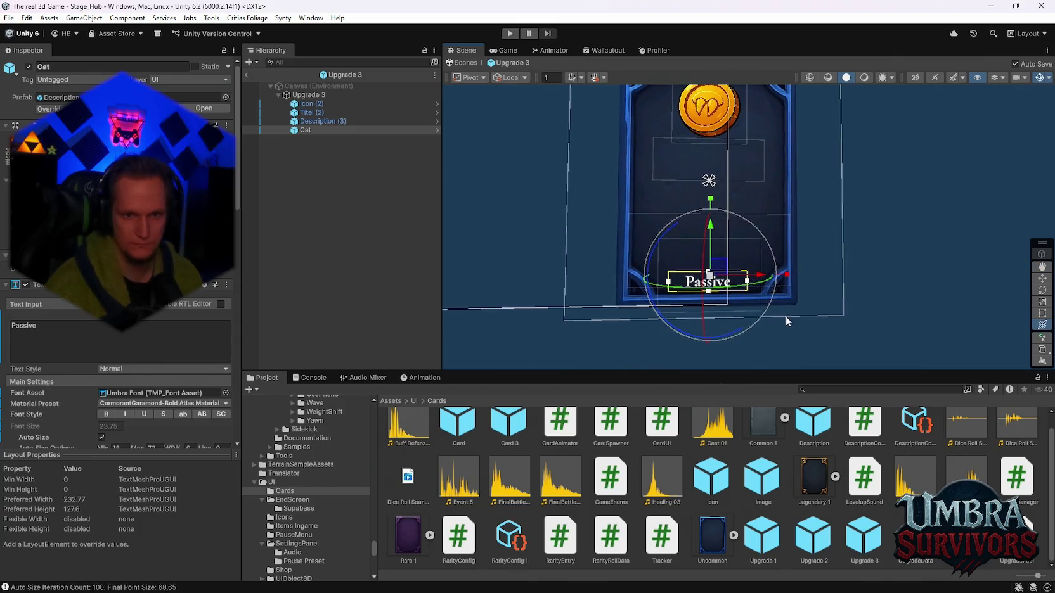
left_click(323, 121)
left_click(305, 130)
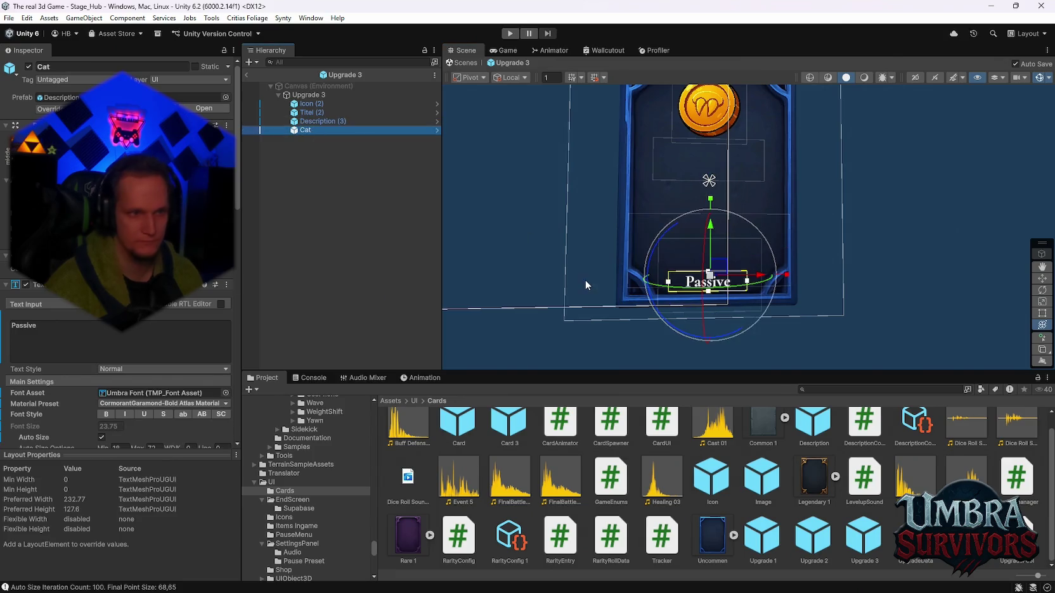
double_click(774, 555)
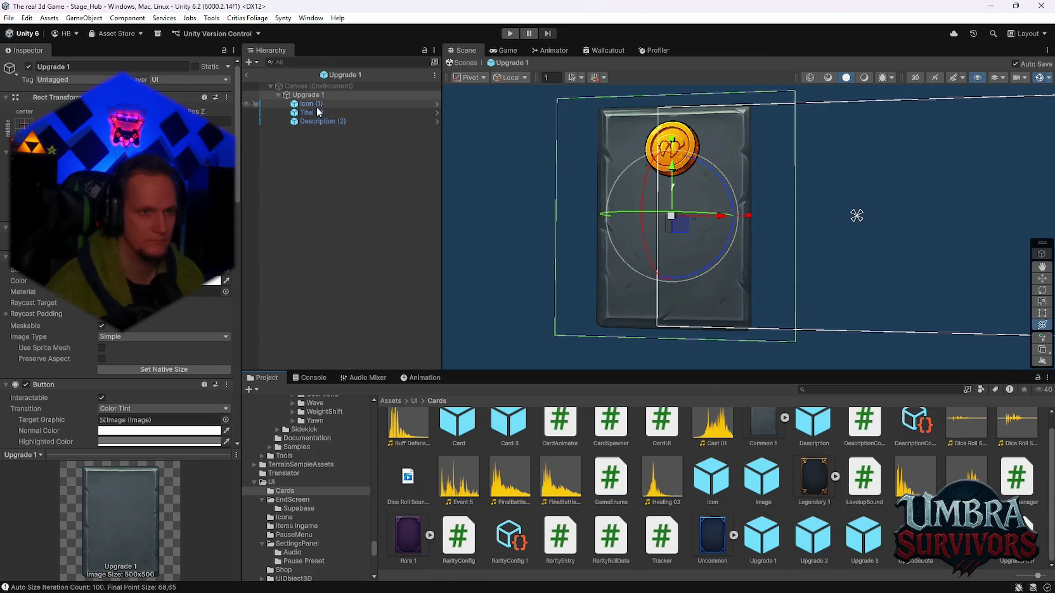
Paste the Passive Cat text into both the Upgrade 1 and Upgrade 2 card prefabs.
key("ctrl+v")
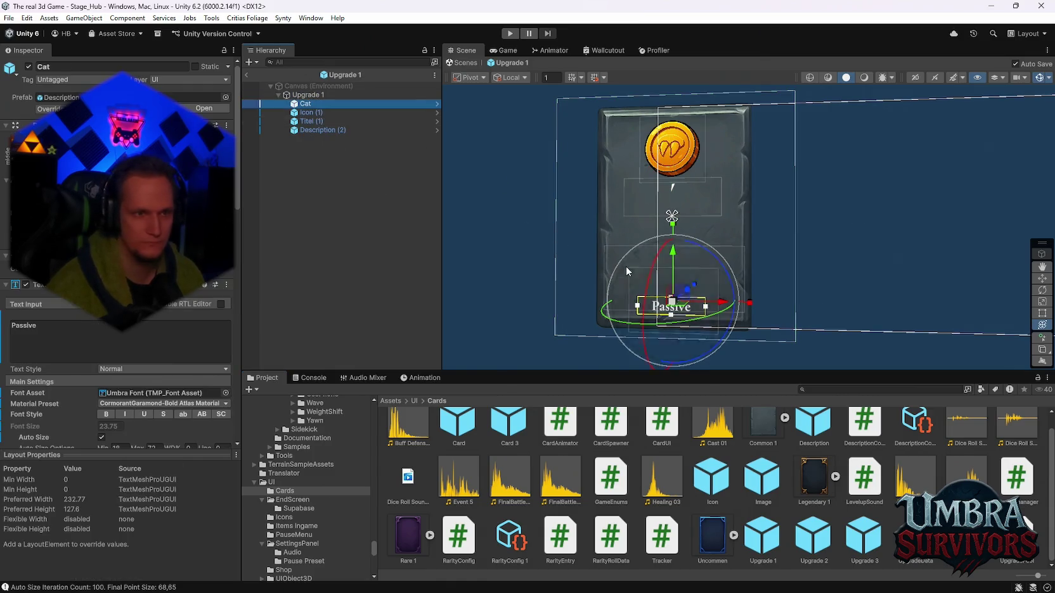
double_click(862, 538)
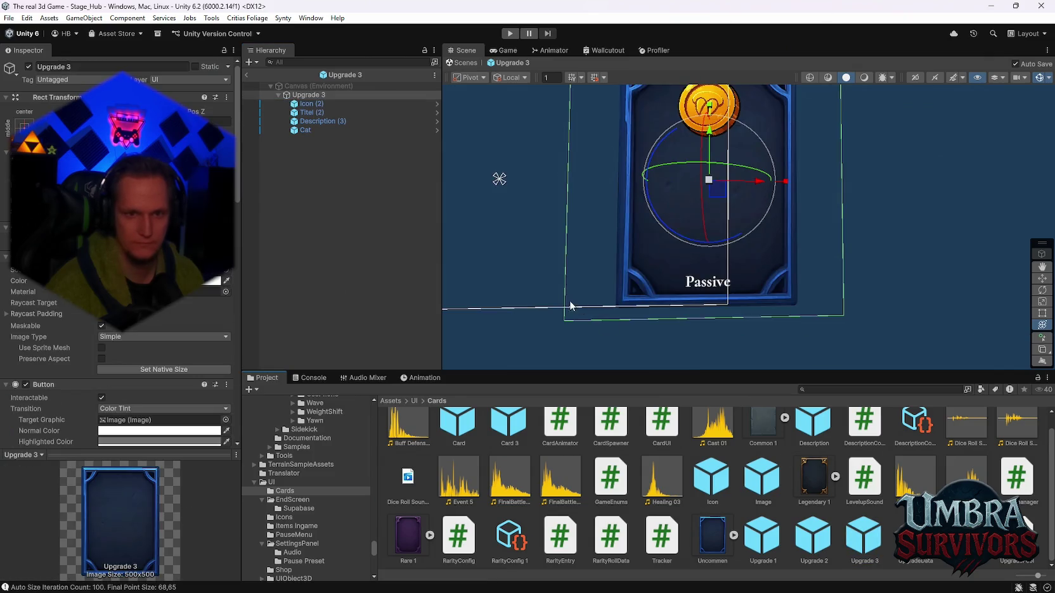
double_click(806, 543)
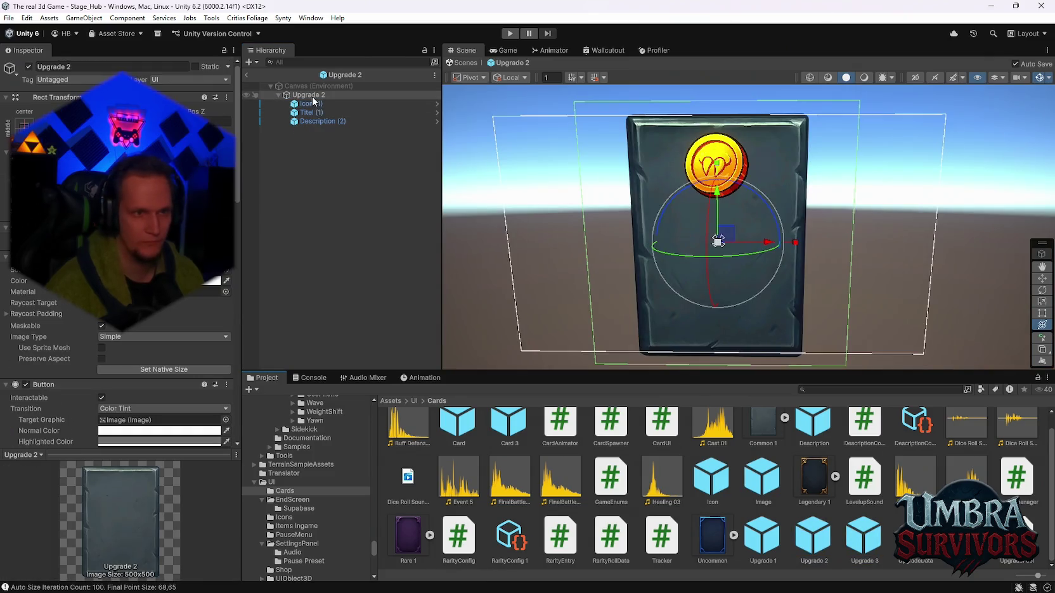
key("ctrl+v")
key("f")
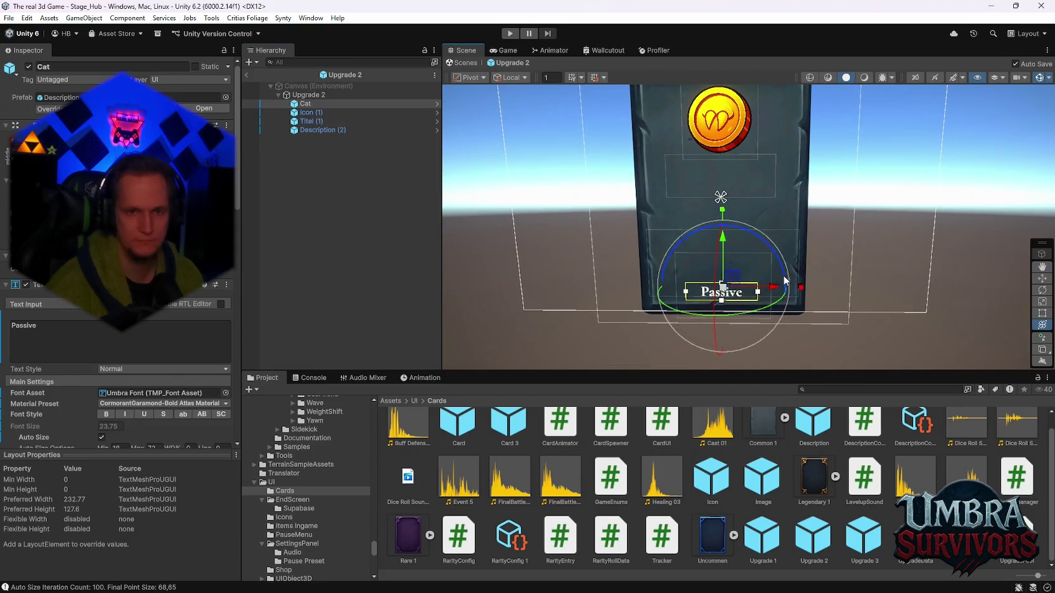
left_click(309, 94)
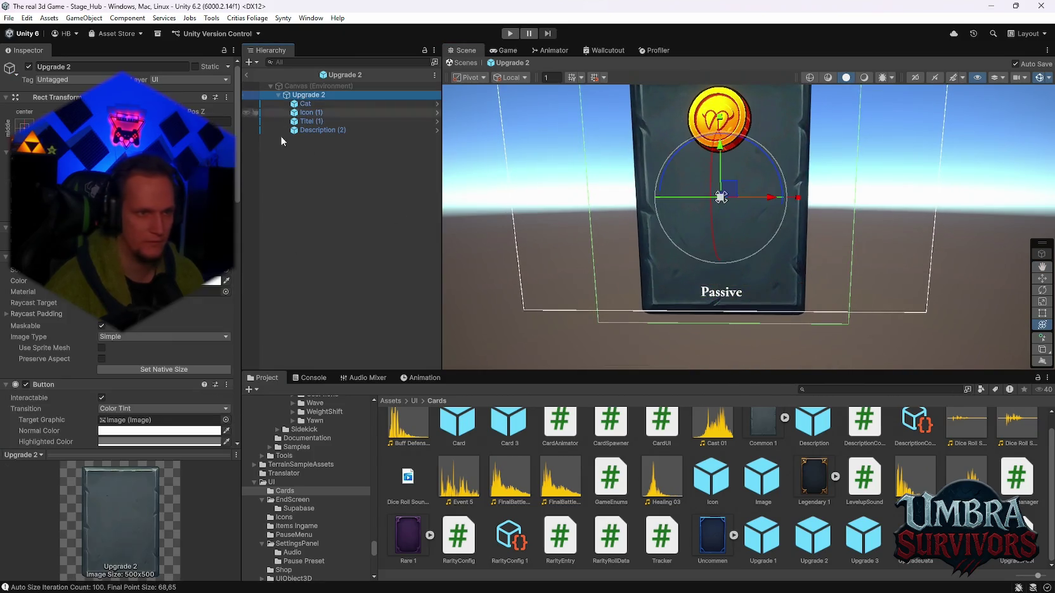
scroll(120, 253, "down", 10)
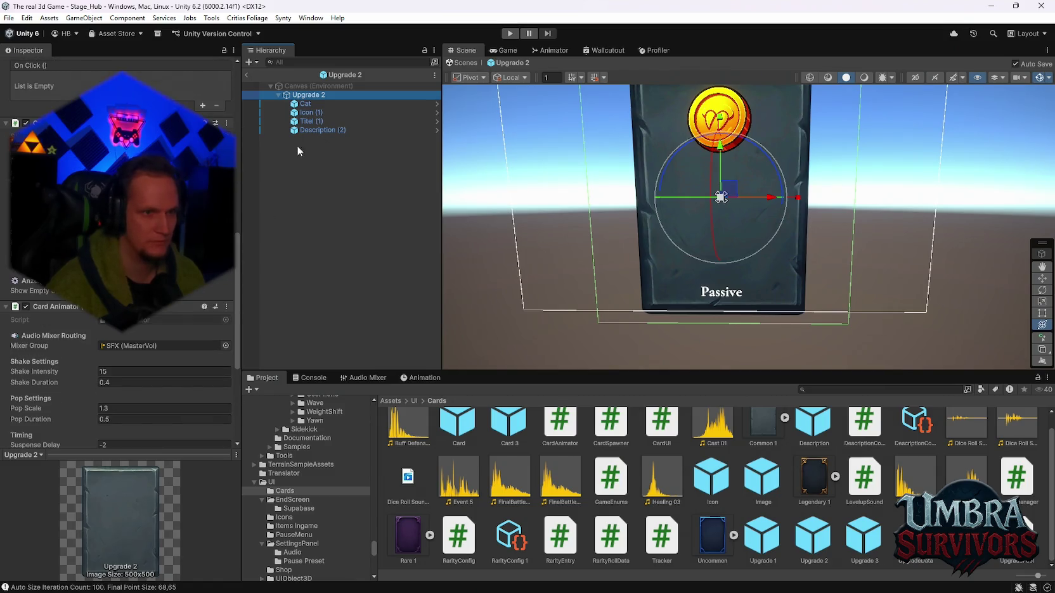
Assign Upgrade 1's Cat text to its Card UI Category Text field.
left_click(127, 190)
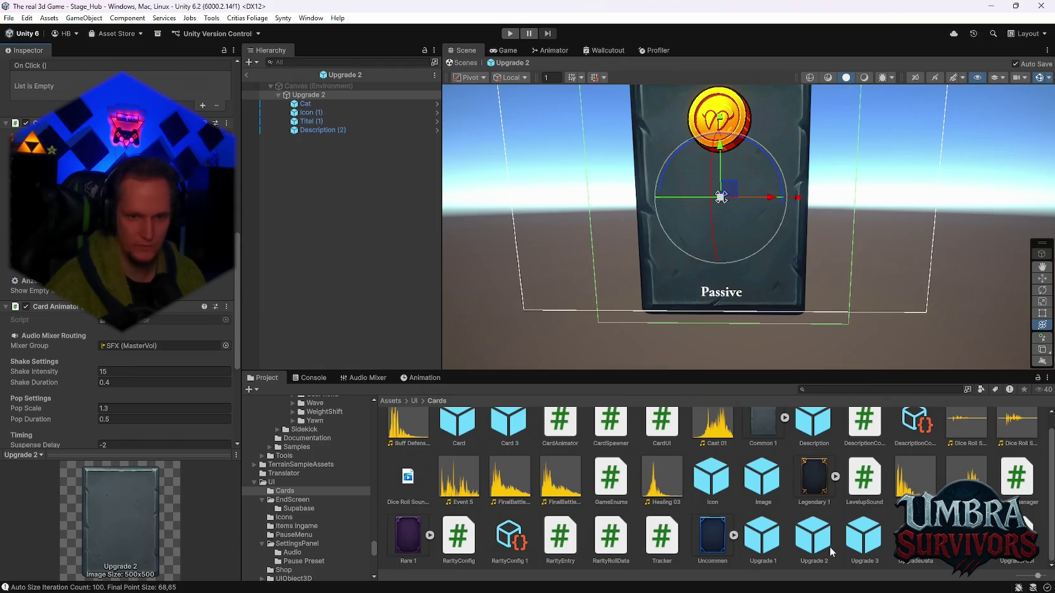
double_click(773, 542)
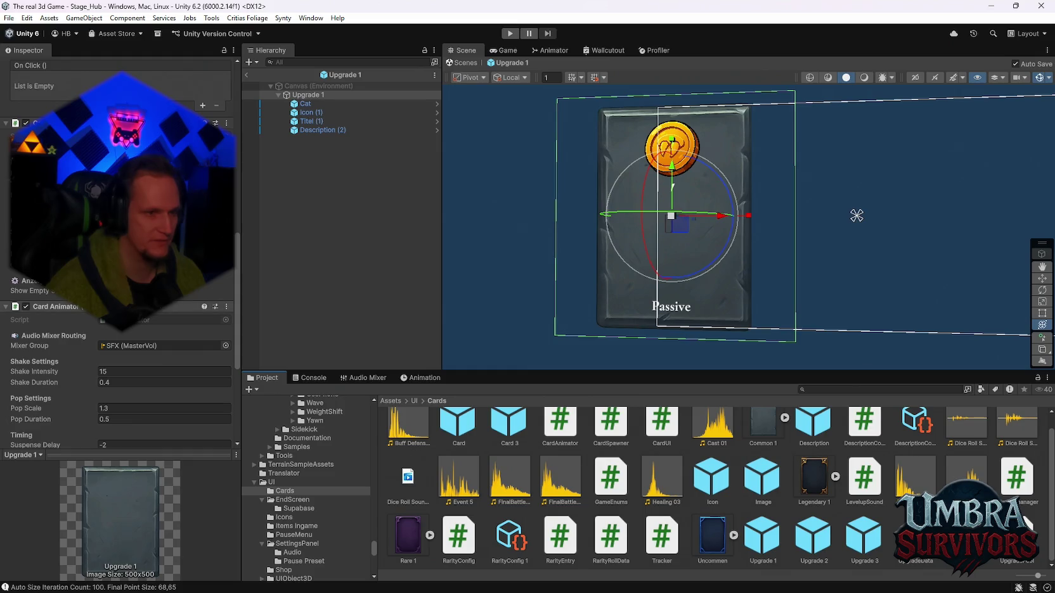
scroll(120, 222, "up", 3)
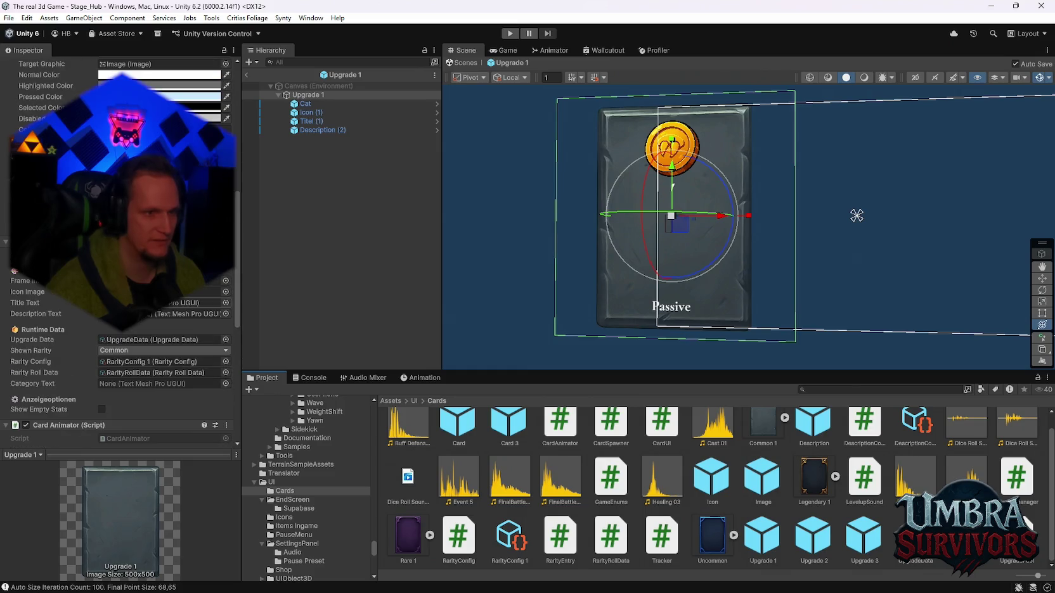
left_click(315, 131)
mouse_move(308, 130)
left_mouse_down()
mouse_move(310, 105)
mouse_move(138, 361)
left_mouse_up()
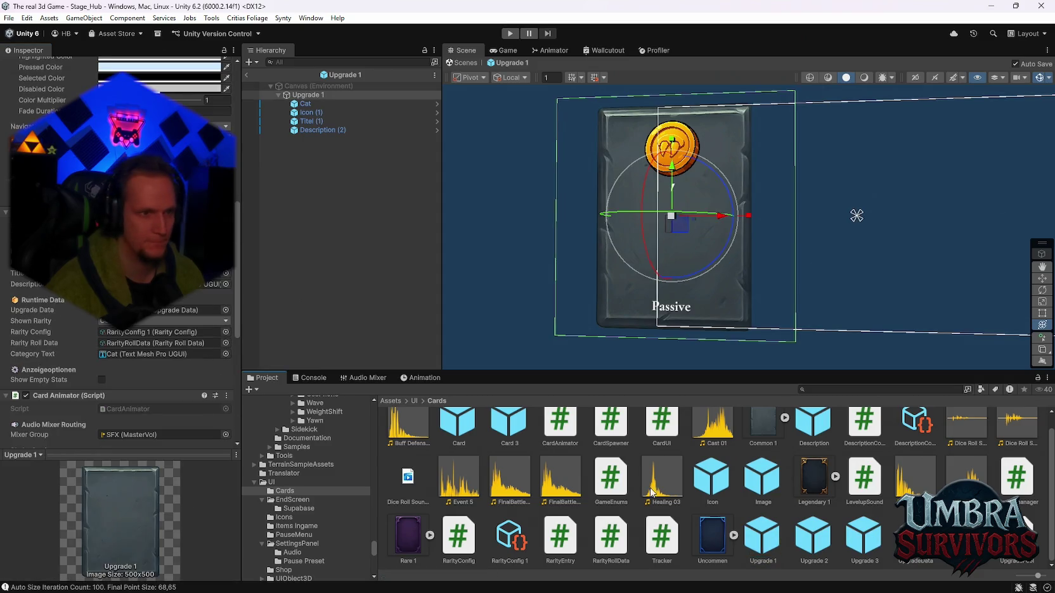
Open the Upgrade 3 card prefab, passing through Upgrade 2.
double_click(812, 539)
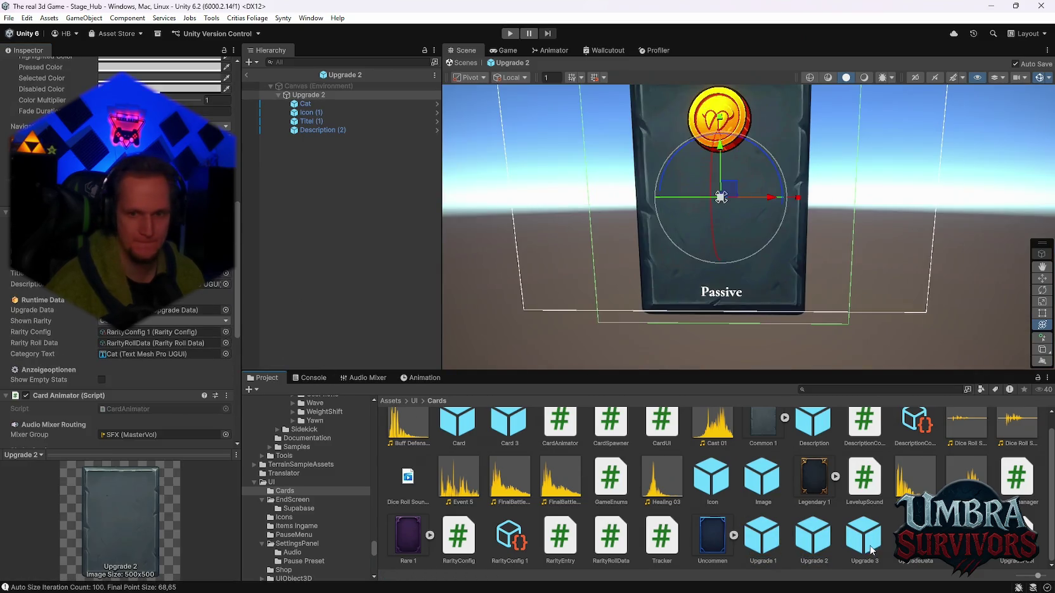
left_click(865, 544)
double_click(865, 544)
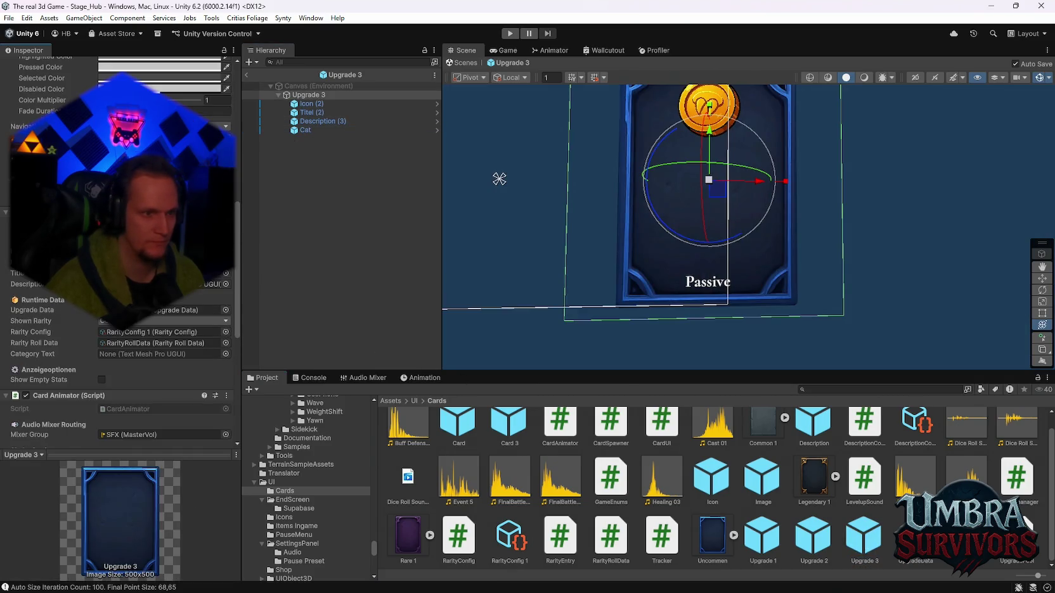
Select the Cat text reading Passive and set its Vertex Color alpha to 150.
left_click(303, 130)
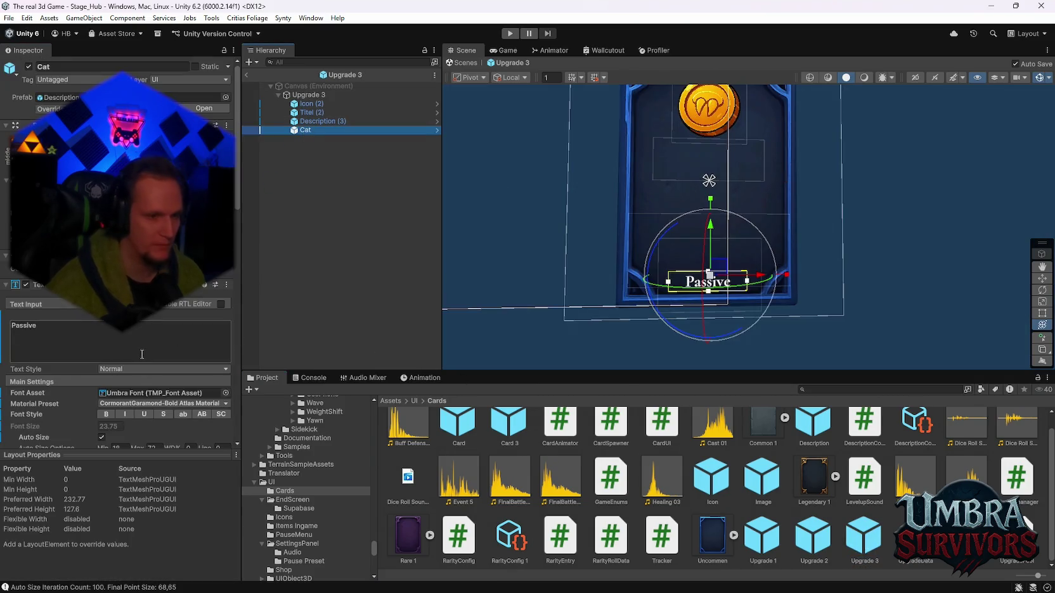
scroll(154, 353, "down", 5)
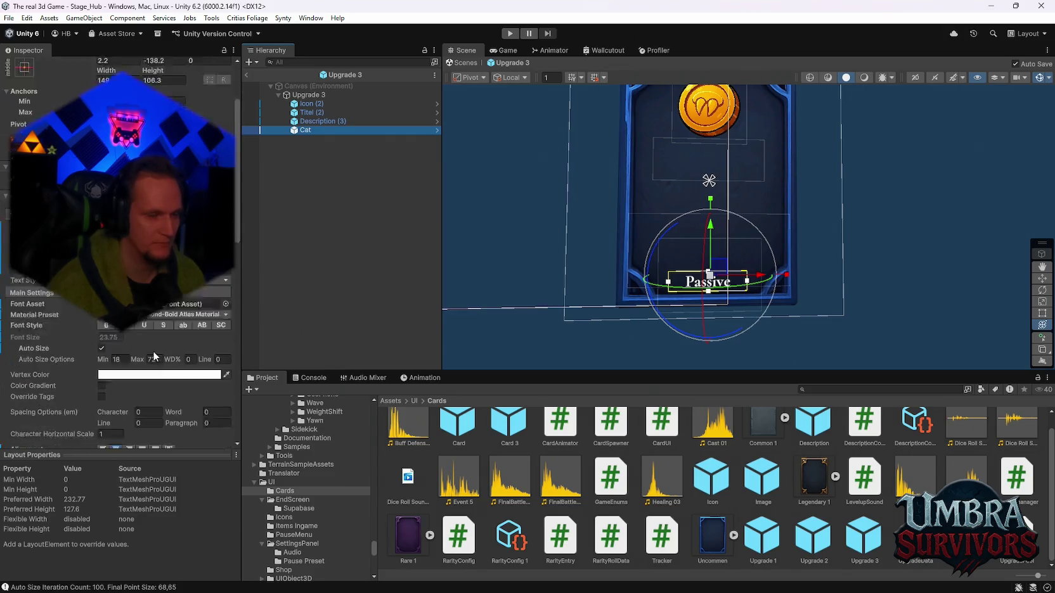
scroll(152, 359, "up", 3)
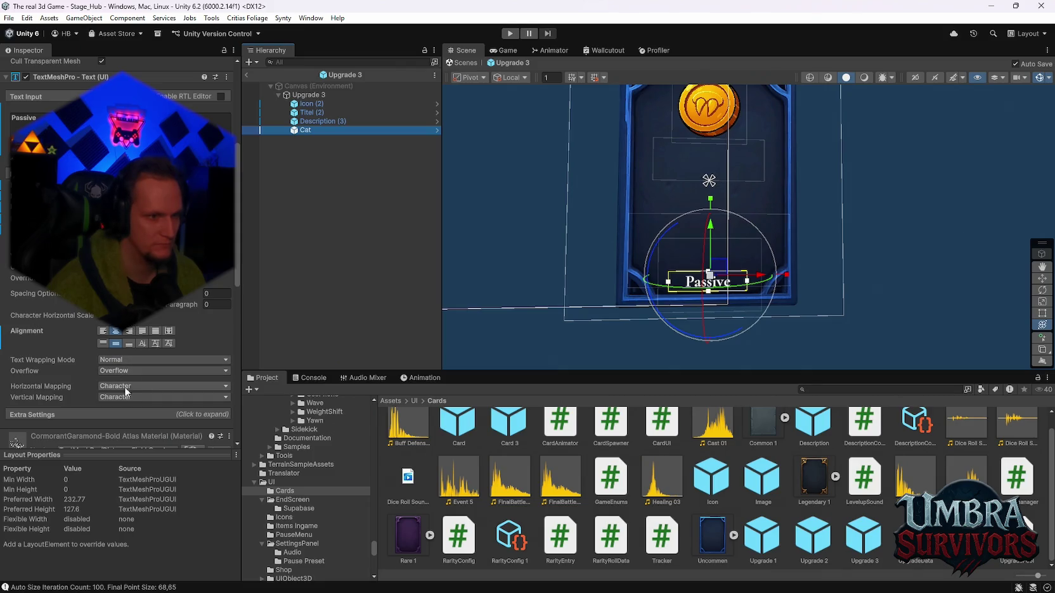
scroll(130, 338, "up", 2)
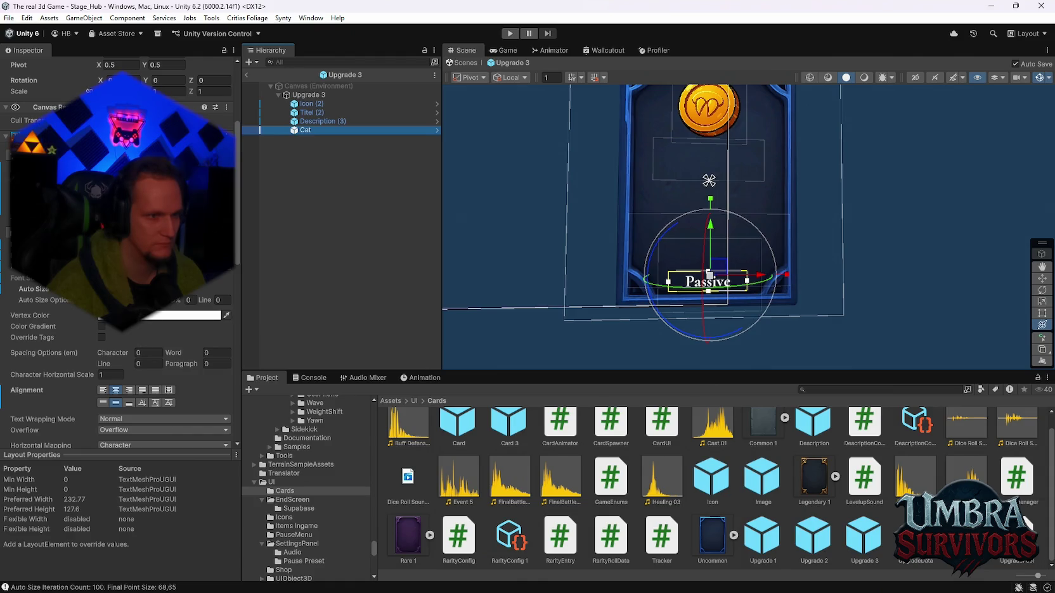
left_click(111, 316)
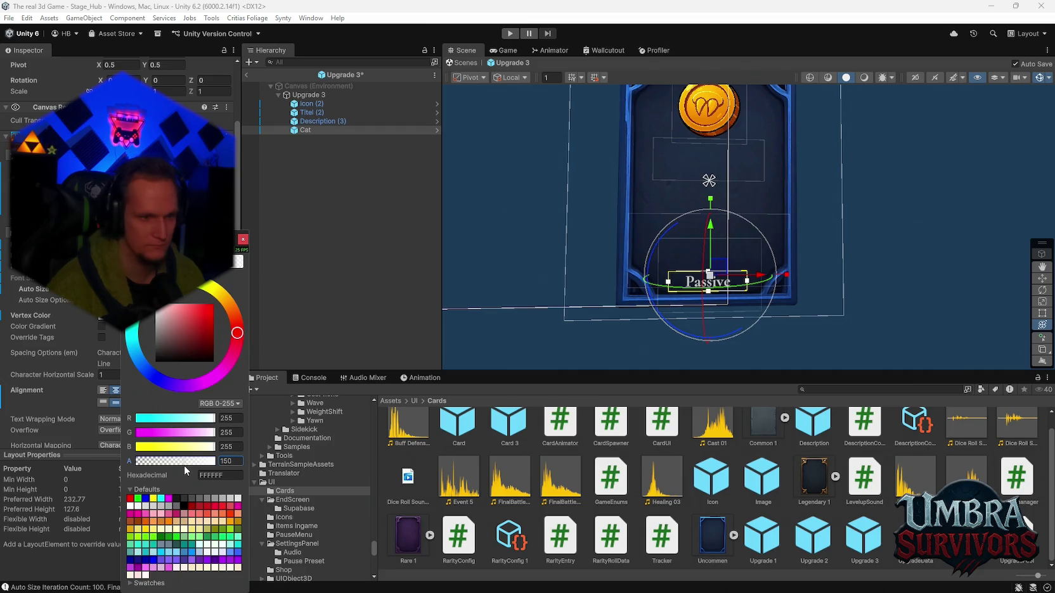
left_click_drag(182, 465, 181, 466)
left_click(235, 462)
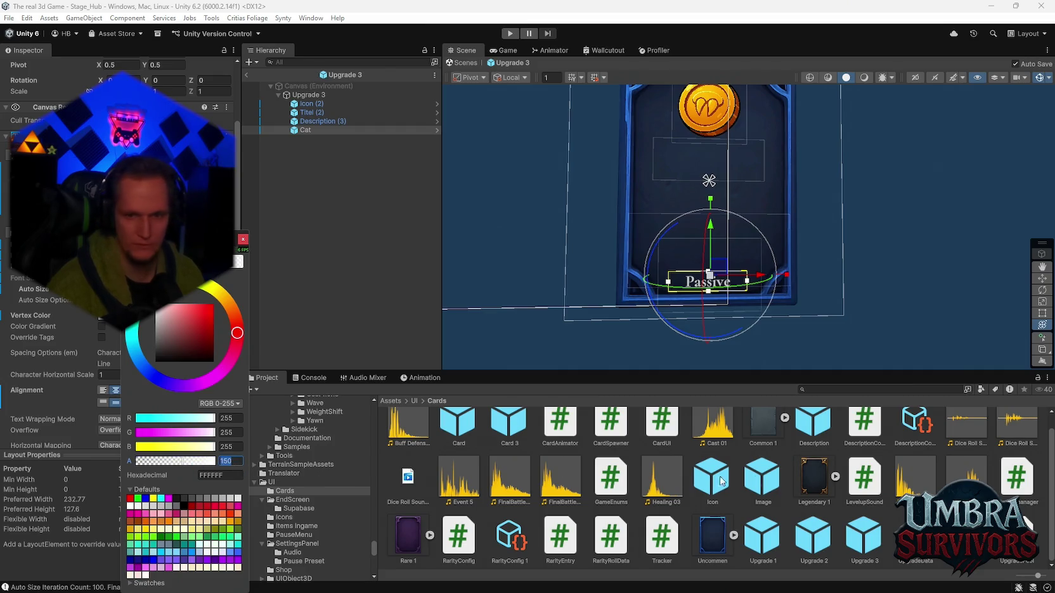
Recheck the Upgrade 1 Passive label's colour at alpha 150, then open the Upgrade 3 prefab.
double_click(765, 556)
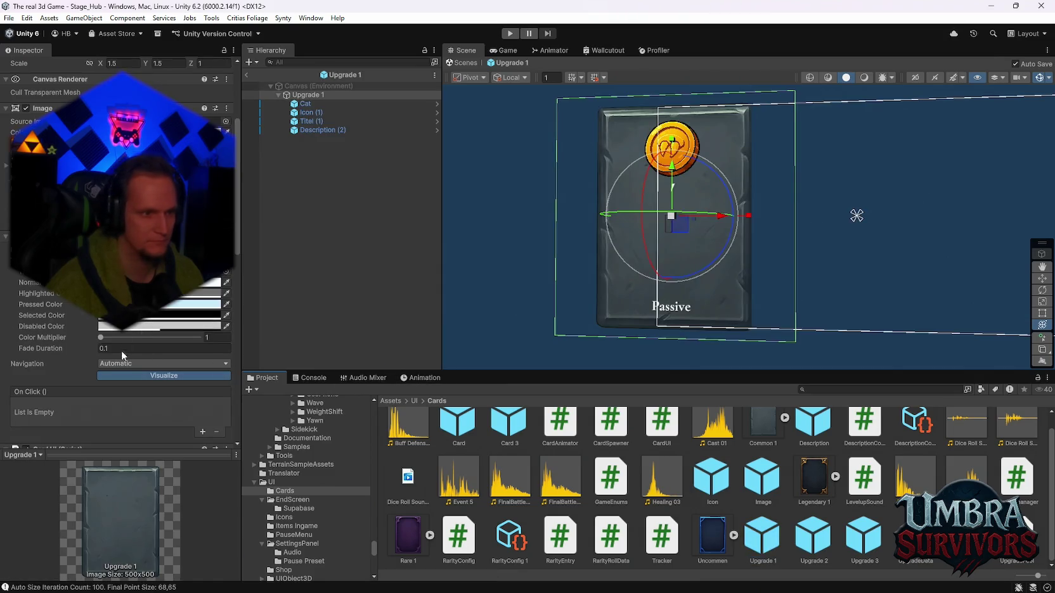
left_click(317, 129)
left_click(310, 111)
left_click(306, 104)
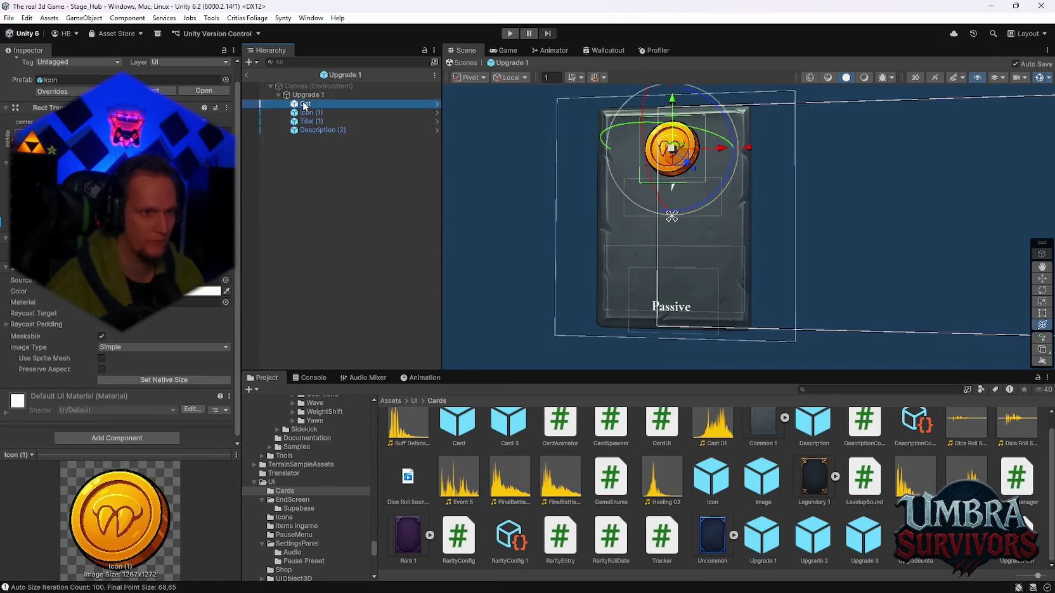
scroll(161, 373, "down", 3)
left_click(165, 268)
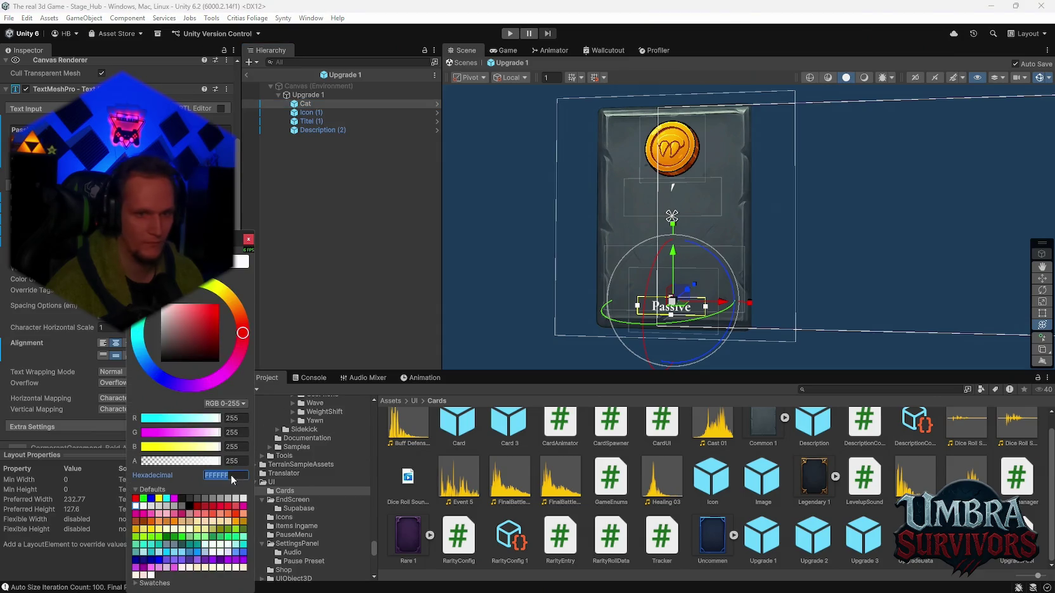
type("150")
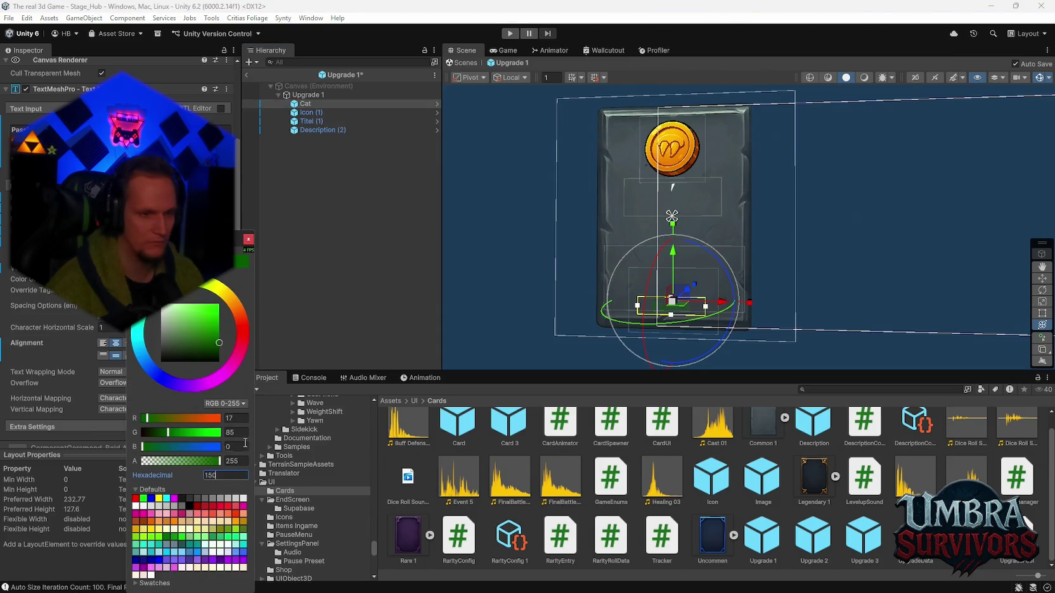
key("ctrl+z")
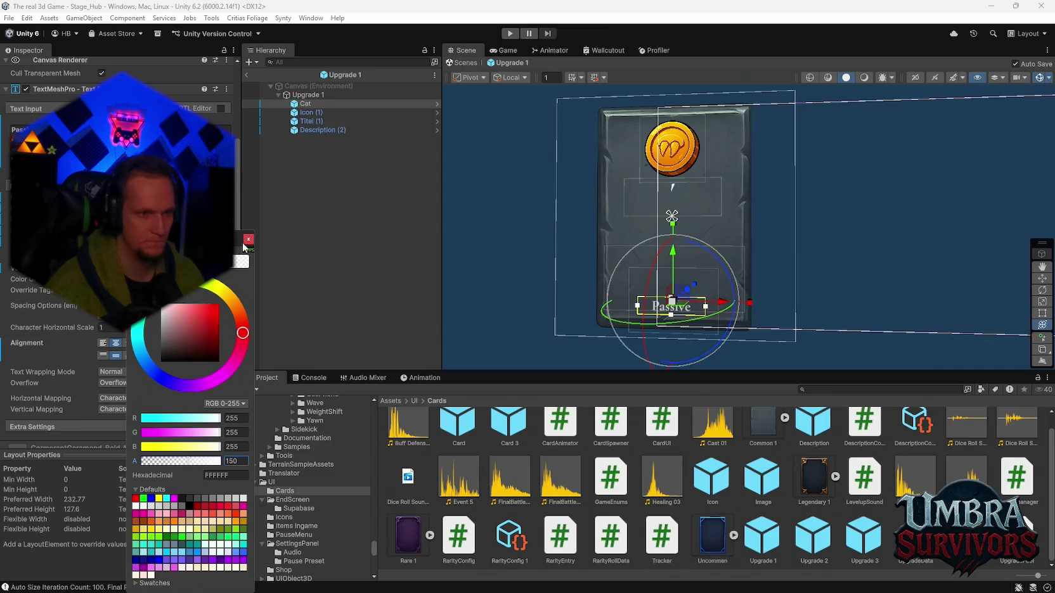
left_click(245, 241)
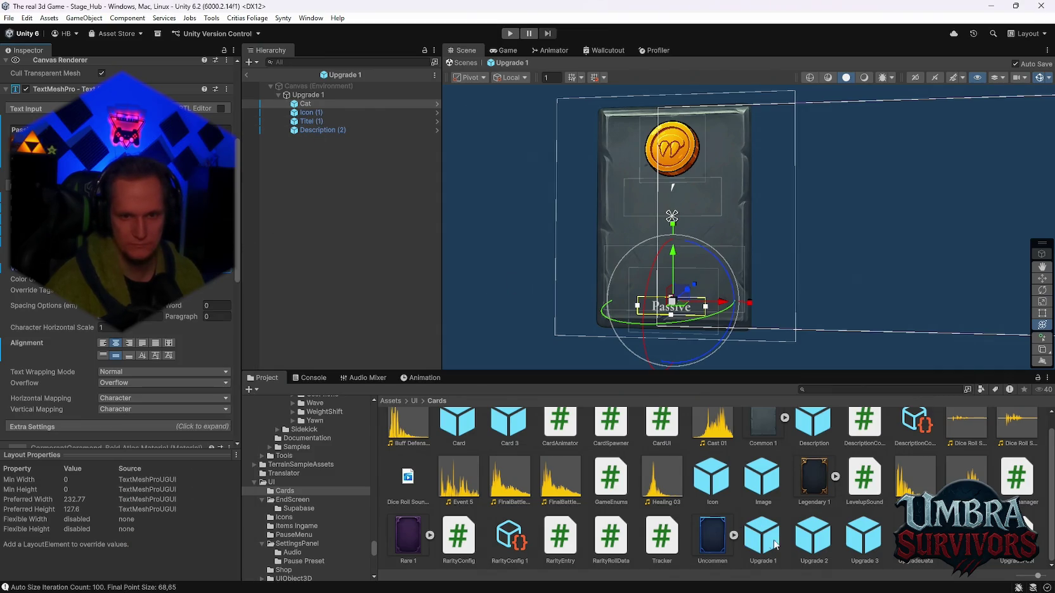
double_click(851, 540)
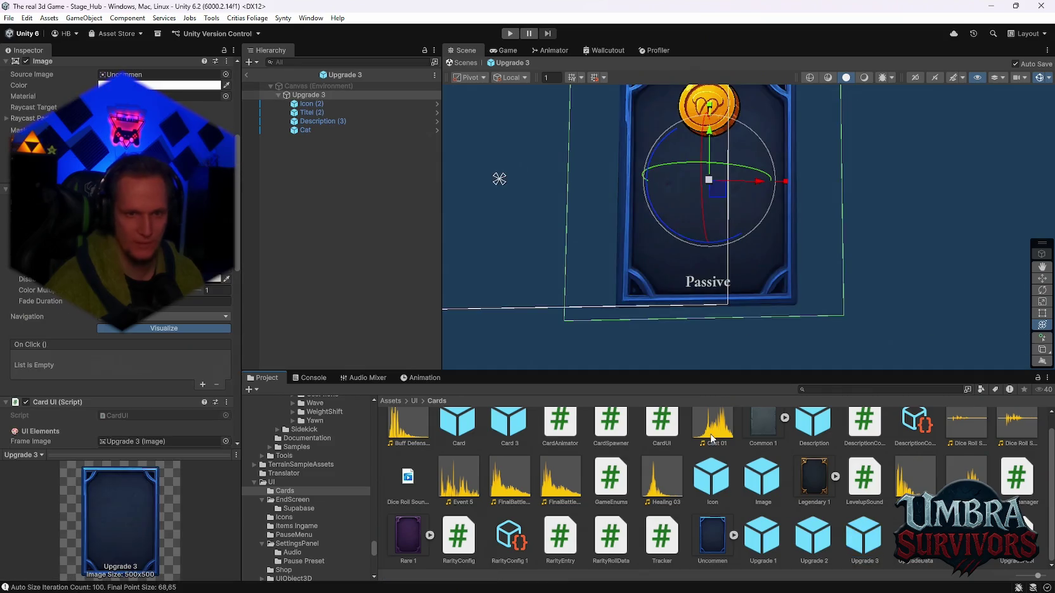
Select Upgrade 3's Passive label, then open Upgrade 2 and inspect its description text colour.
left_click(300, 131)
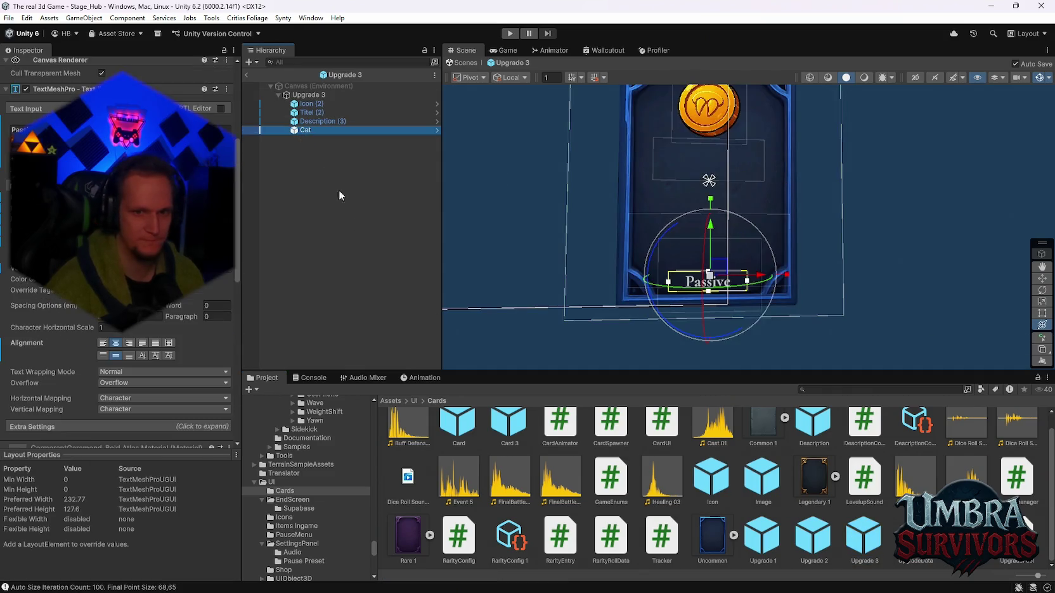
double_click(813, 540)
left_click(299, 130)
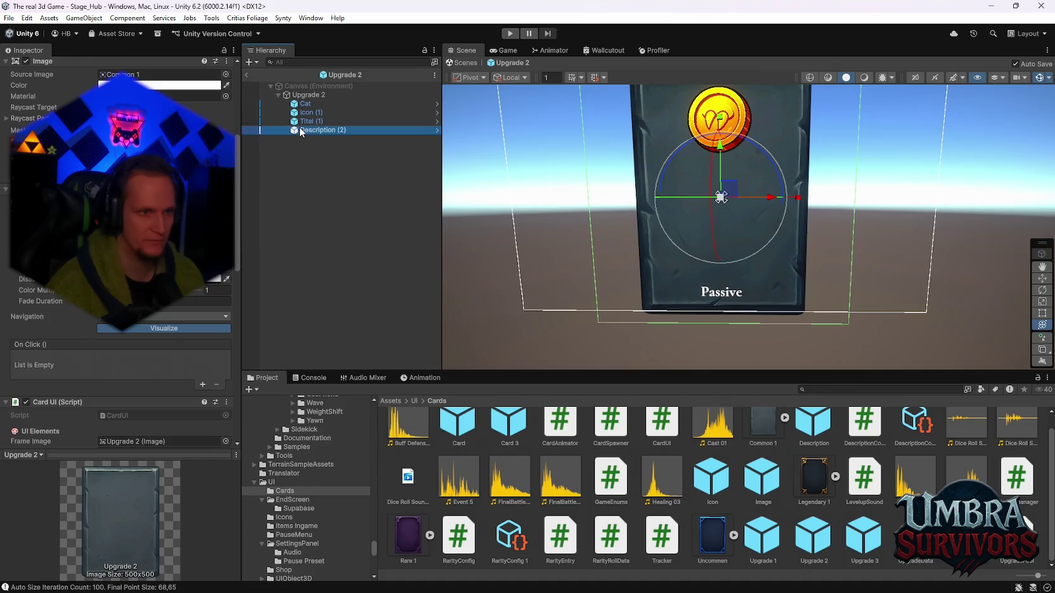
left_click(227, 279)
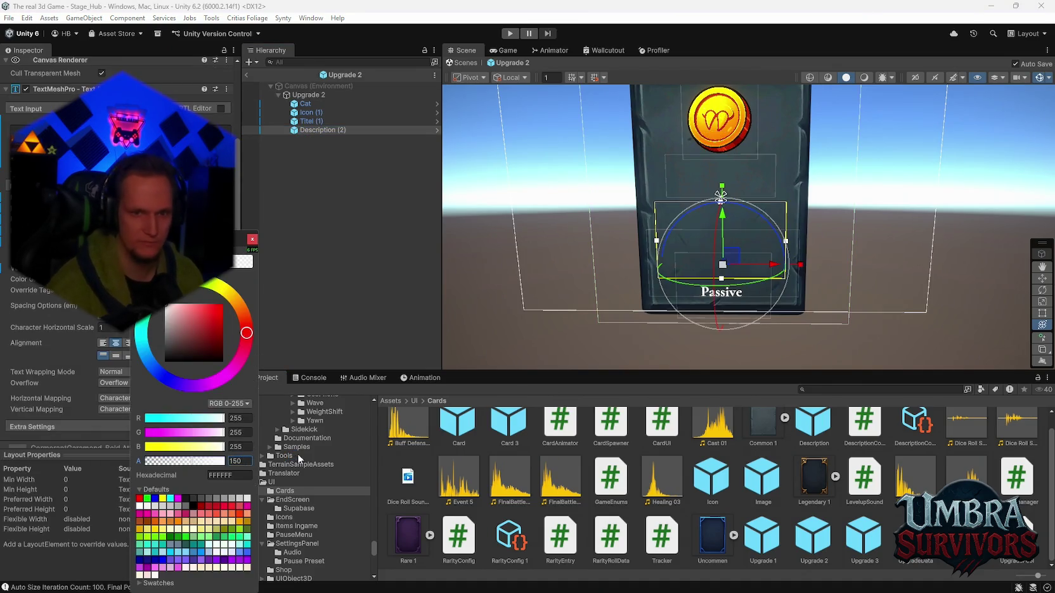
left_click(251, 240)
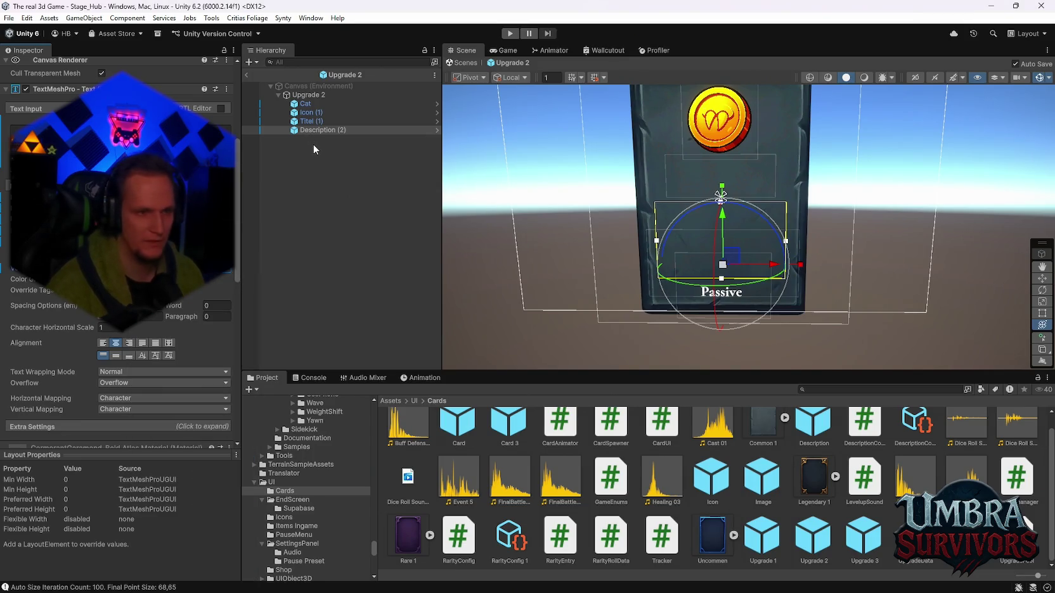
Set Upgrade 2's Passive label colour to semi-transparent white at alpha 150.
left_click(309, 104)
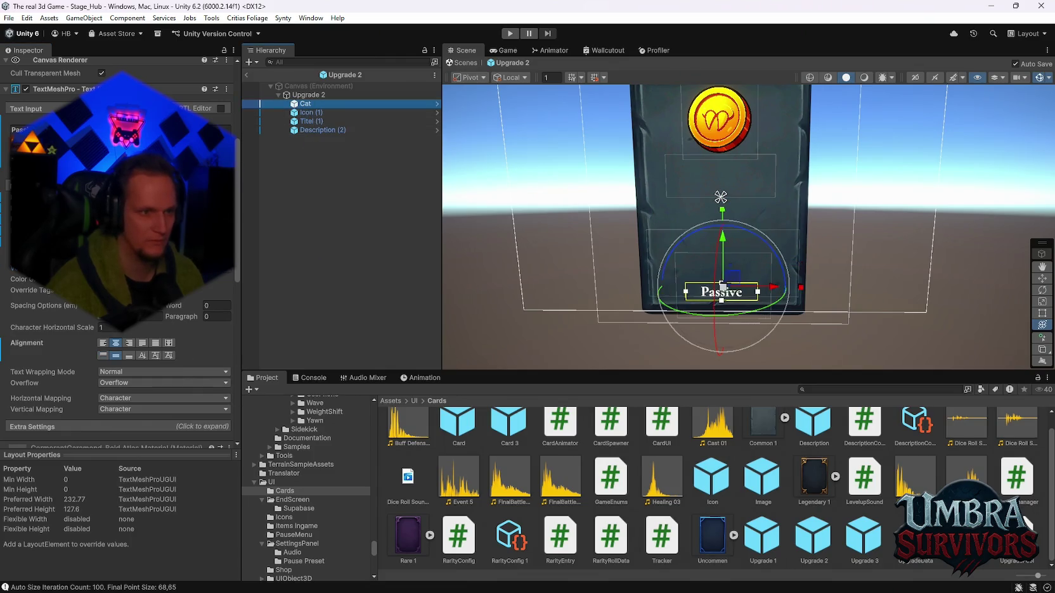
left_click(209, 279)
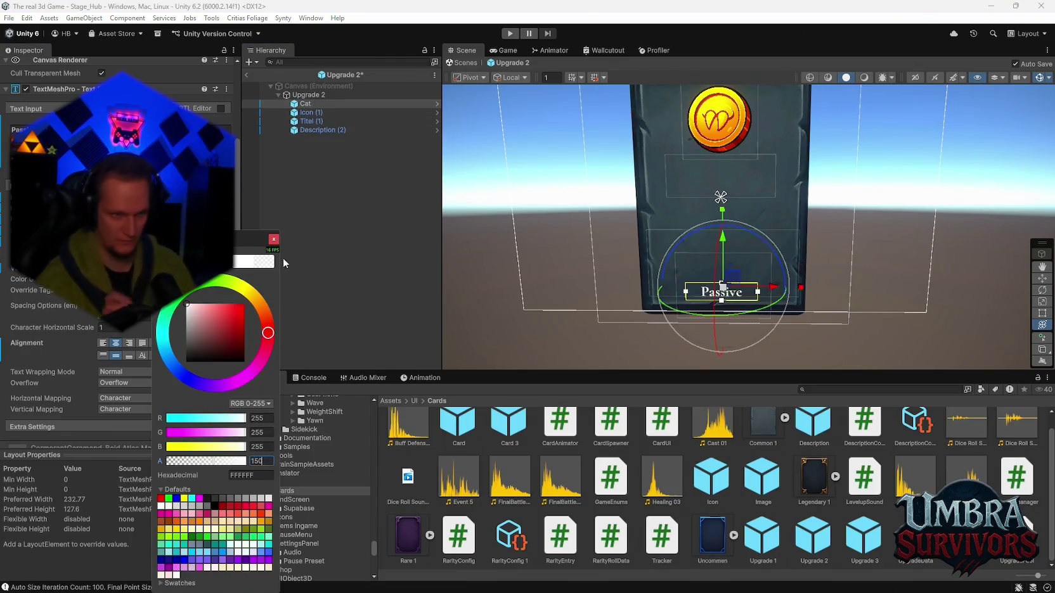
left_click(273, 240)
left_click_drag(577, 198, 599, 247)
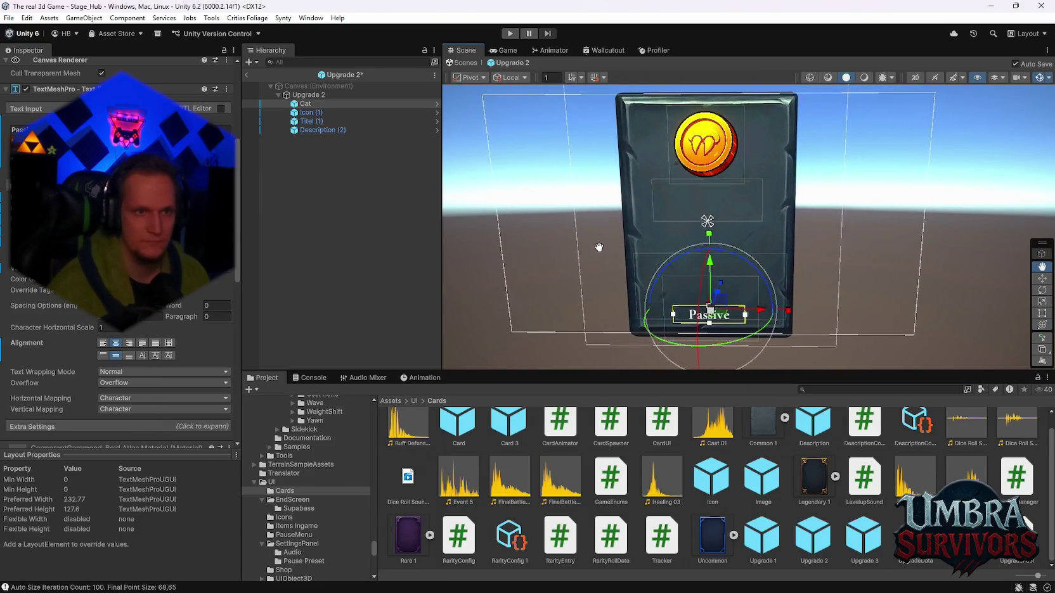
Compare the Passive labels on Upgrade 1 and Upgrade 2, then bring up File > Open Recent Scene.
double_click(773, 537)
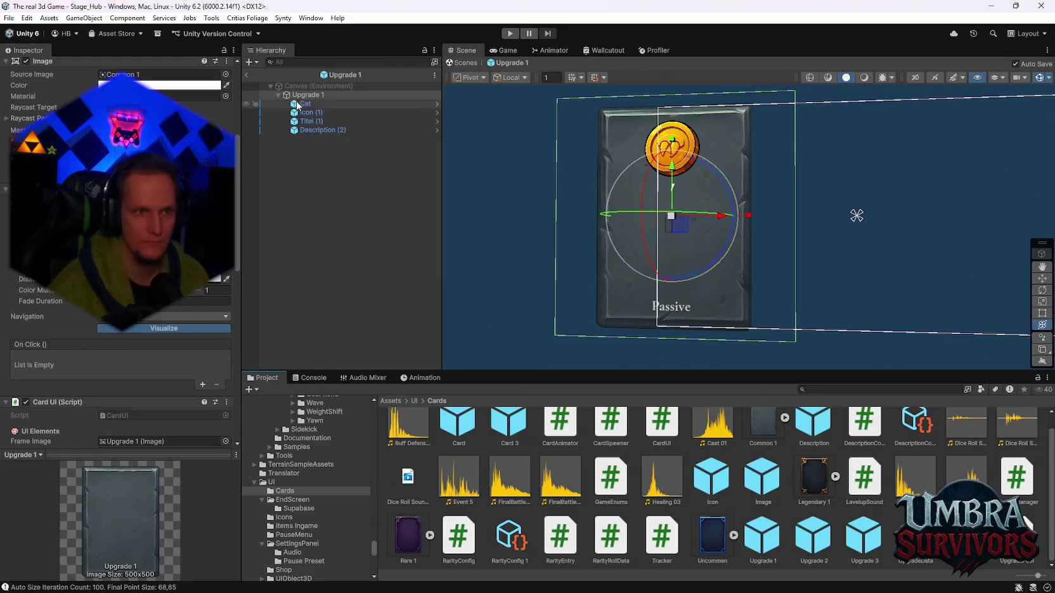
left_click(312, 104)
double_click(808, 542)
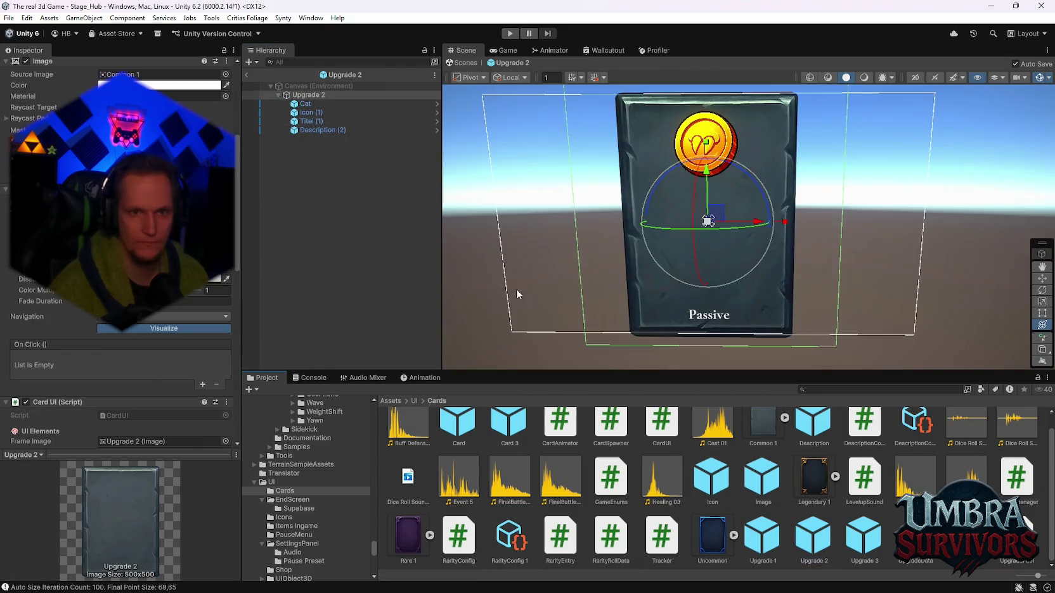
left_click(311, 104)
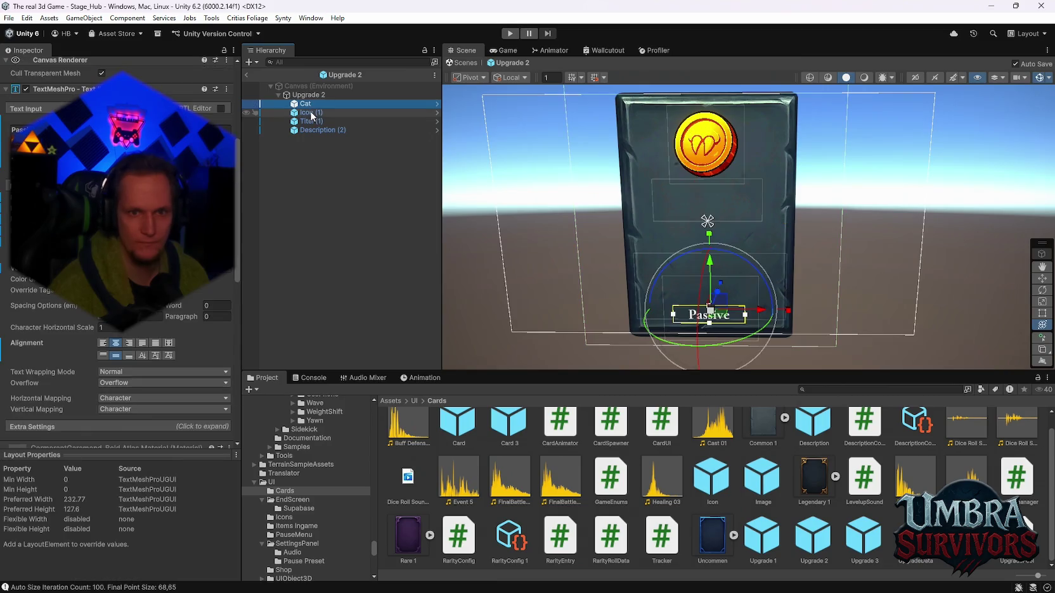
left_click(10, 18)
mouse_move(73, 58)
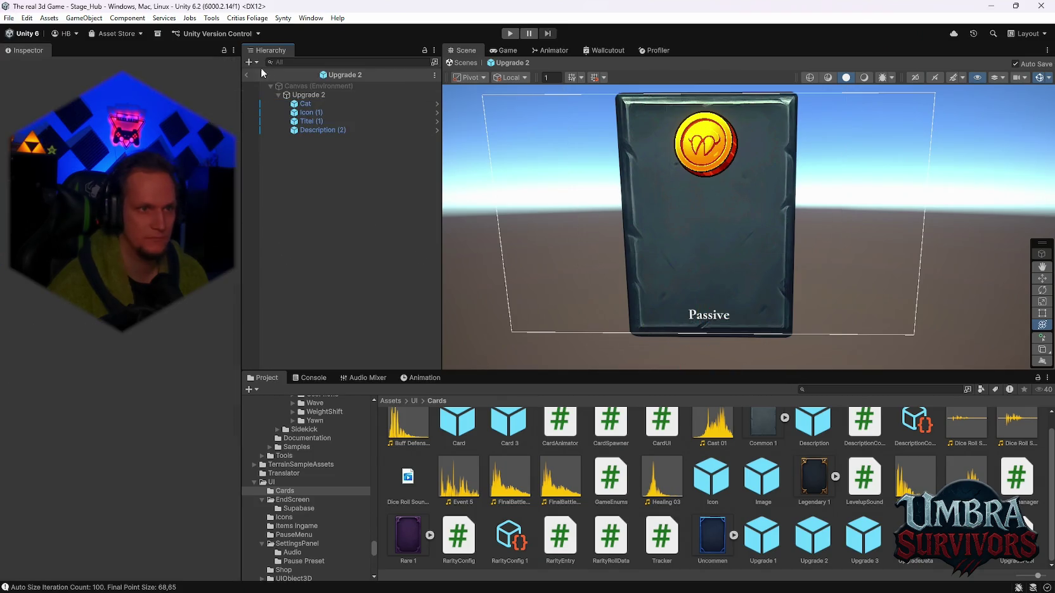
Reopen Stage_Hub, run to the weapon gate and view Fire Staff at MAX LEVEL.
left_click(249, 74)
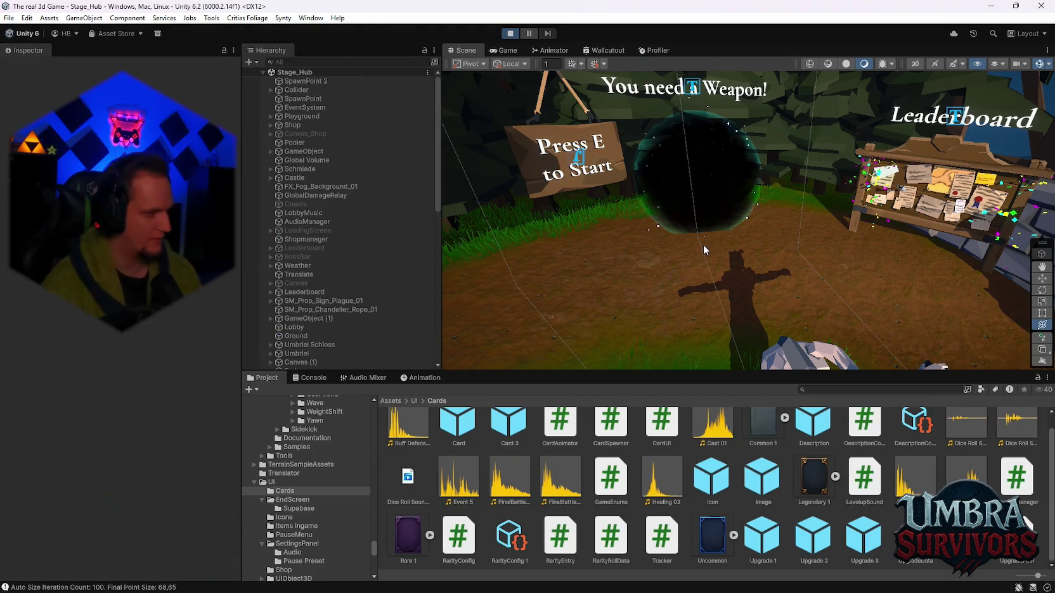
key("e")
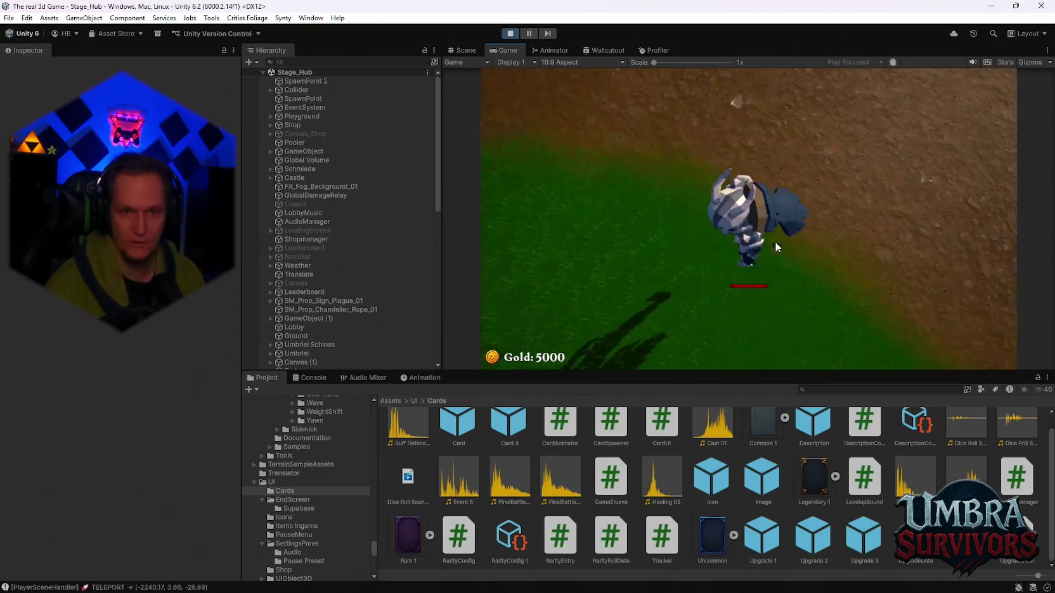
key("w")
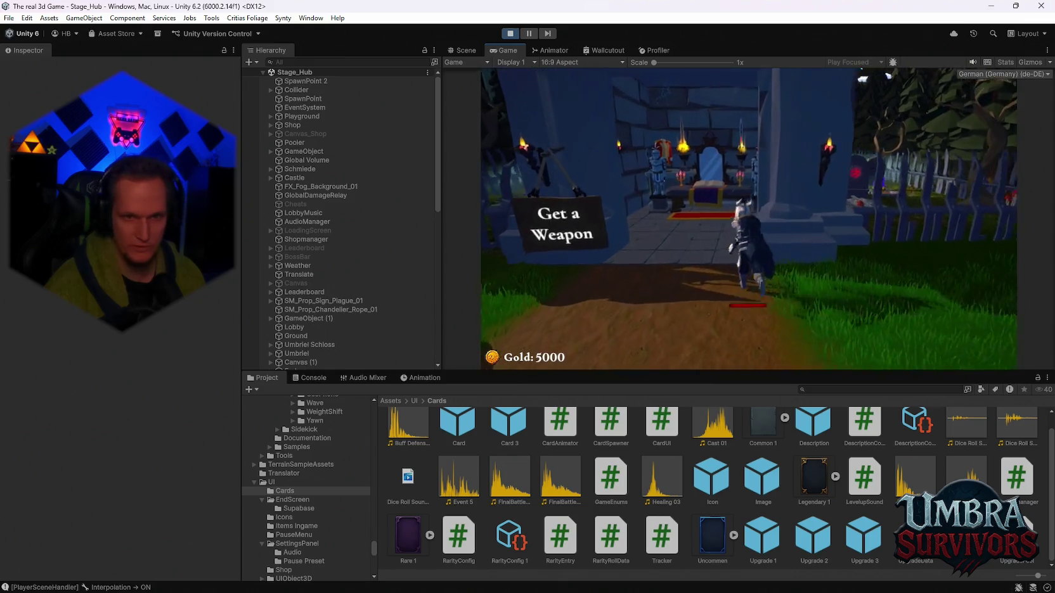
left_click(610, 139)
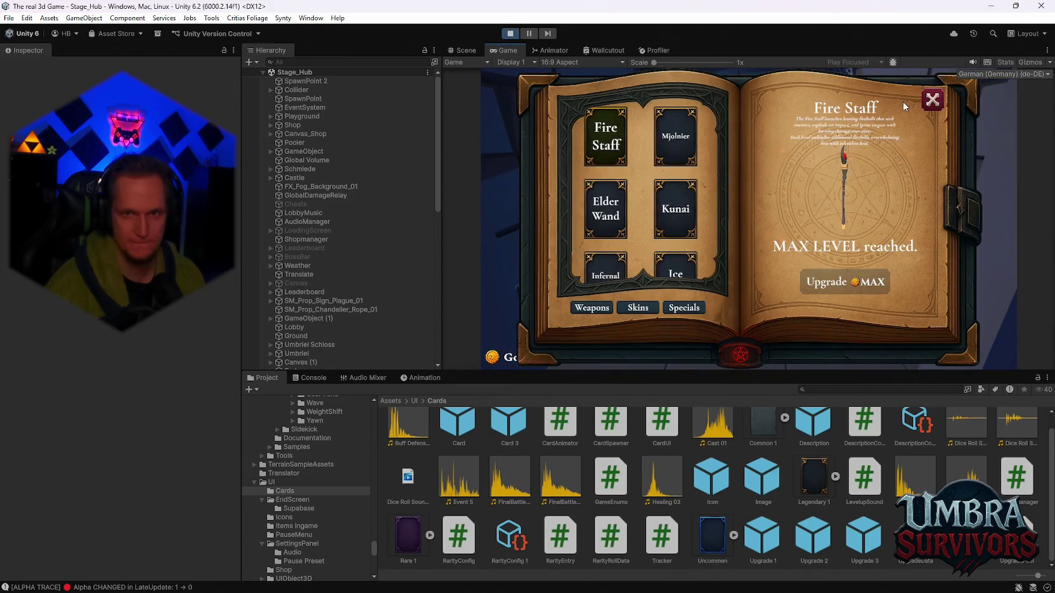
Close the weapon book and run through the forest until the Fire Tornado/Blood Crystal/Frost Core level-up appears.
key("Escape")
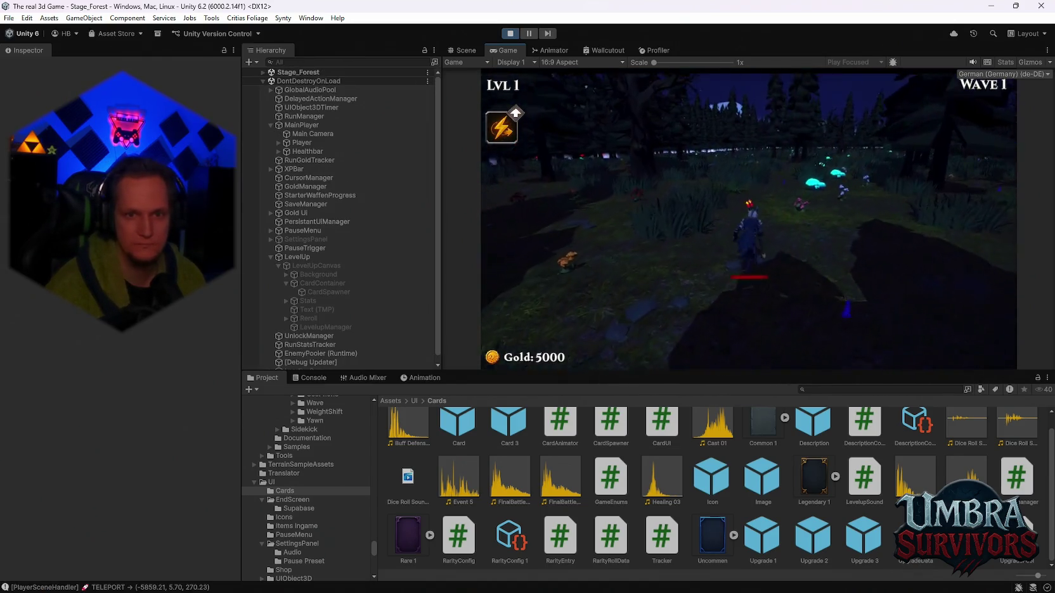
key("w")
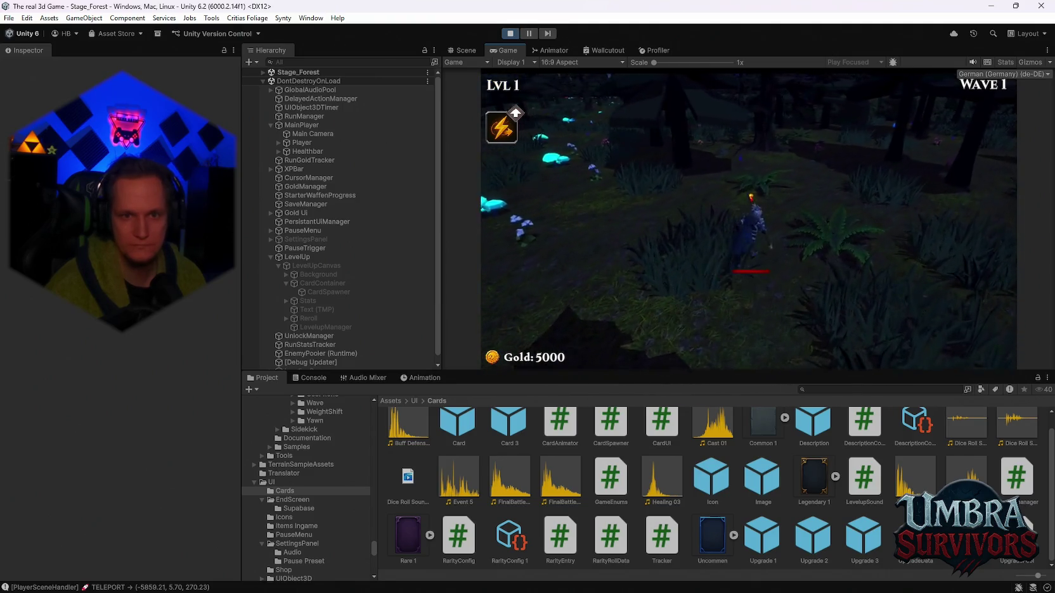
key("a")
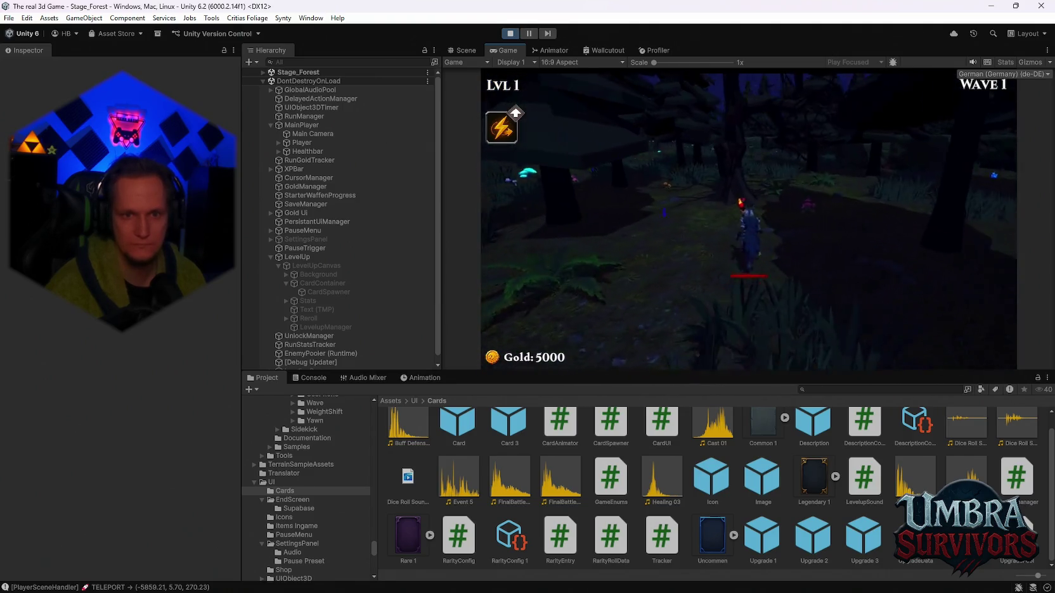
key("w")
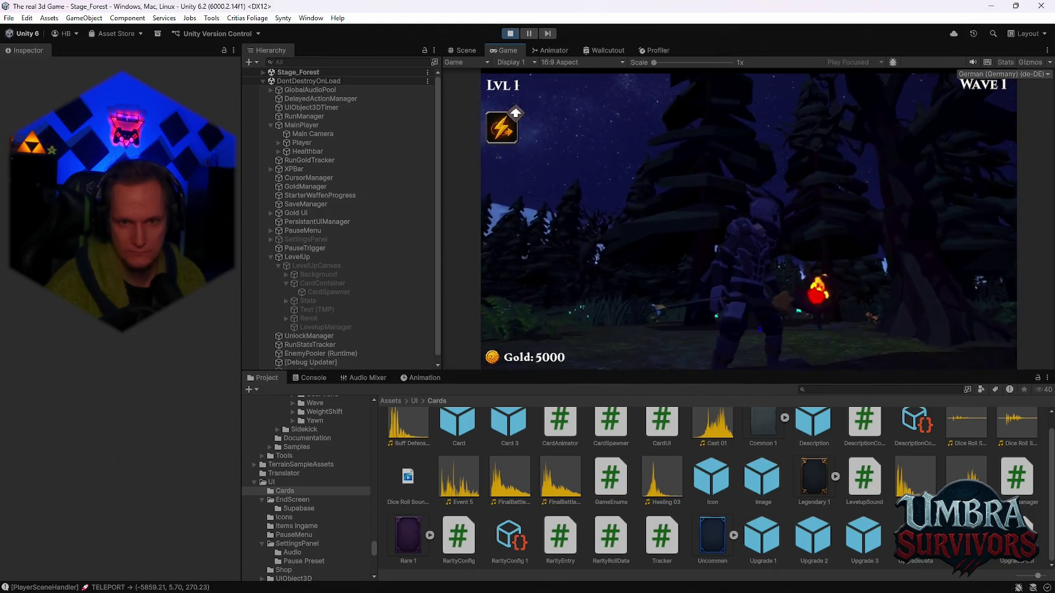
key("w")
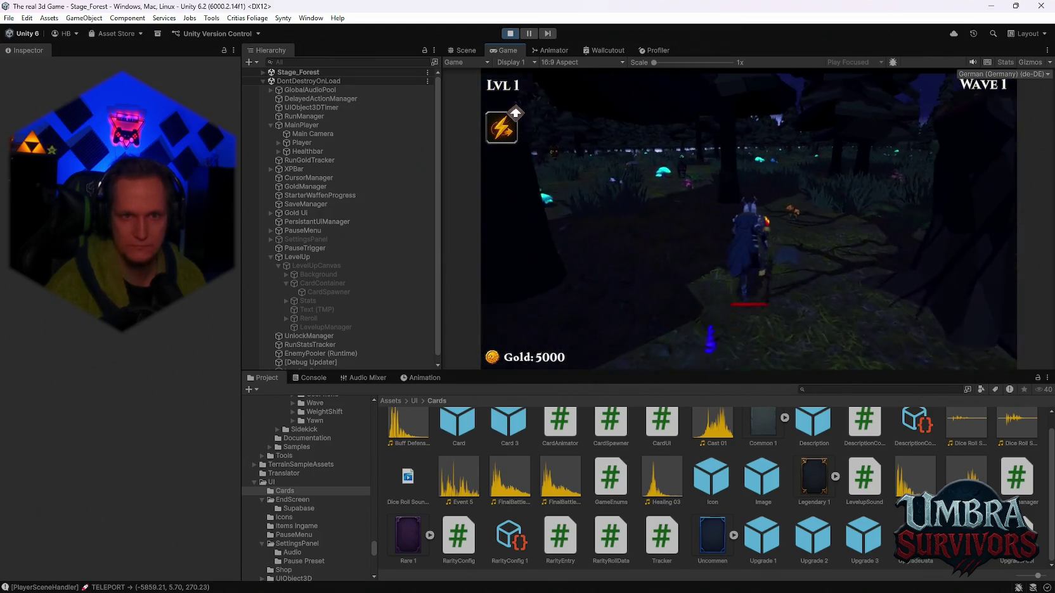
key("w")
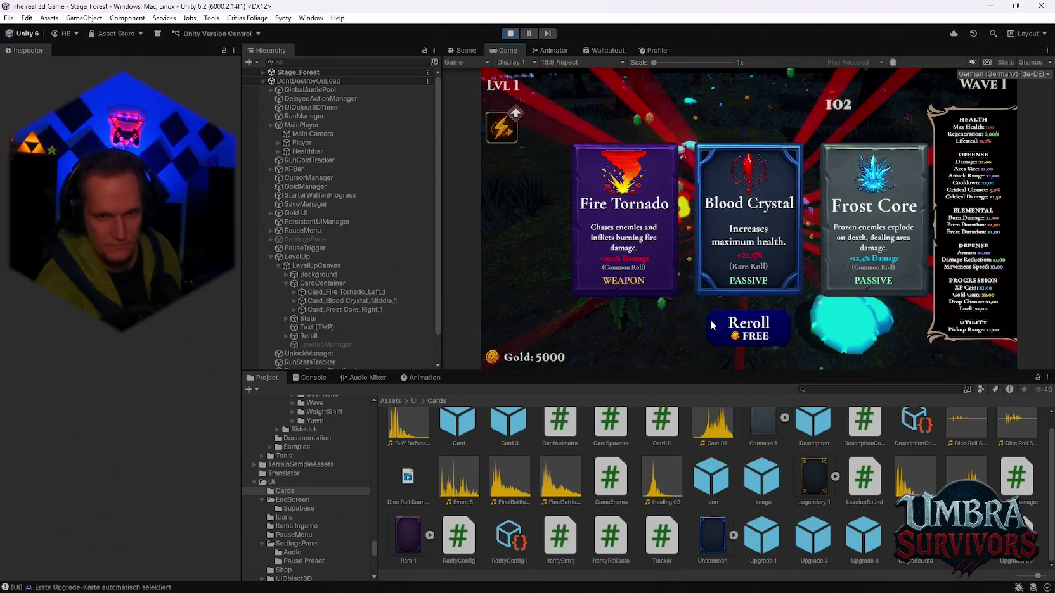
Reroll twice to Frost Core, Shadowstride and Arcane Extension, then switch to the YouTube window.
left_click(755, 340)
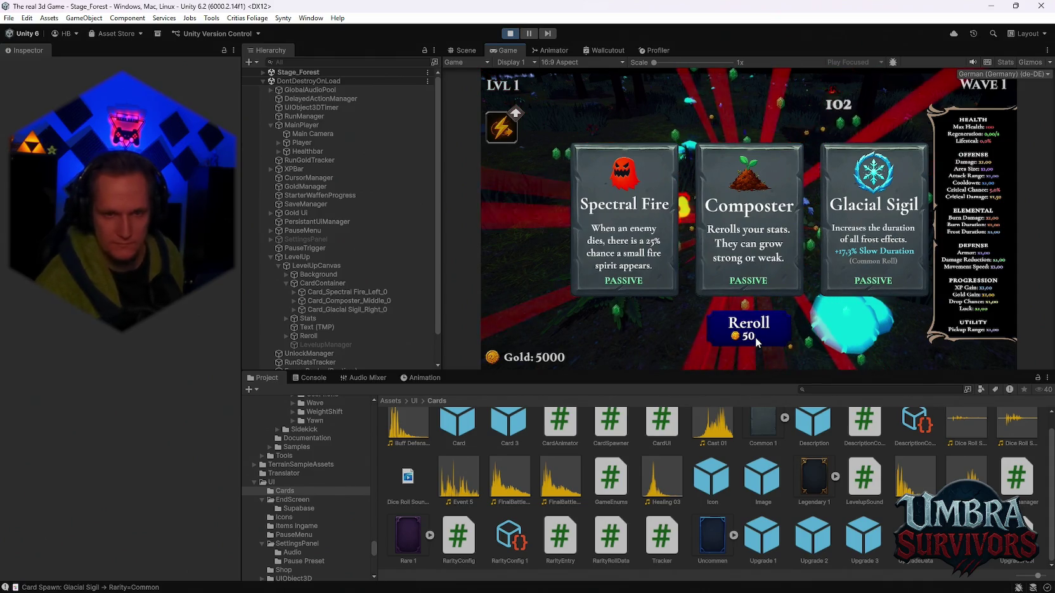
left_click(755, 338)
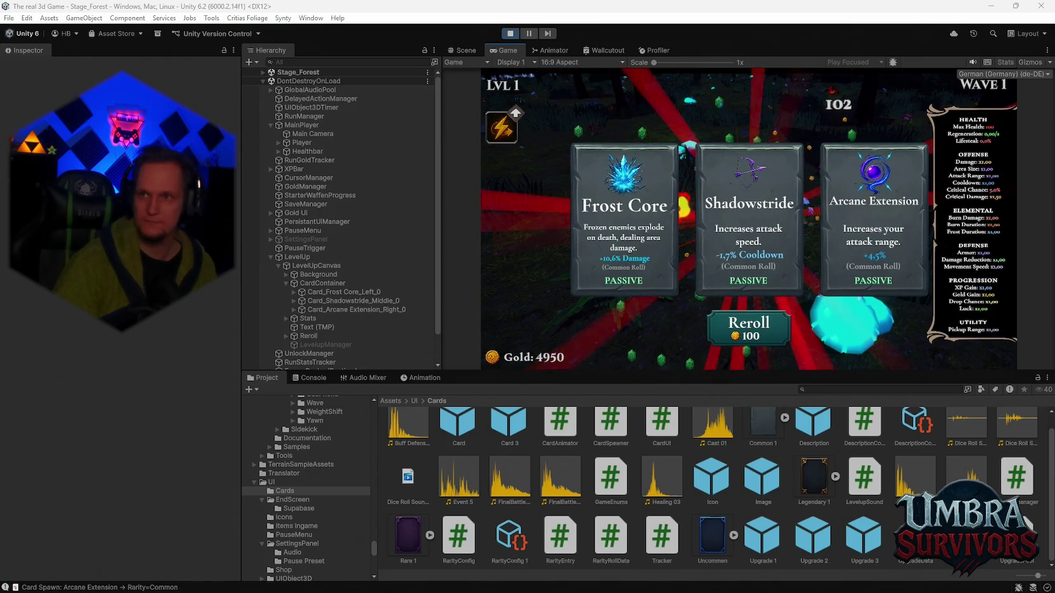
key("alt+Tab")
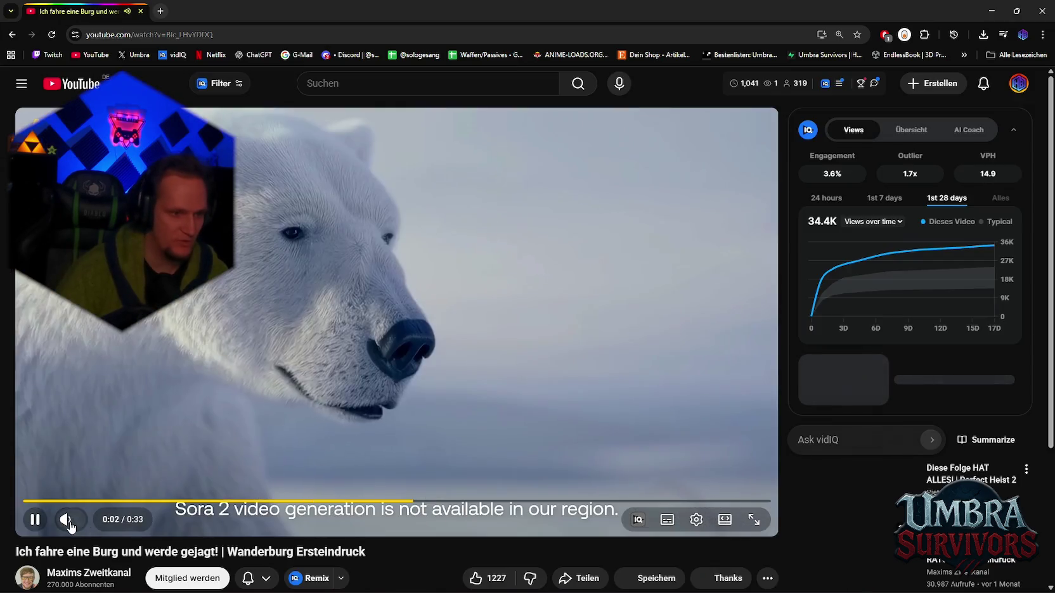
Mute, skip the ad, pause at 11:52 on the Buy a Module Upgrade! screen, and return to Unity.
left_click(70, 527)
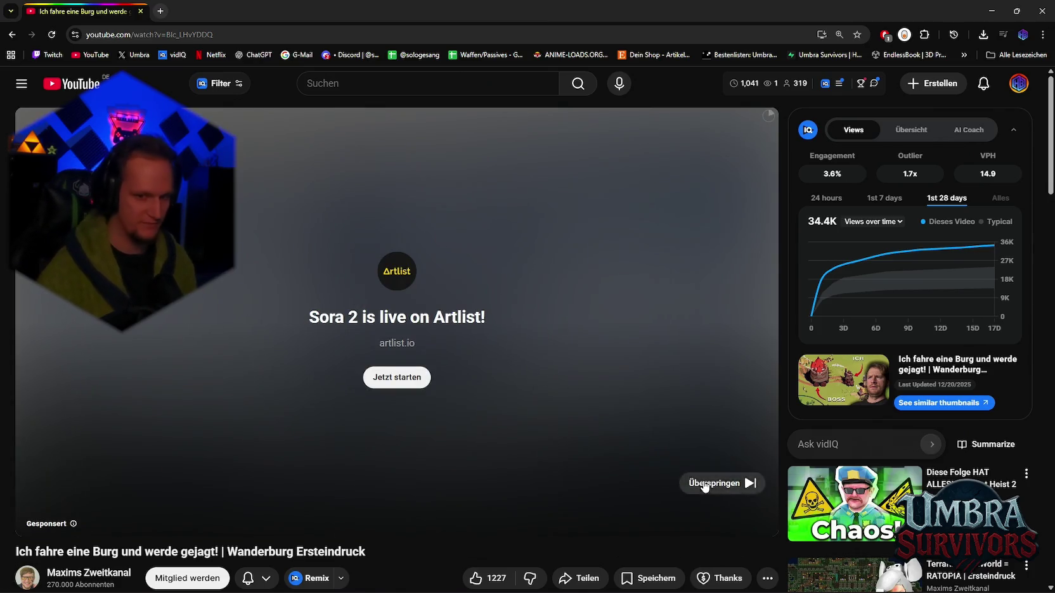
left_click(704, 485)
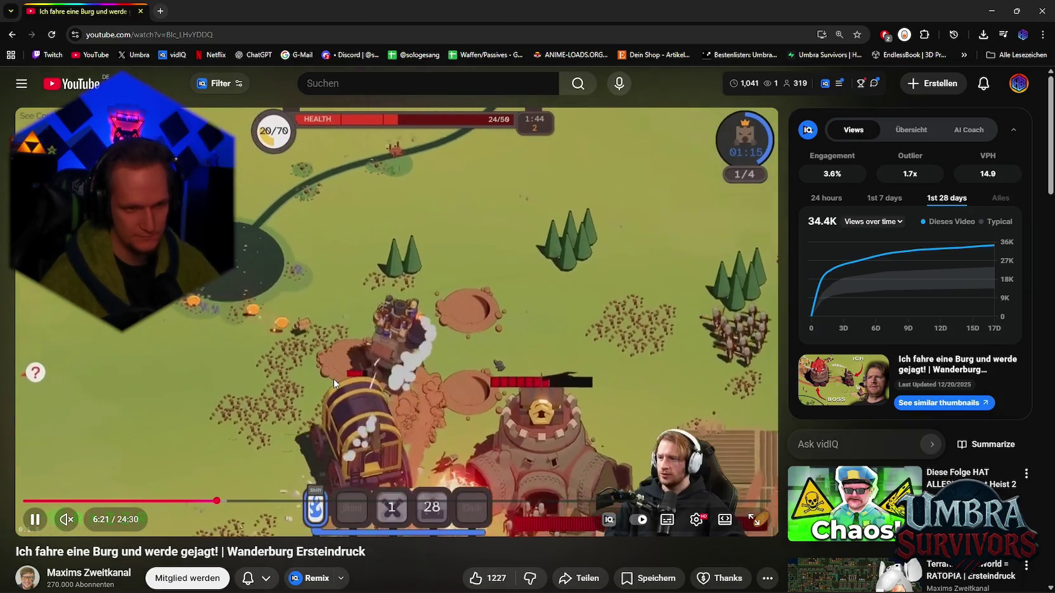
left_click(225, 502)
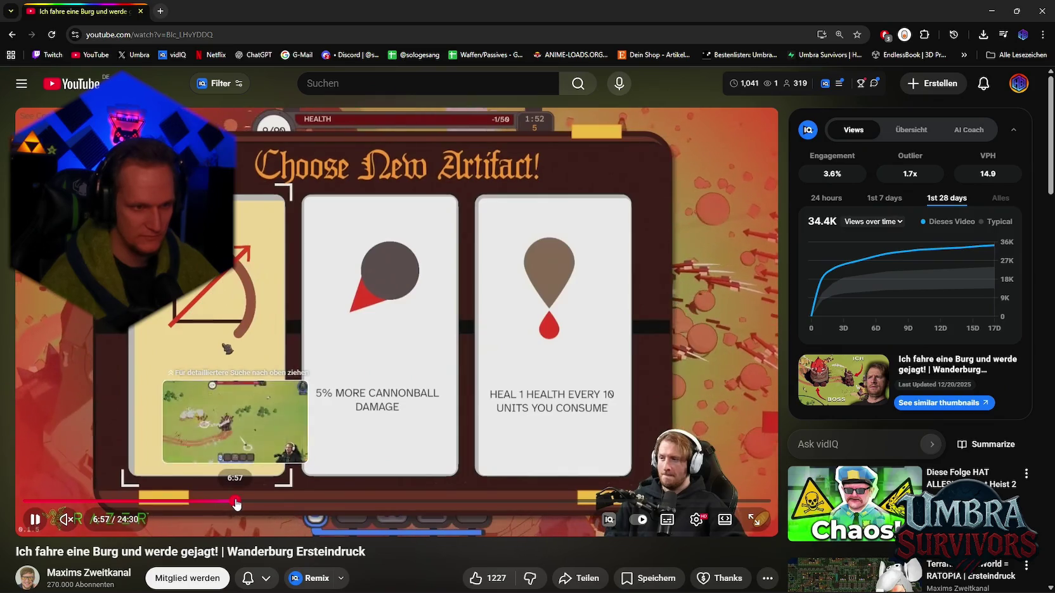
left_click(242, 501)
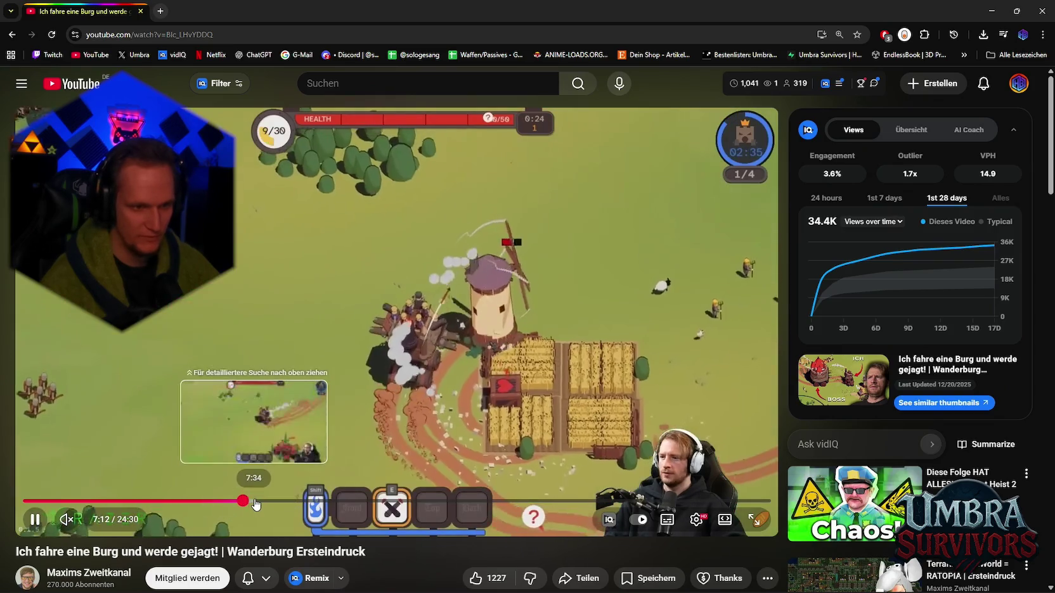
left_click(272, 502)
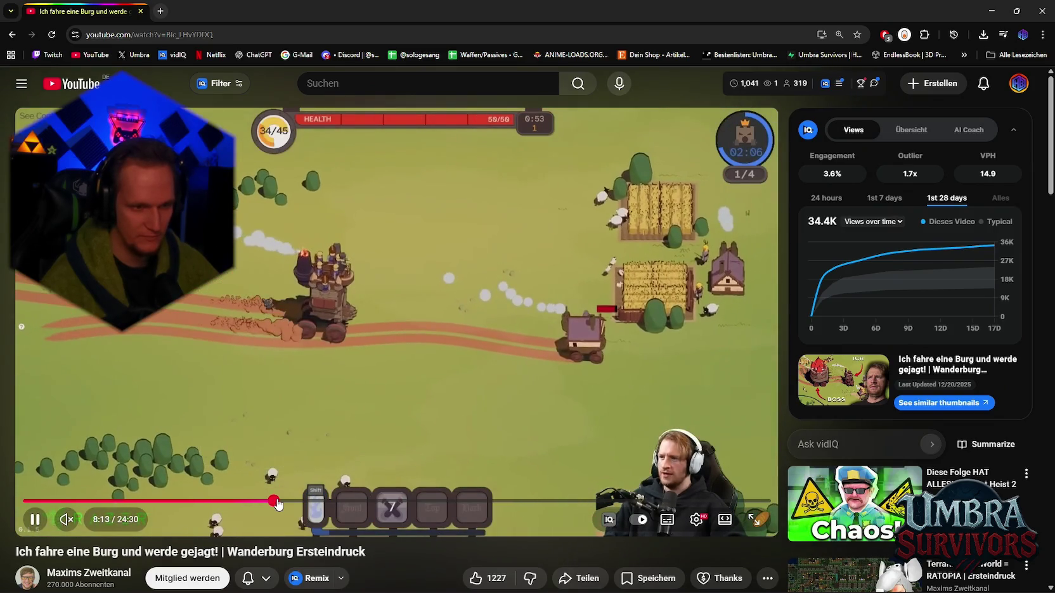
left_click_drag(276, 504, 309, 503)
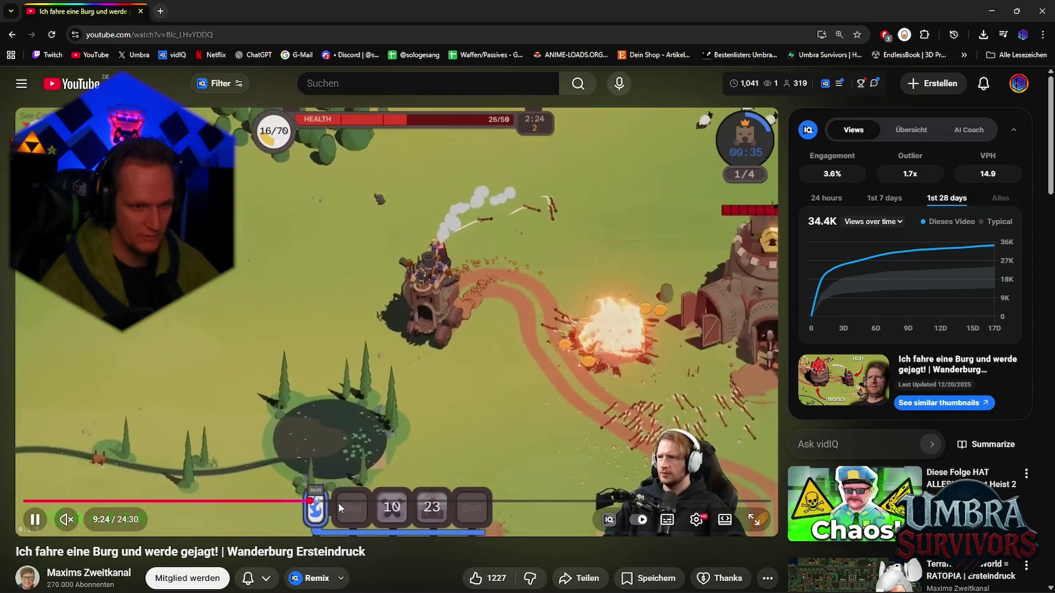
left_click(357, 502)
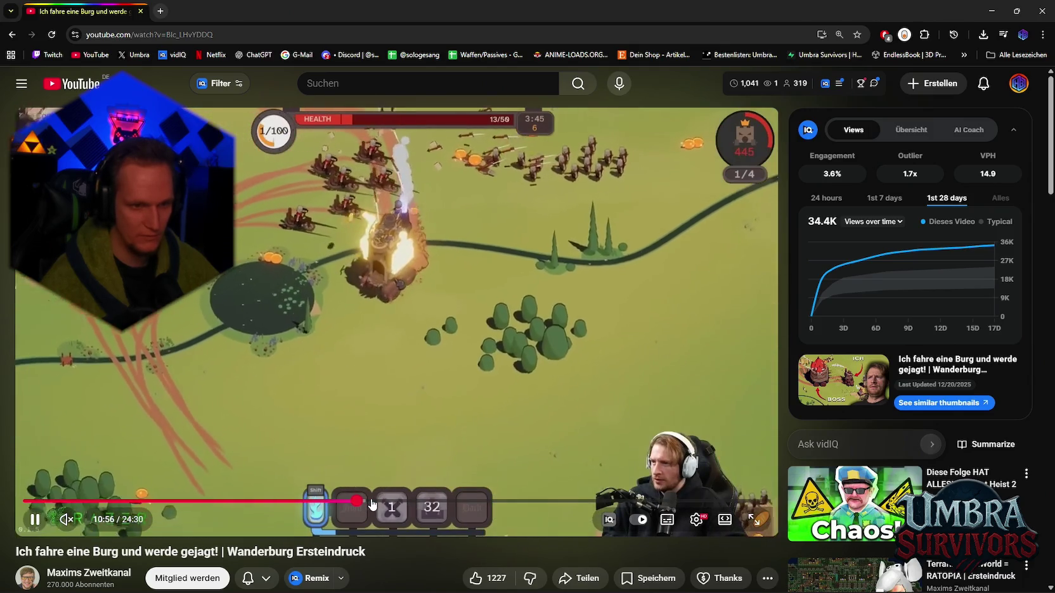
left_click_drag(372, 504, 366, 509)
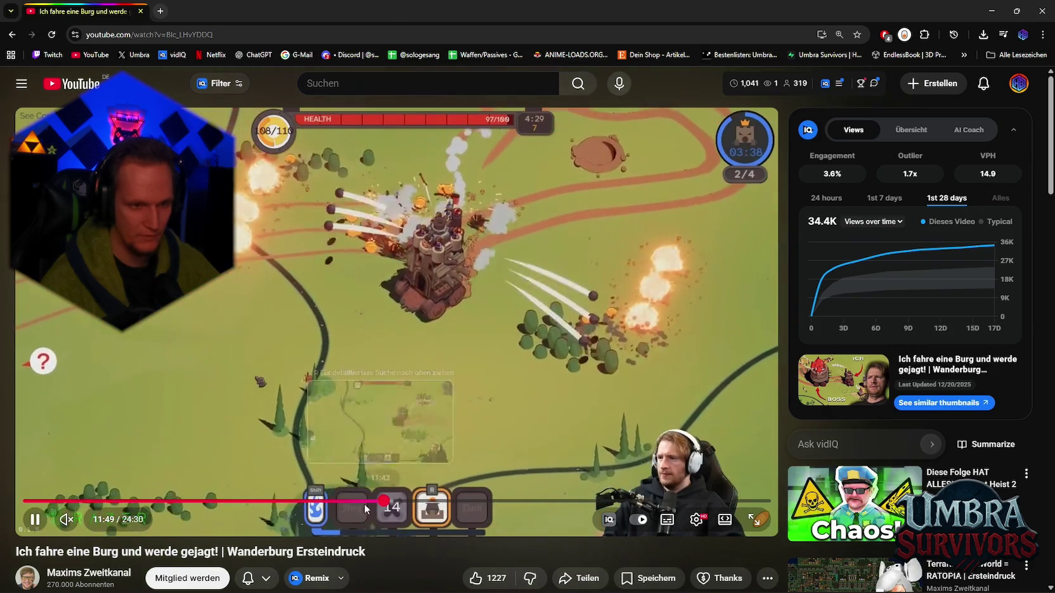
left_click(36, 520)
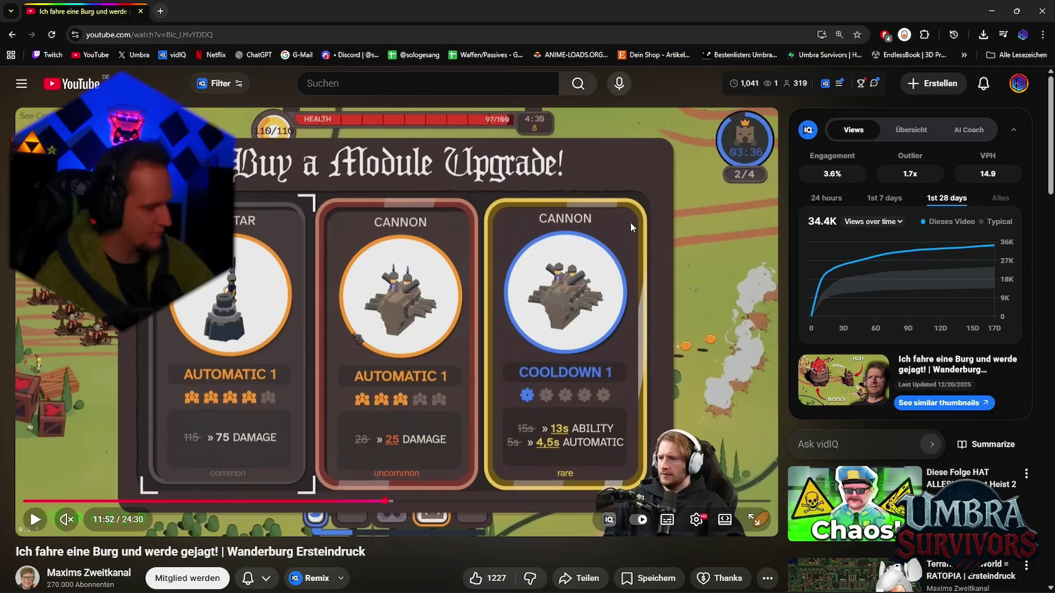
key("alt+Tab")
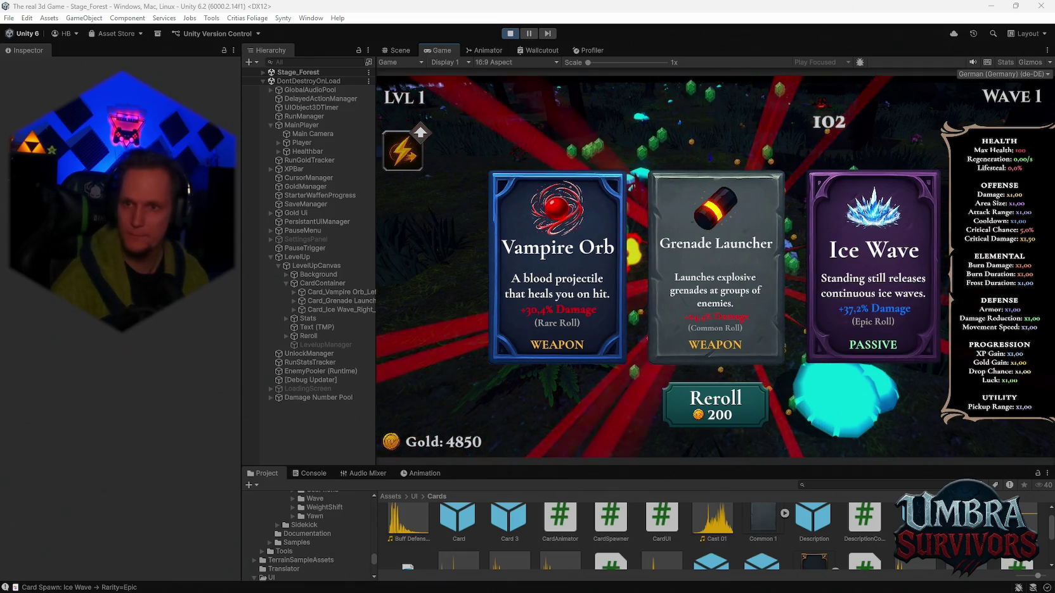
Preview the Megaloot Steam PC and Steam Community screenshots in the mega loot image results.
key("alt+Tab")
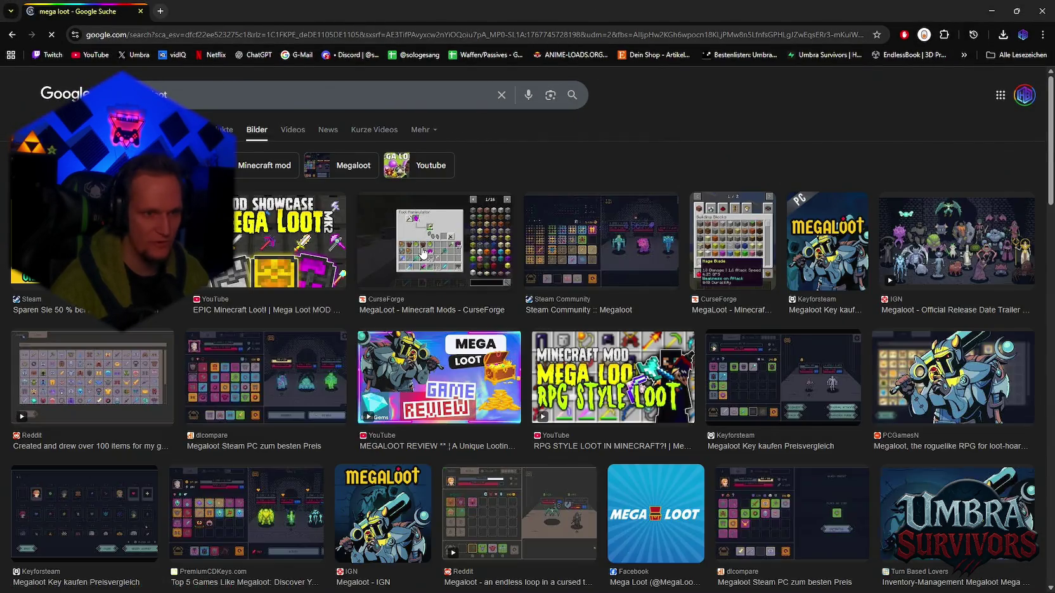
left_click(263, 380)
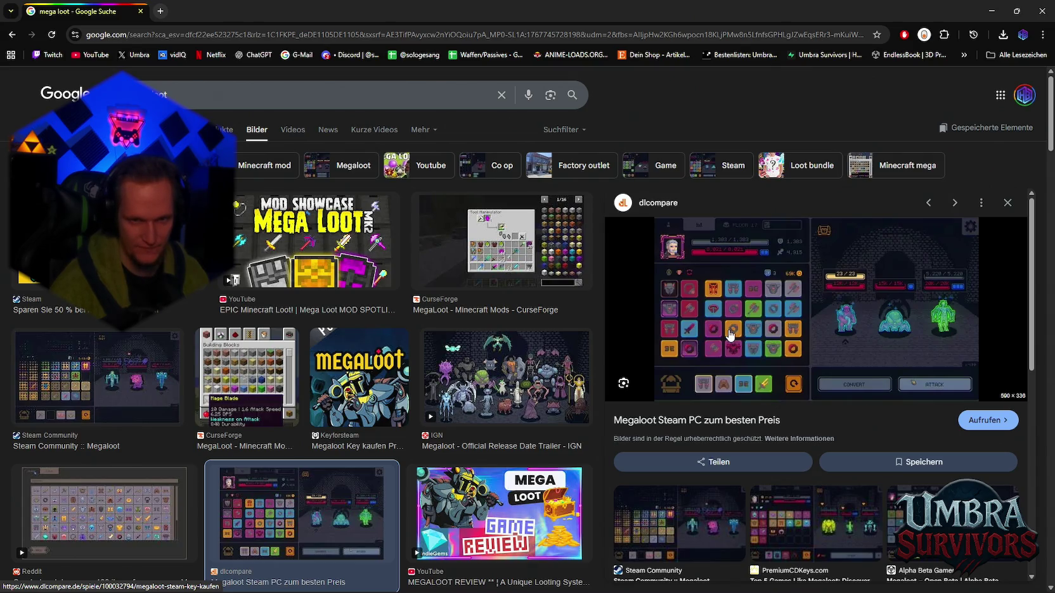
scroll(731, 335, "down", 3)
scroll(700, 370, "up", 3)
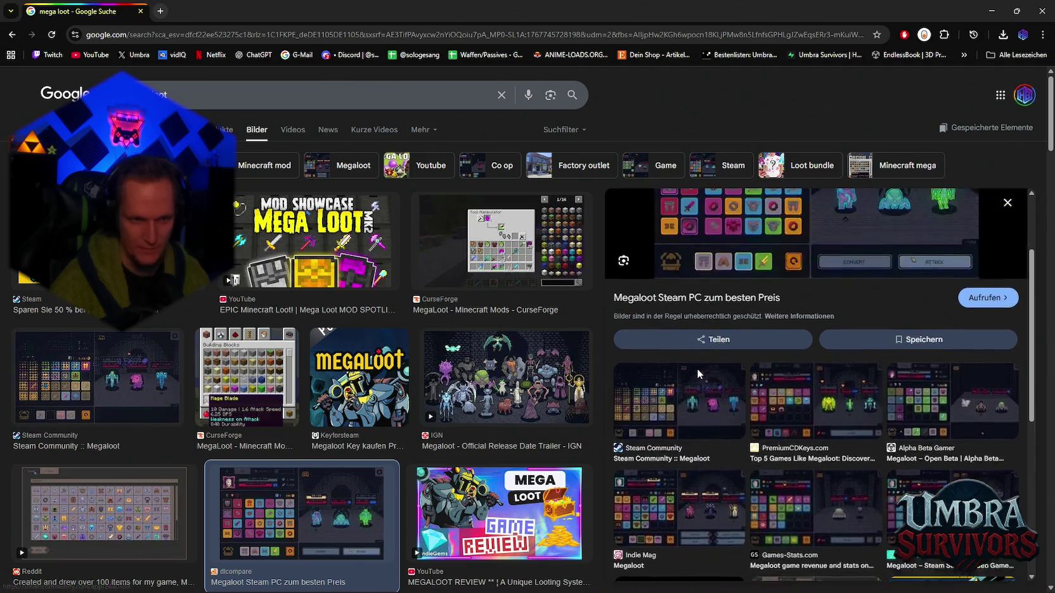
left_click(111, 380)
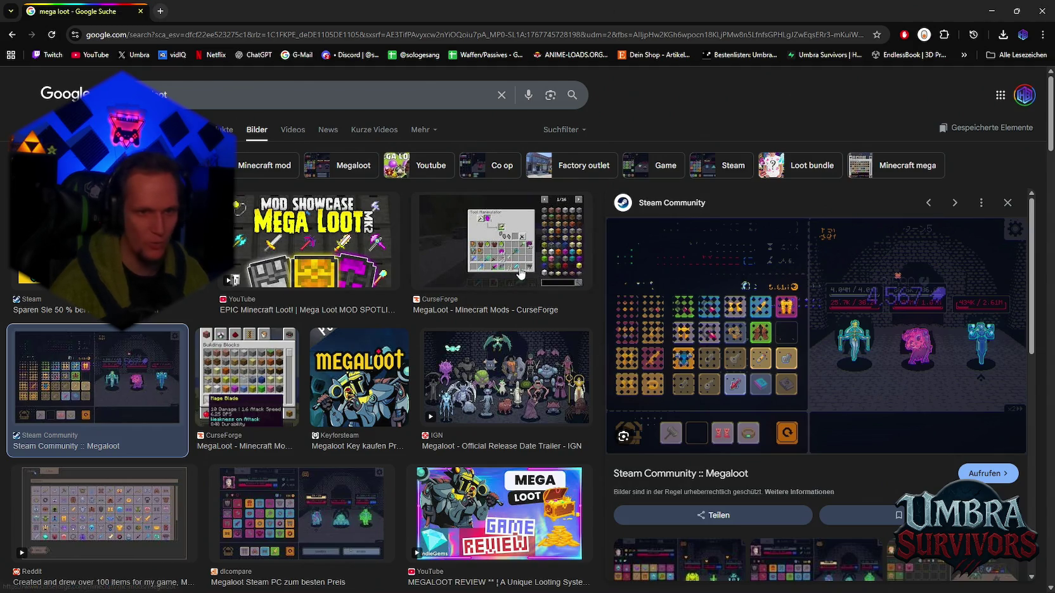
Refine the search to 'mega loot rarity', browse the results, and close the browser.
left_click(317, 97)
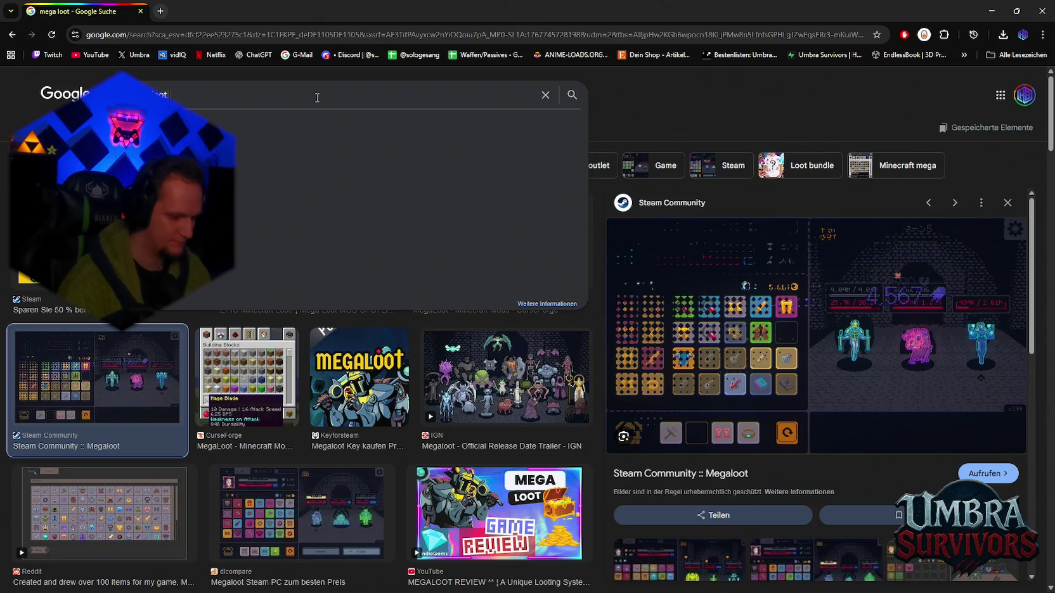
type(" rarity")
key("Return")
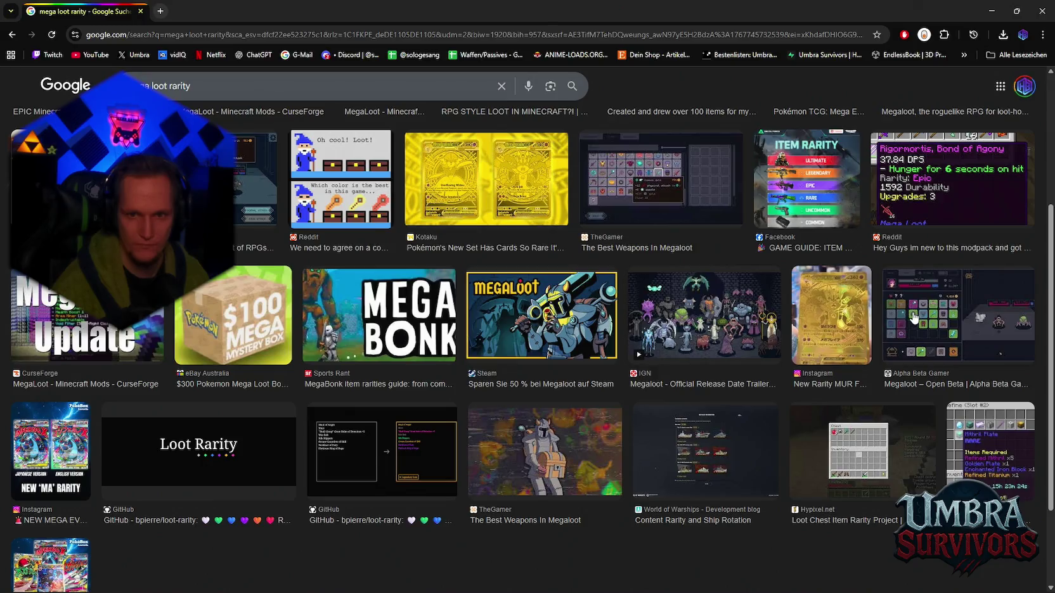
scroll(720, 344, "down", 3)
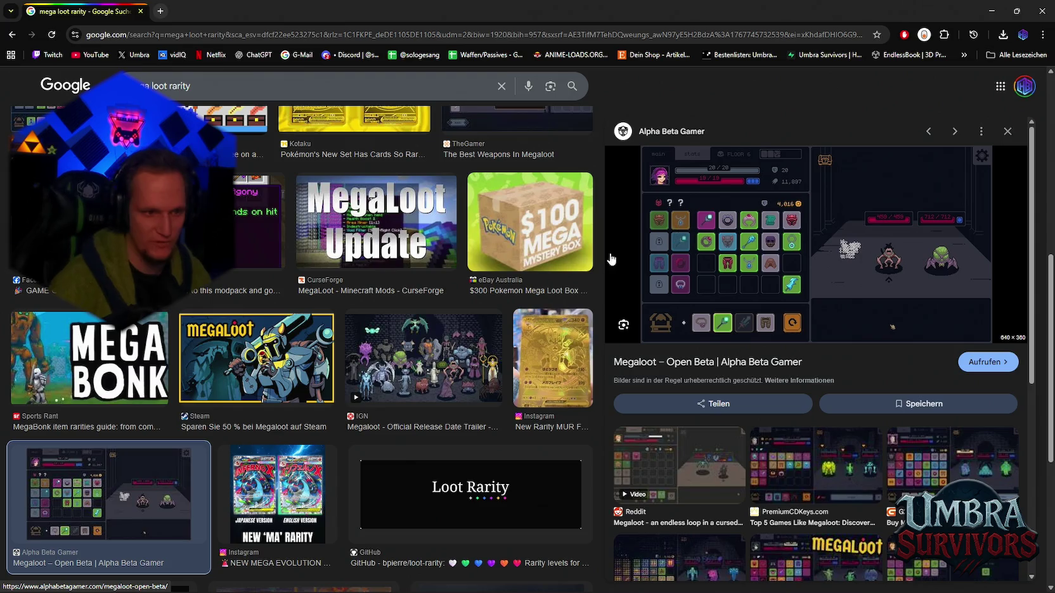
scroll(611, 259, "down", 2)
scroll(611, 258, "up", 2)
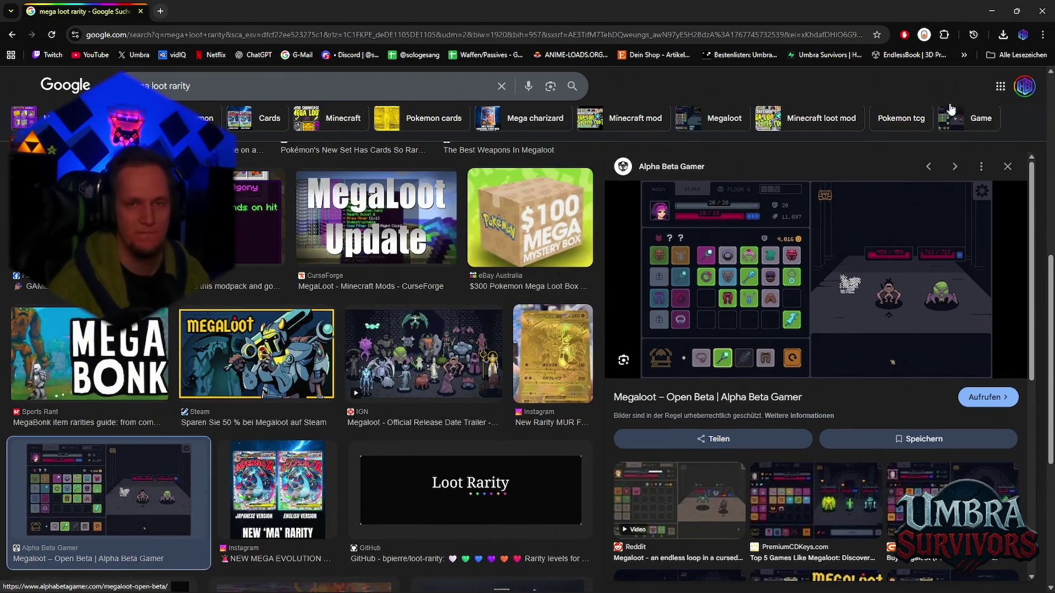
left_click(1044, 5)
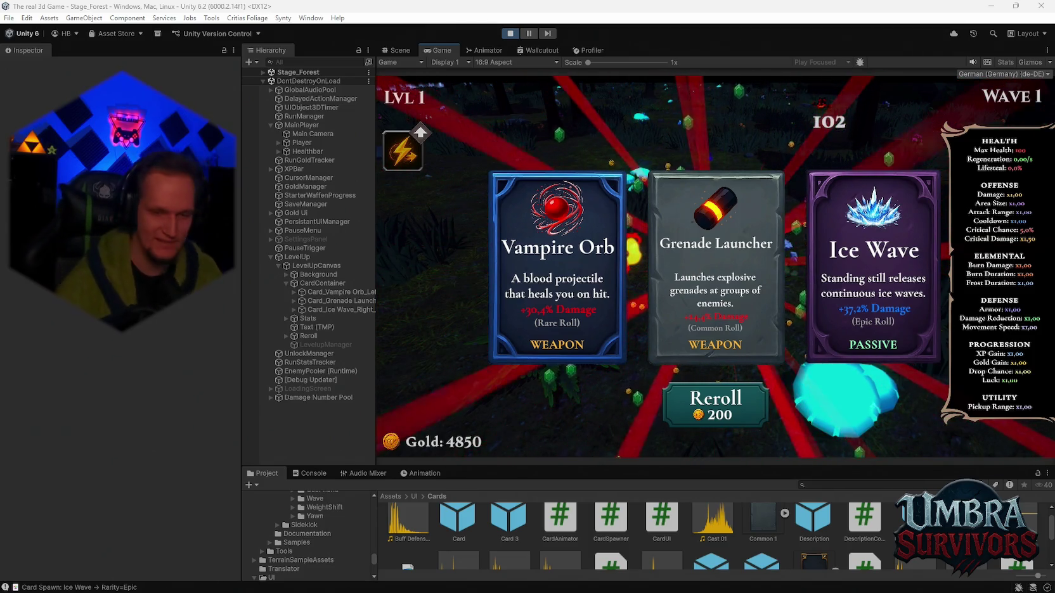
View the friend's Teamfight Tactics screenshot full size in Discord, then close the viewer.
left_click(614, 588)
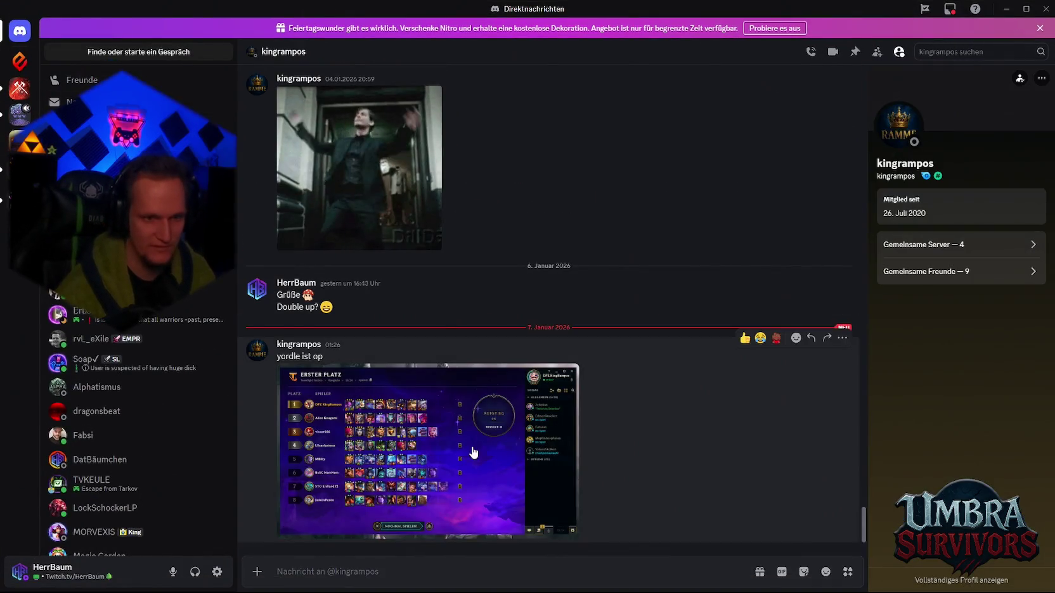
left_click(478, 386)
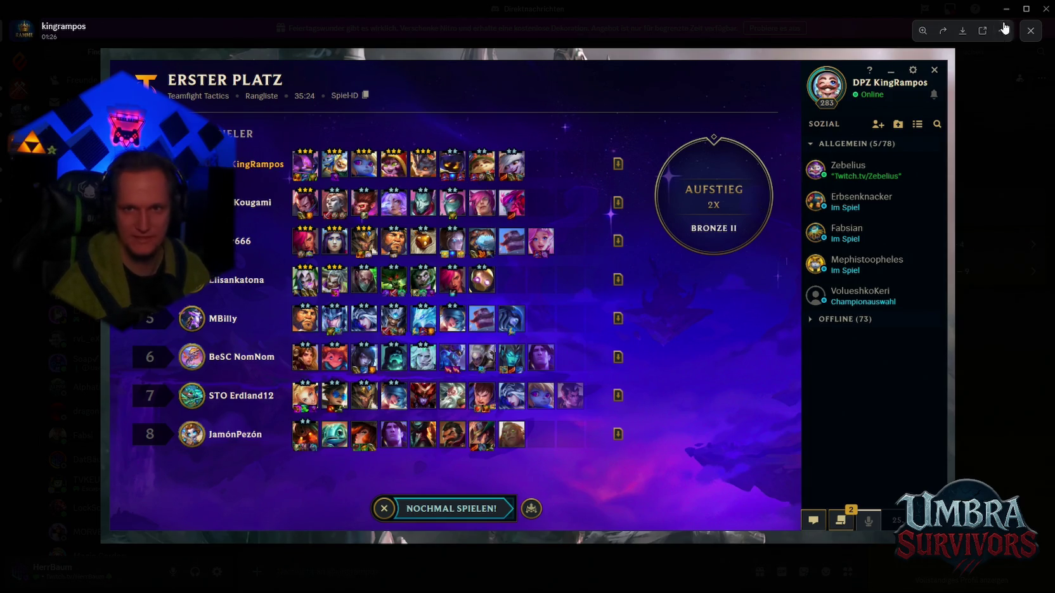
left_click(1032, 30)
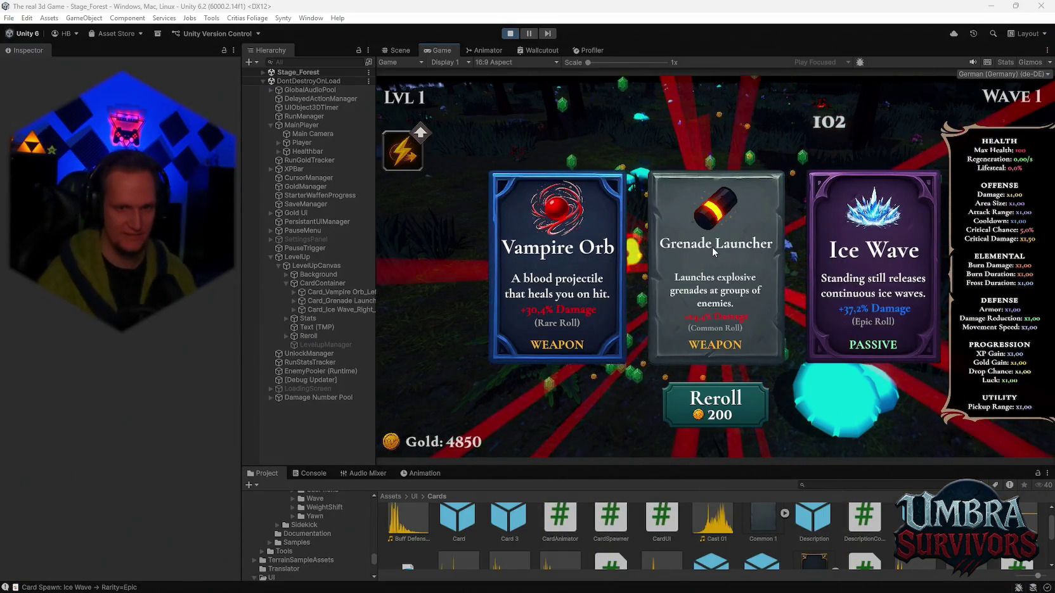
Open the game's pause menu with Escape, then stop play mode with Ctrl+P.
mouse_move(658, 588)
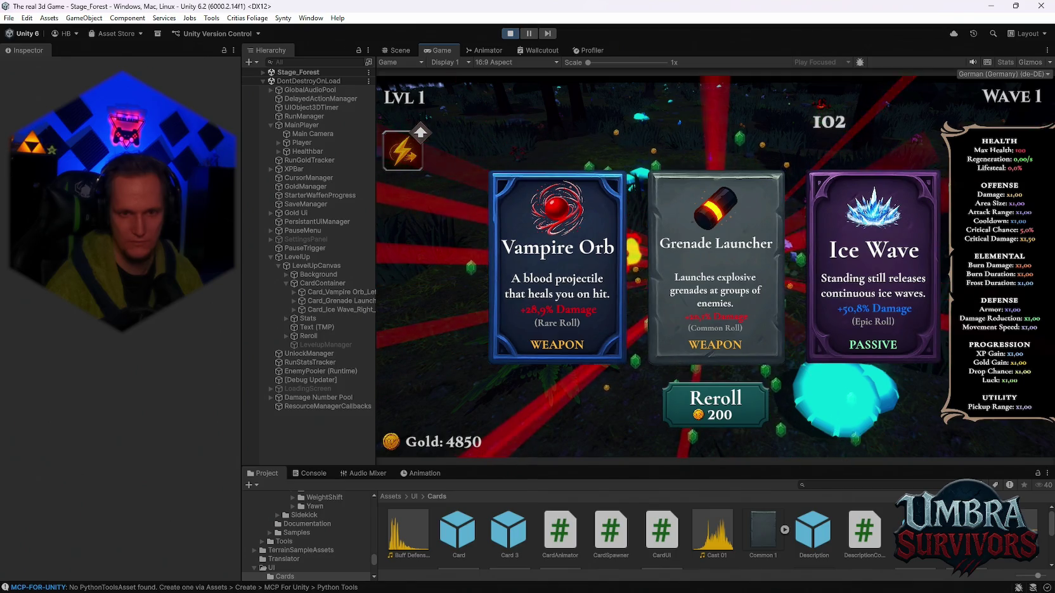
key("Escape")
key("Escape")
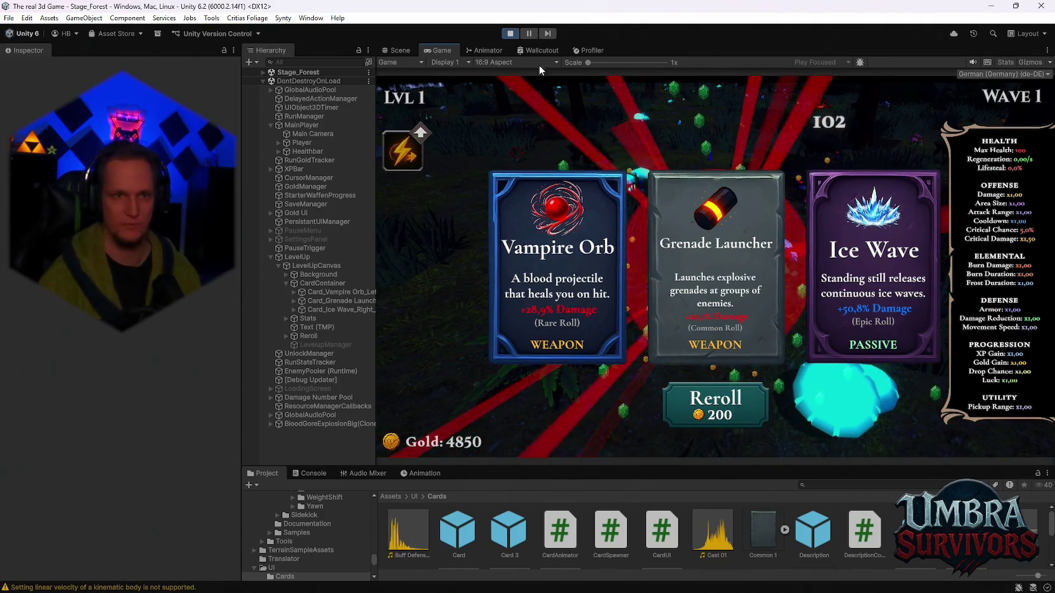
key("ctrl+p")
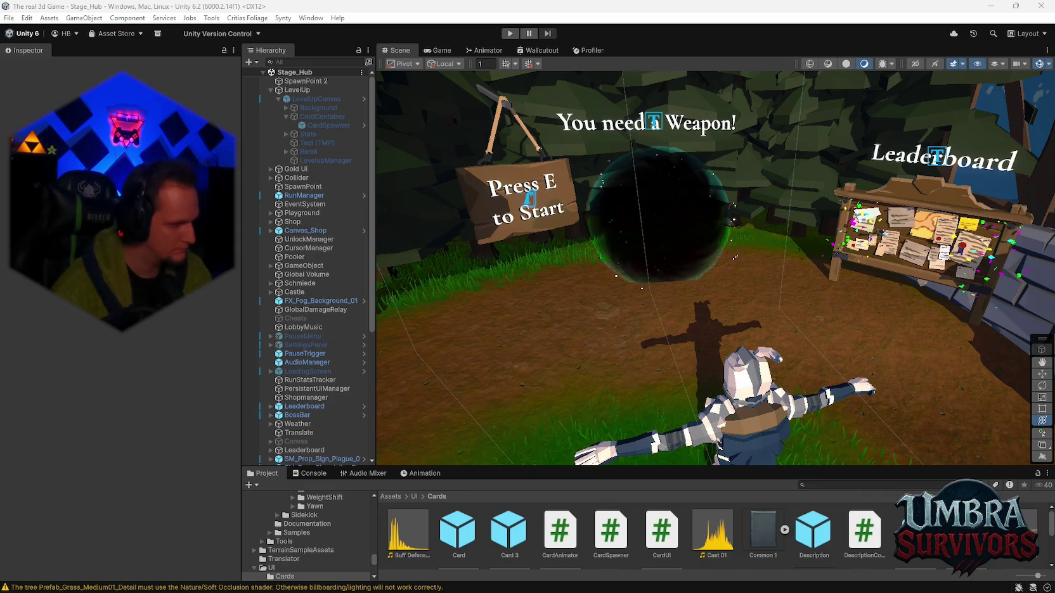
Zoom the camera out over Stage_Hub and drag the Scene view taller.
scroll(744, 278, "down", 5)
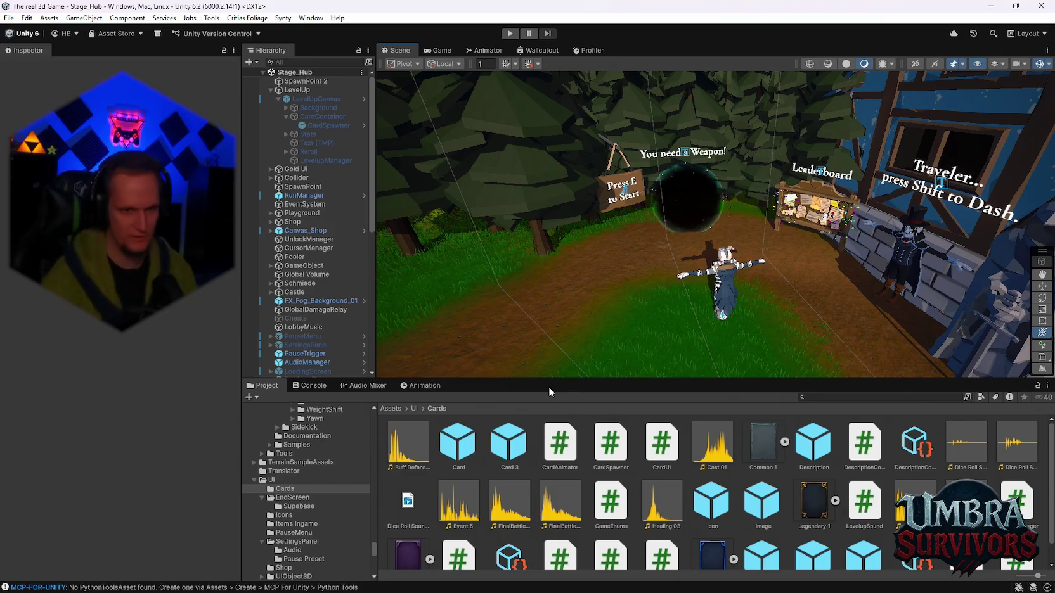
left_click_drag(549, 380, 551, 408)
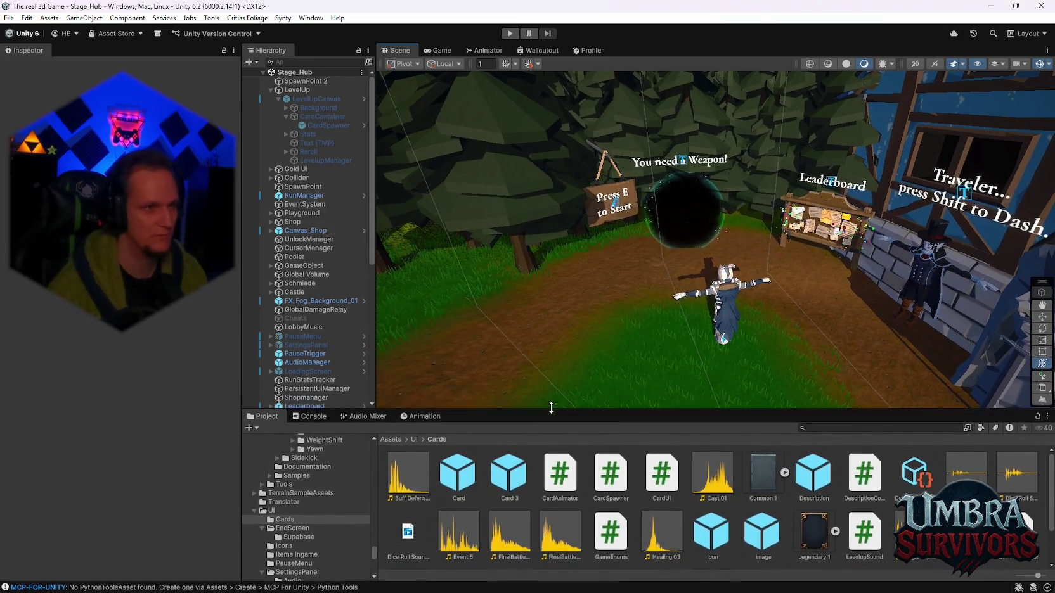
Browse the recent scenes without opening one, then orbit and zoom around the Stage_Hub scene.
left_click(9, 18)
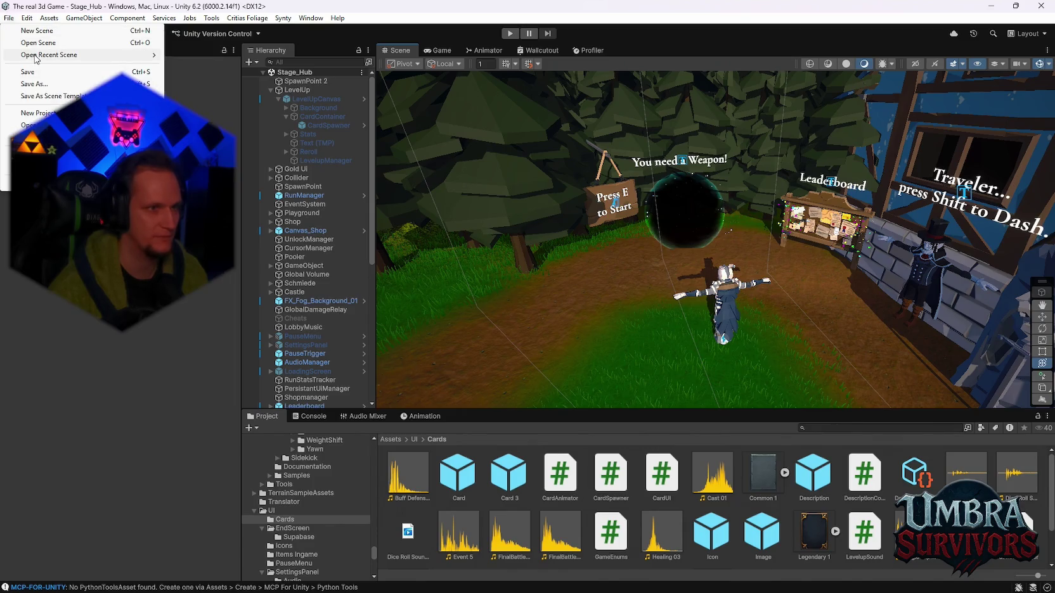
mouse_move(127, 55)
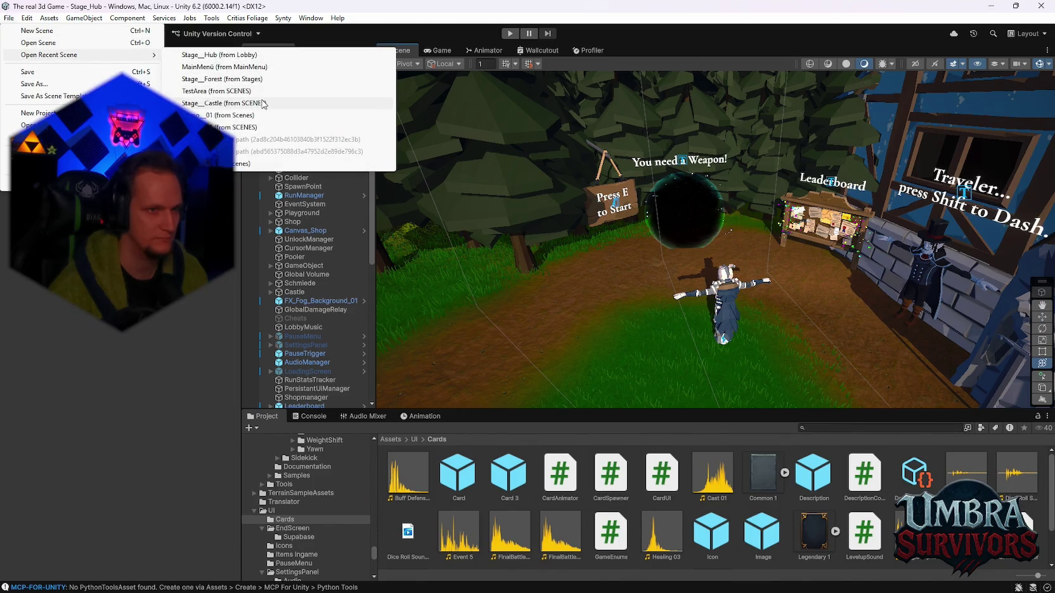
left_click(236, 115)
mouse_move(715, 315)
left_mouse_down()
mouse_move(733, 293)
mouse_move(648, 262)
mouse_move(669, 266)
left_mouse_up()
scroll(676, 266, "up", 2)
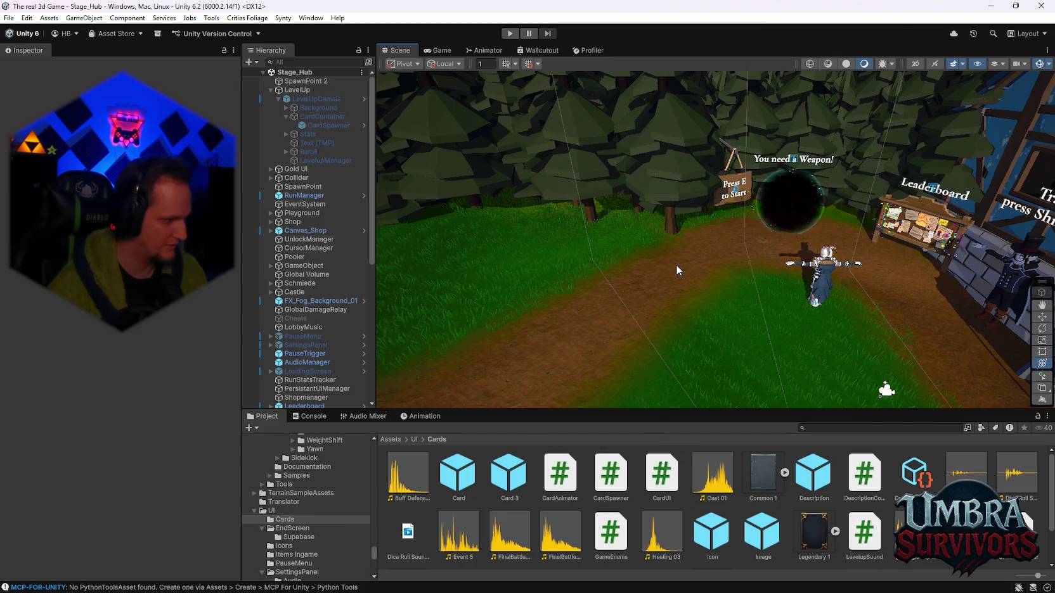
scroll(675, 265, "up", 2)
mouse_move(676, 264)
left_mouse_down()
mouse_move(700, 203)
mouse_move(723, 189)
left_mouse_up()
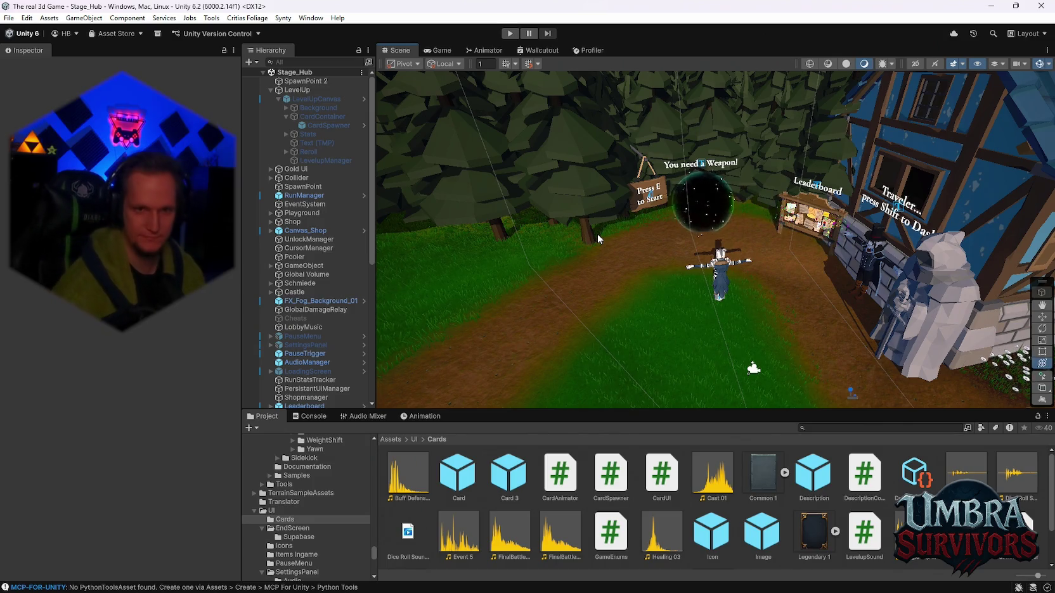
mouse_move(596, 232)
left_mouse_down()
mouse_move(564, 346)
mouse_move(613, 275)
mouse_move(549, 260)
mouse_move(609, 266)
mouse_move(681, 385)
mouse_move(526, 228)
left_mouse_up()
mouse_move(635, 193)
left_mouse_down()
mouse_move(613, 110)
mouse_move(672, 147)
left_mouse_up()
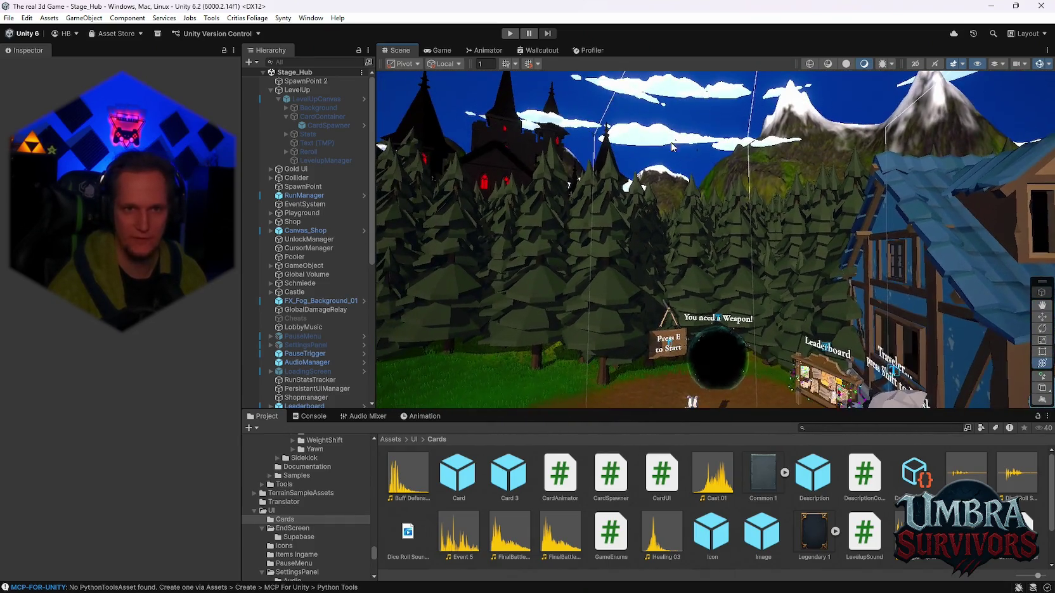
left_click(719, 318)
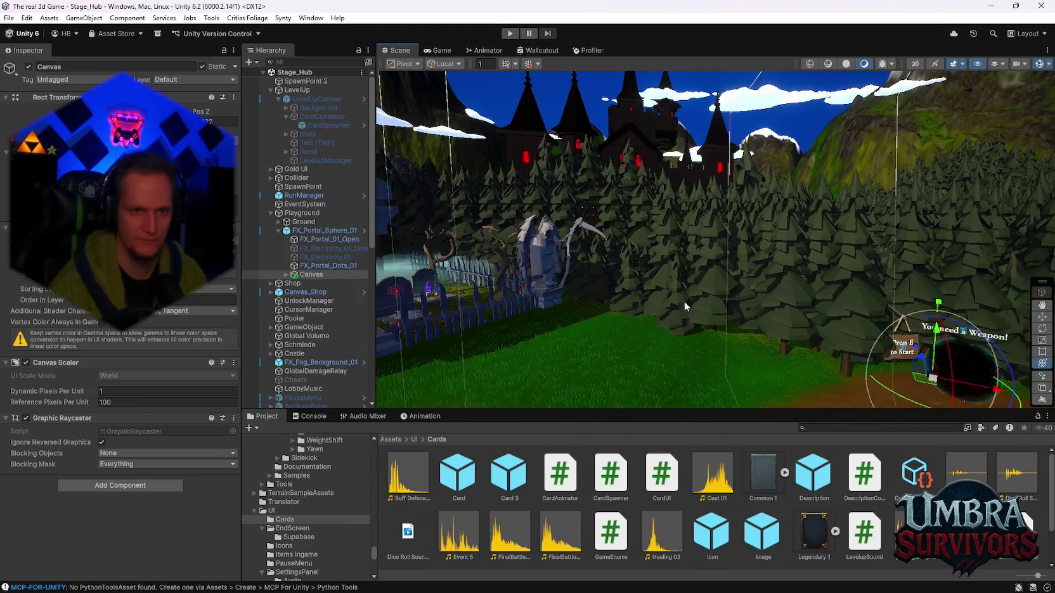
mouse_move(634, 311)
left_mouse_down()
mouse_move(901, 229)
mouse_move(842, 154)
left_mouse_up()
key("f")
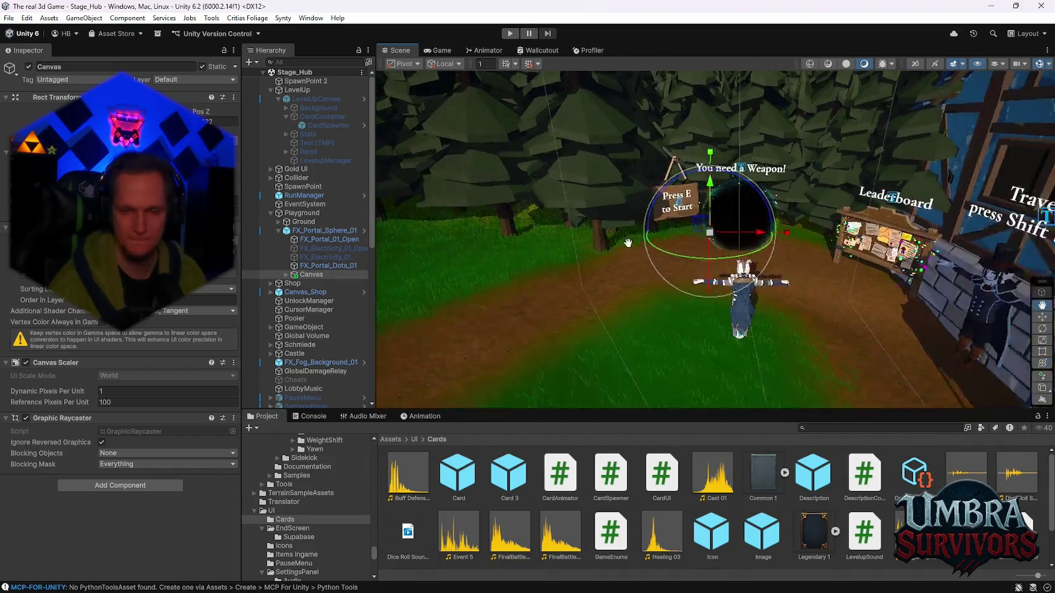
scroll(630, 281, "up", 3)
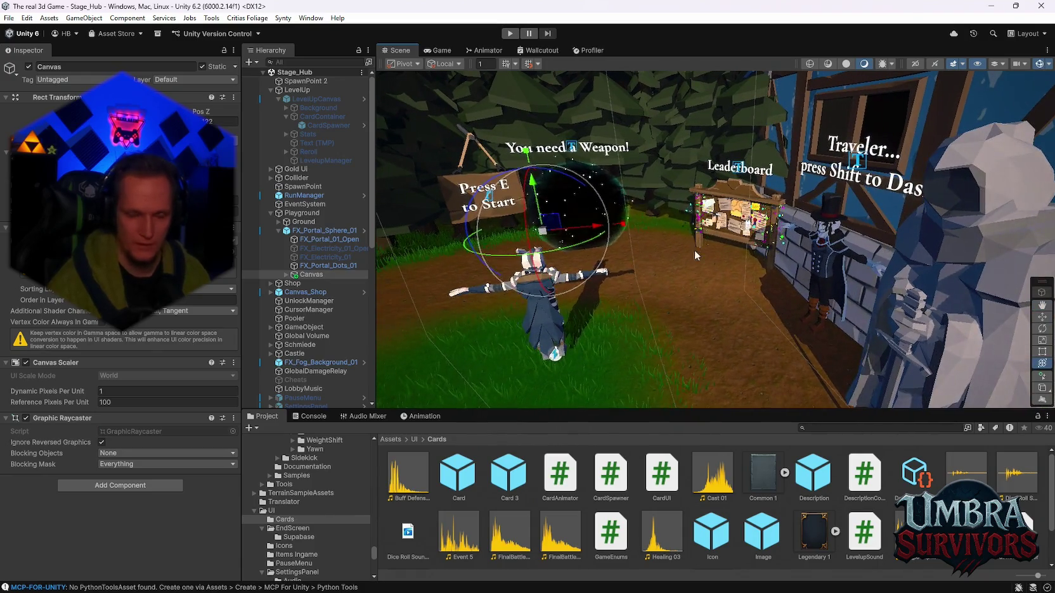
scroll(553, 351, "down", 1)
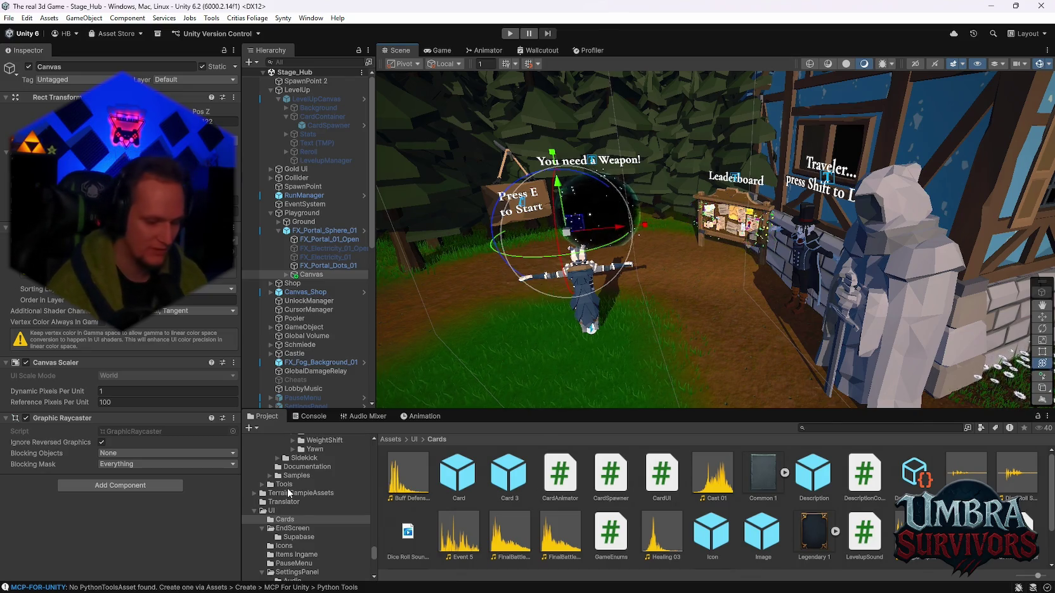
left_click_drag(533, 285, 530, 183)
left_click(529, 183)
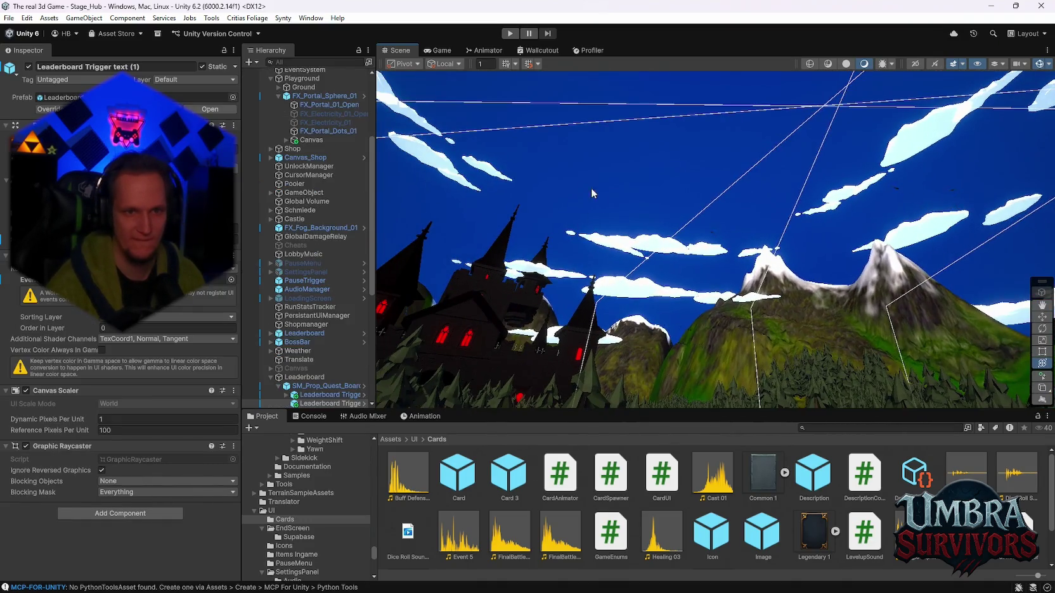
Frame the leaderboard text, zoom out, and run Stage_Hub in play mode.
key("f")
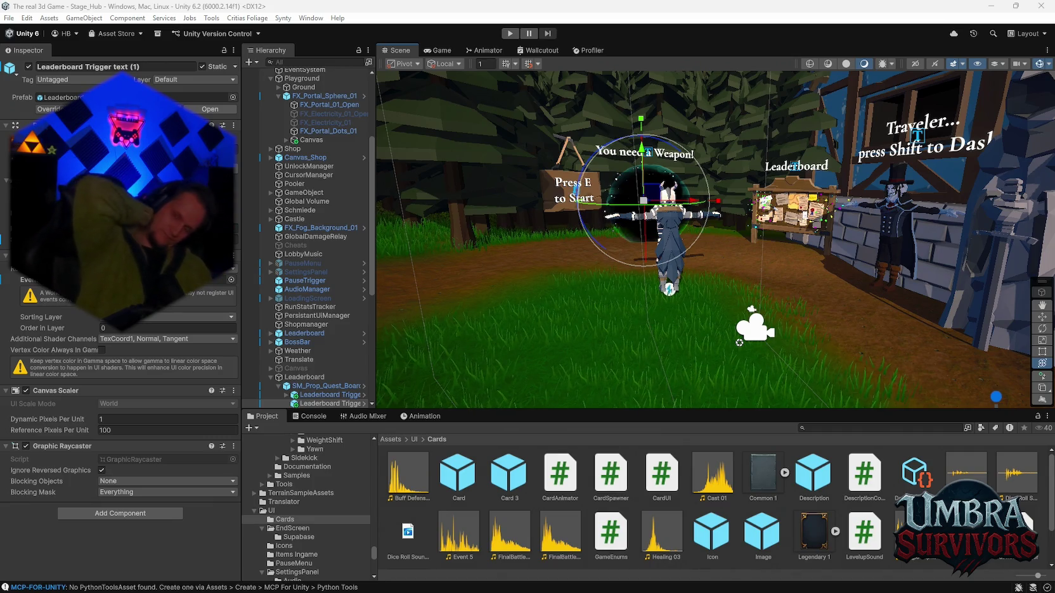
scroll(704, 201, "down", 3)
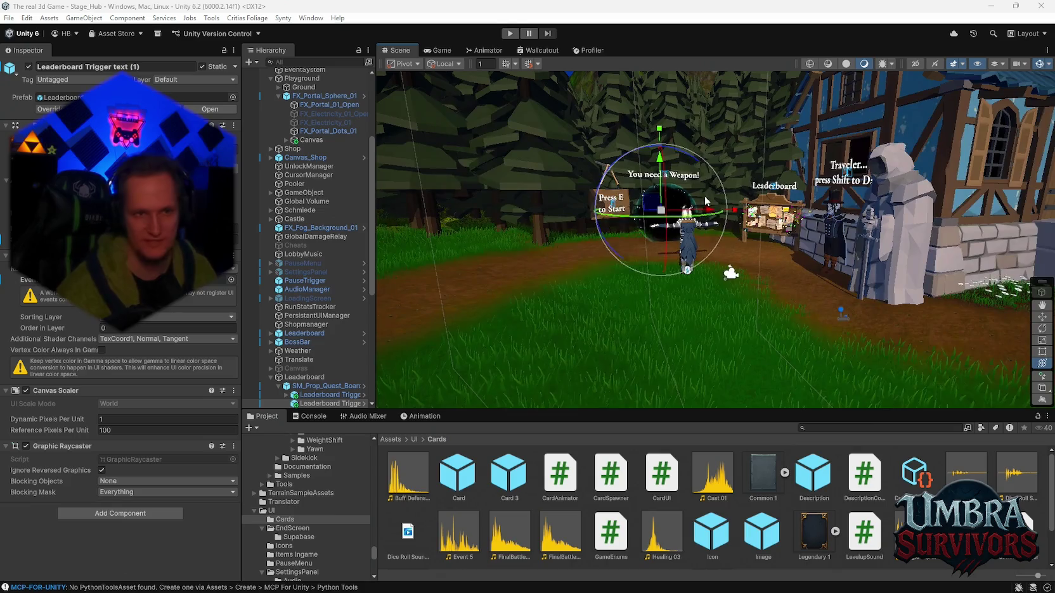
left_click(514, 33)
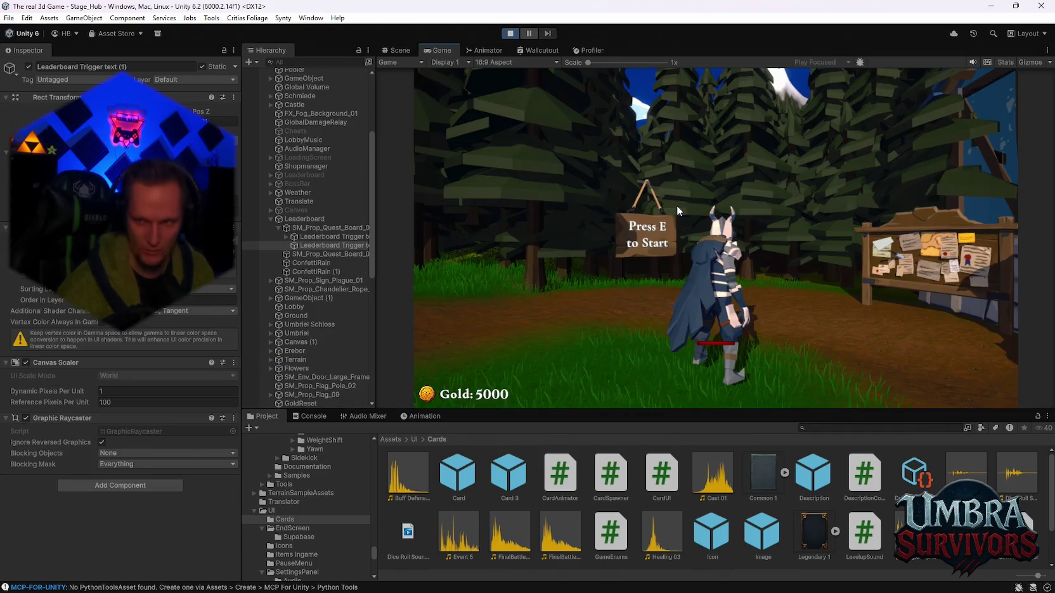
Run to the Get a Weapon gate and choose the Fire Staff from the weapon book.
key("w")
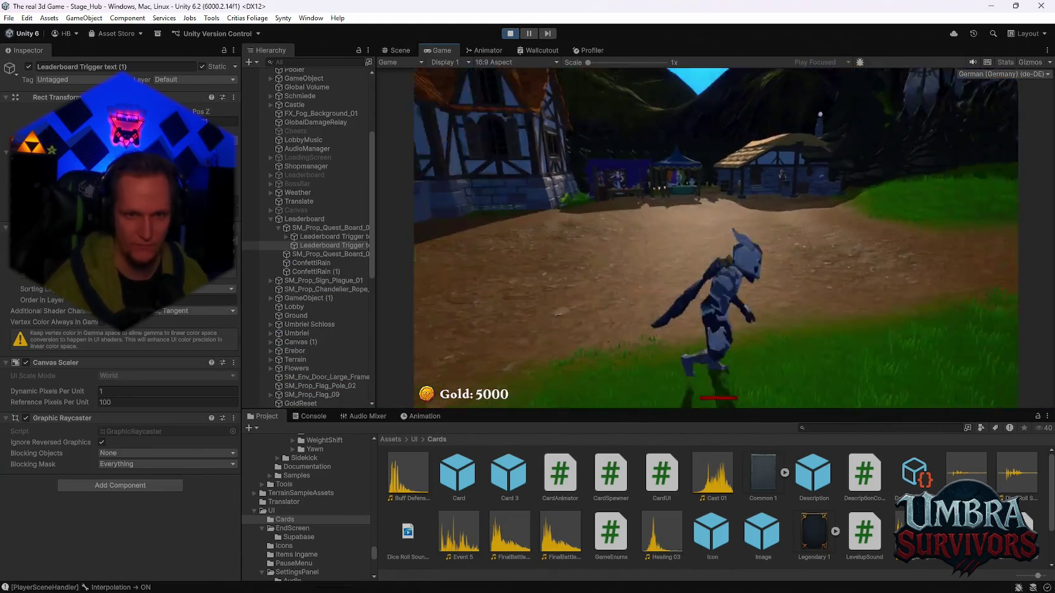
key("w")
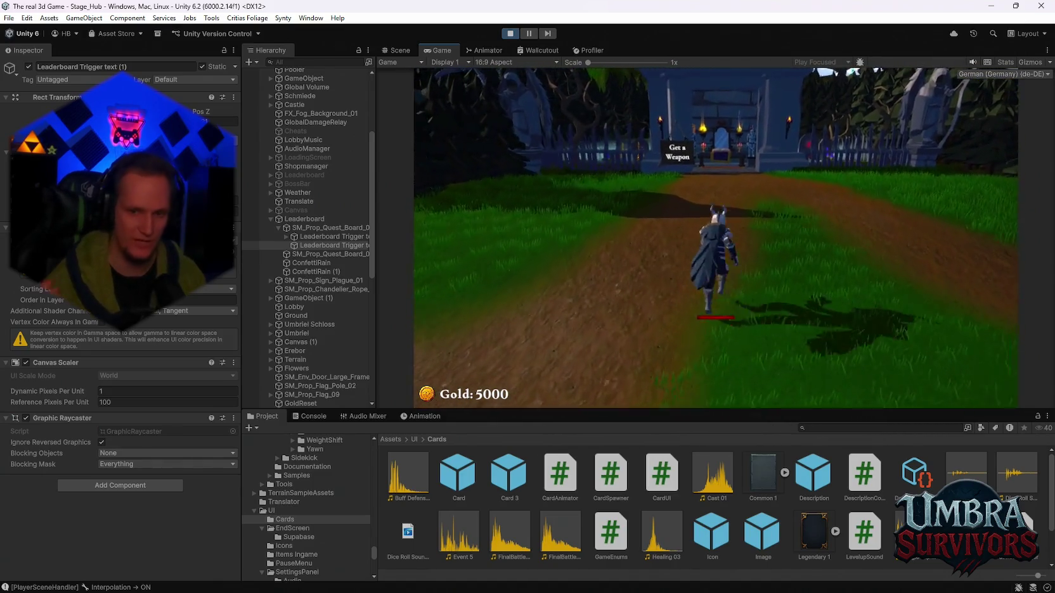
key("w")
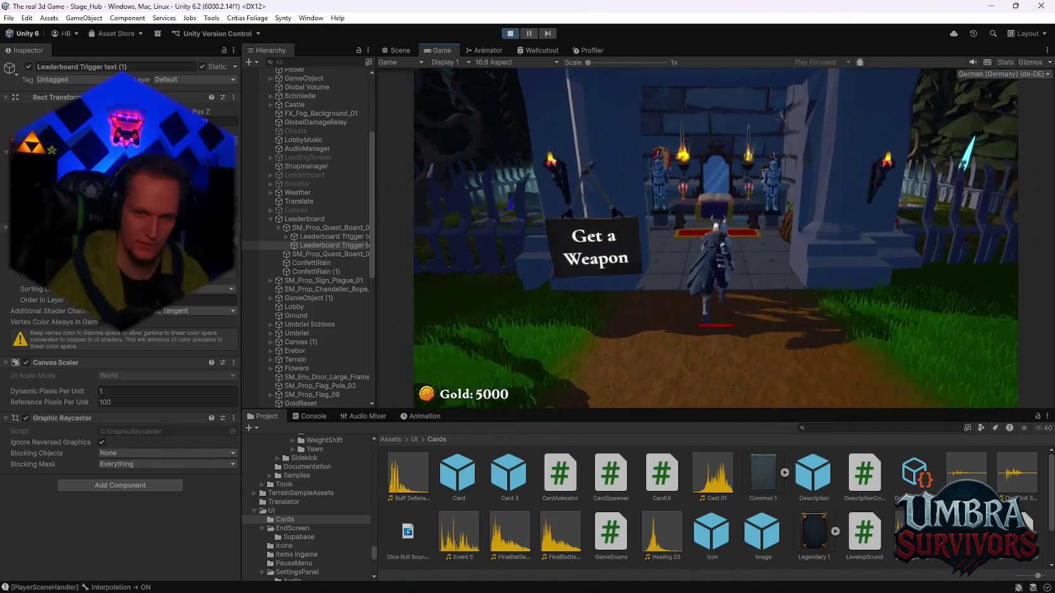
left_click(555, 145)
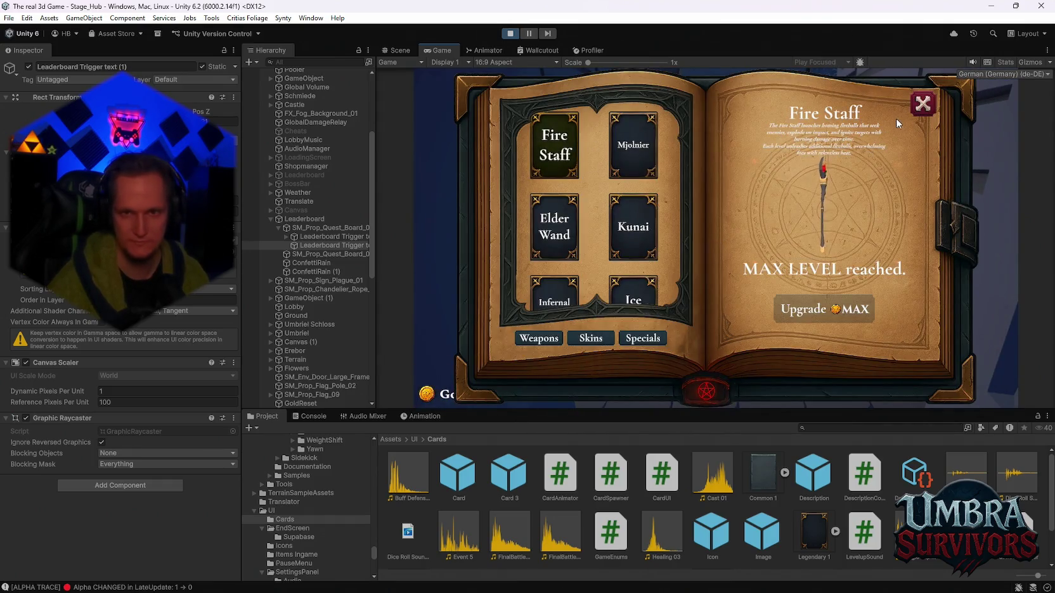
left_click(923, 103)
Run along the path to the portal and start Stage 1 in Stage_Forest.
key("w")
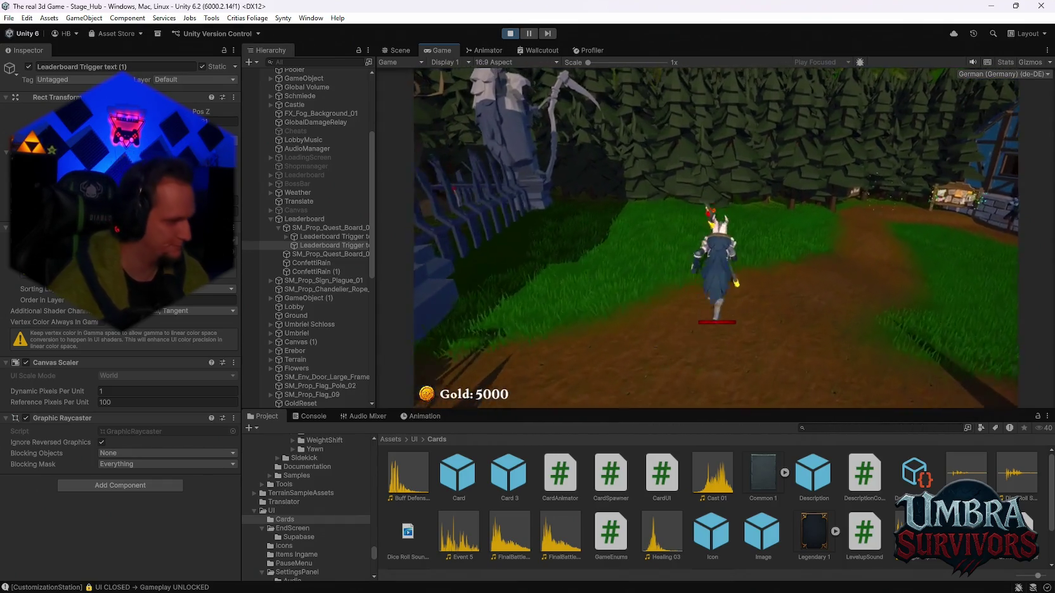
key("w")
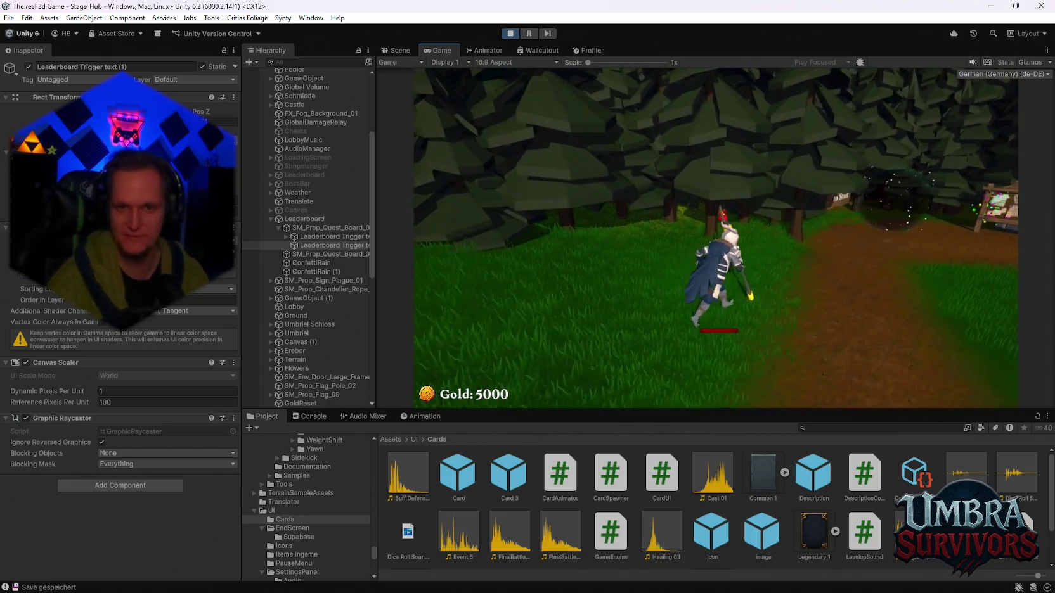
key("e")
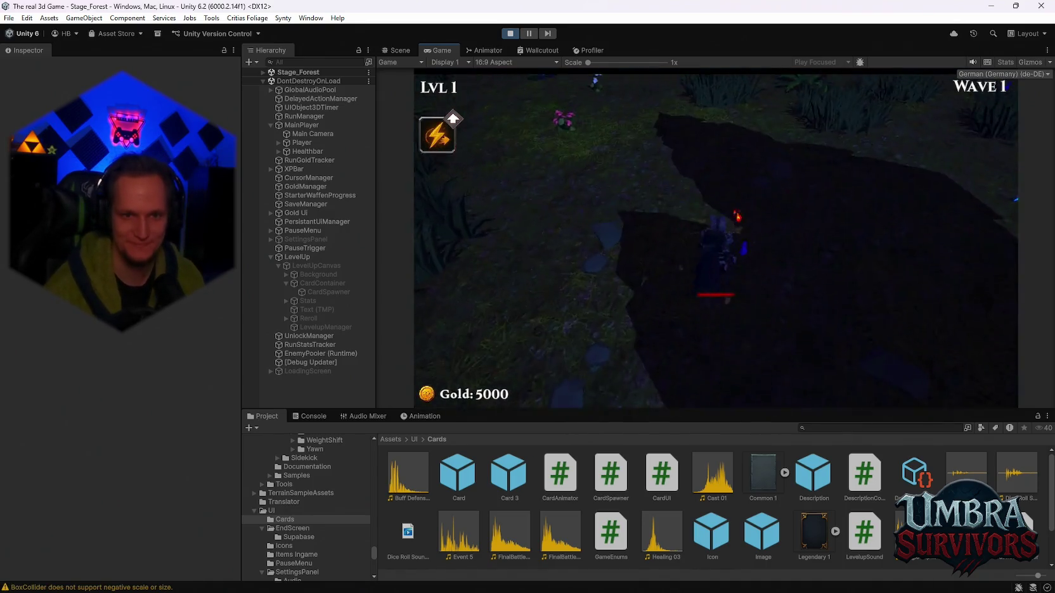
Run through the forest fighting enemies and gathering XP until reaching level 2.
key("w")
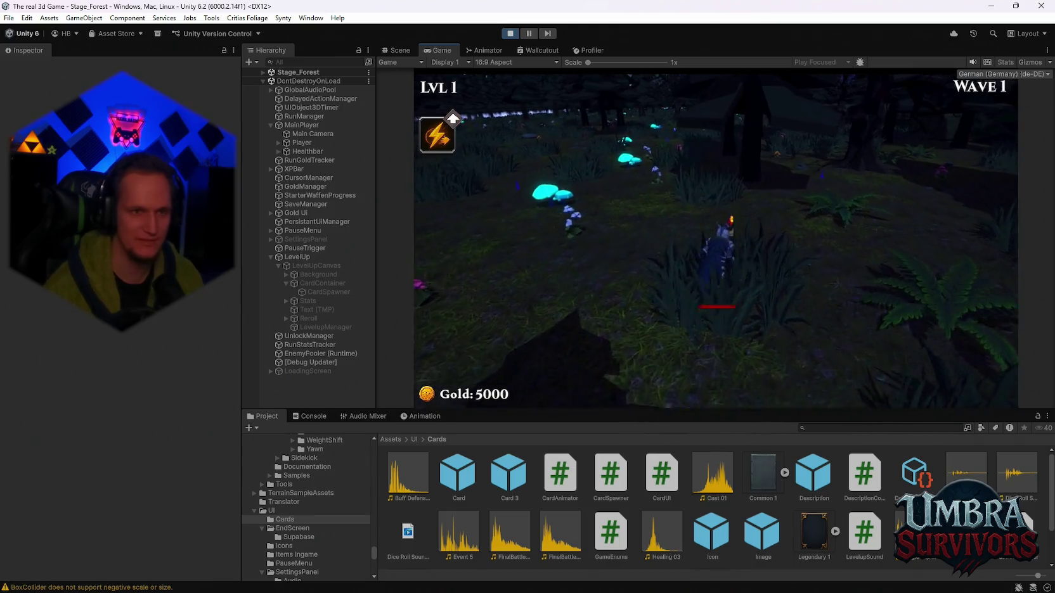
key("w")
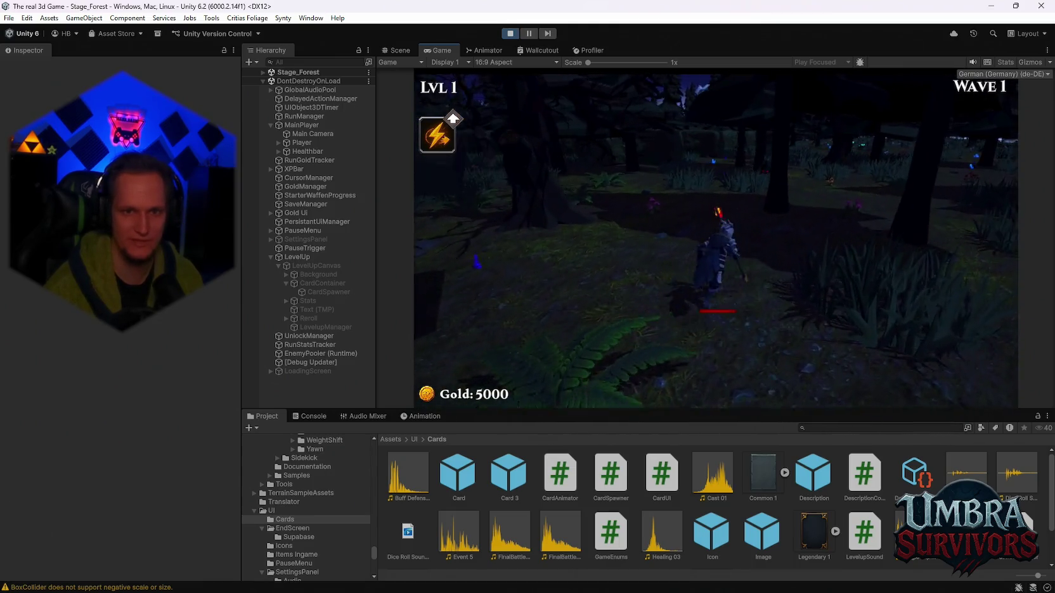
key("w")
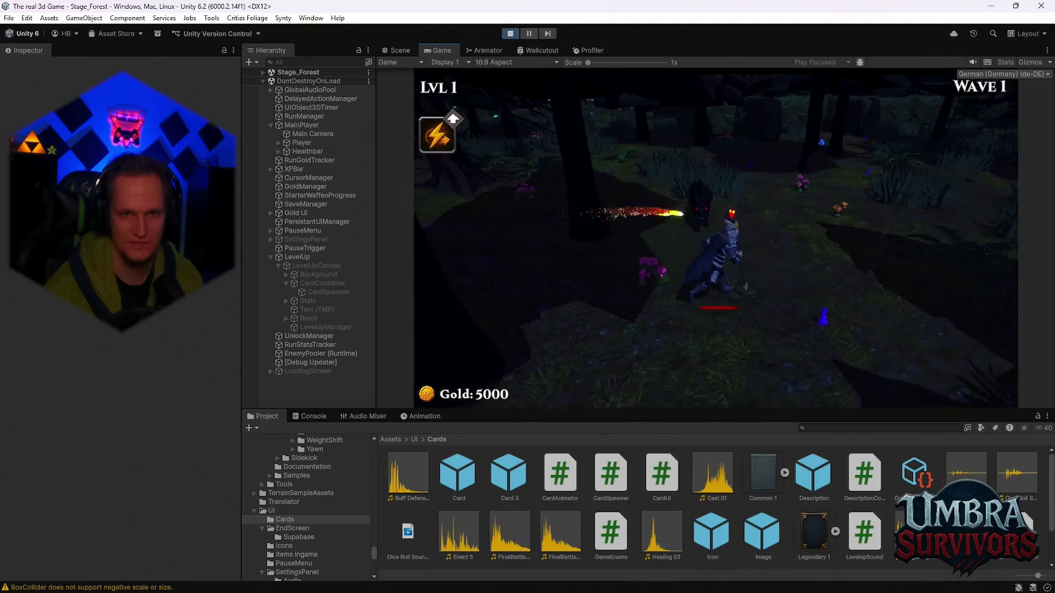
key("w")
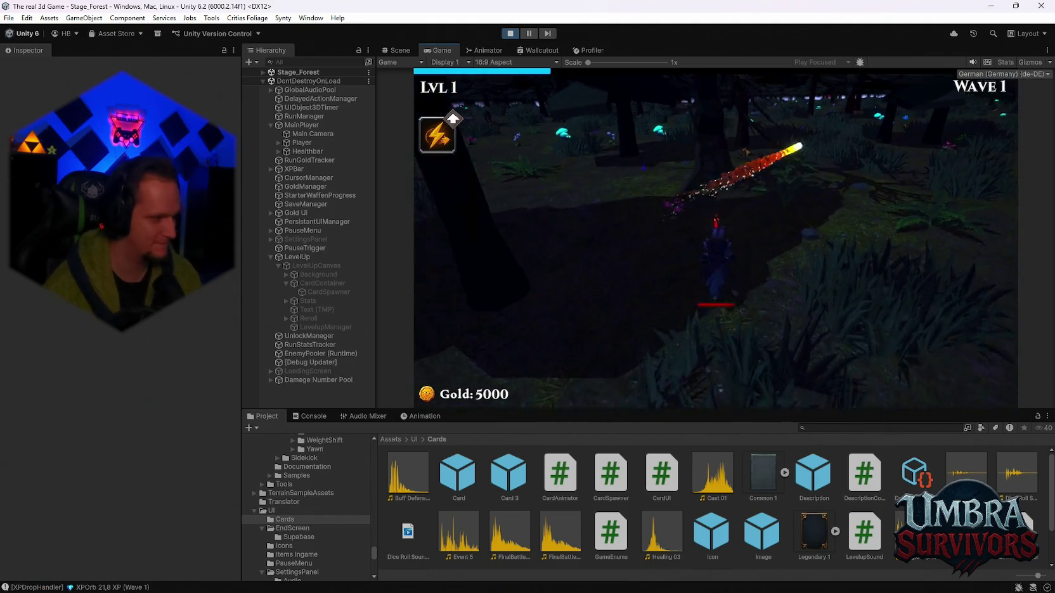
key("w")
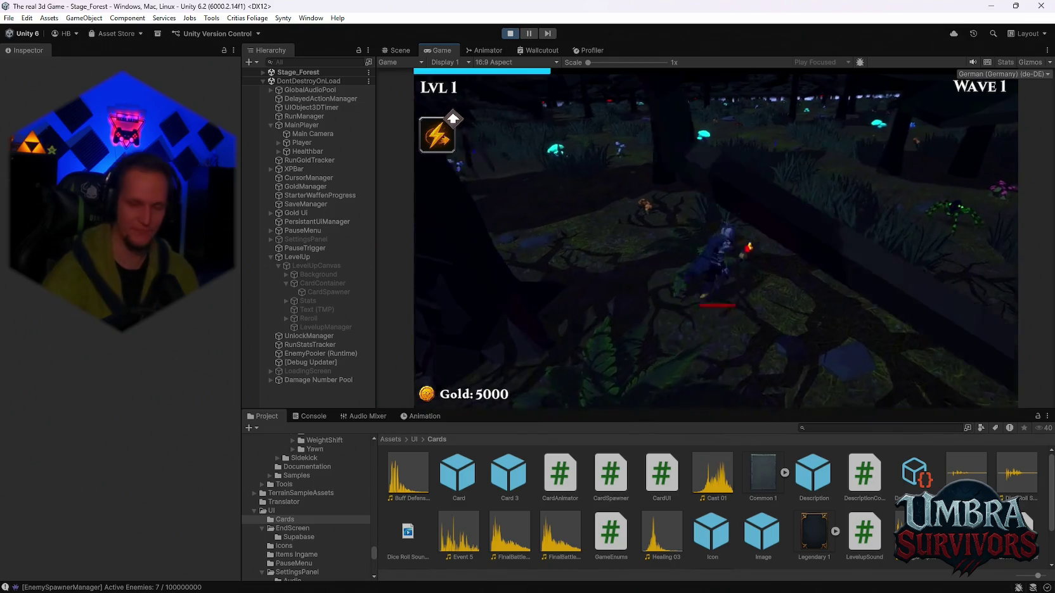
key("w")
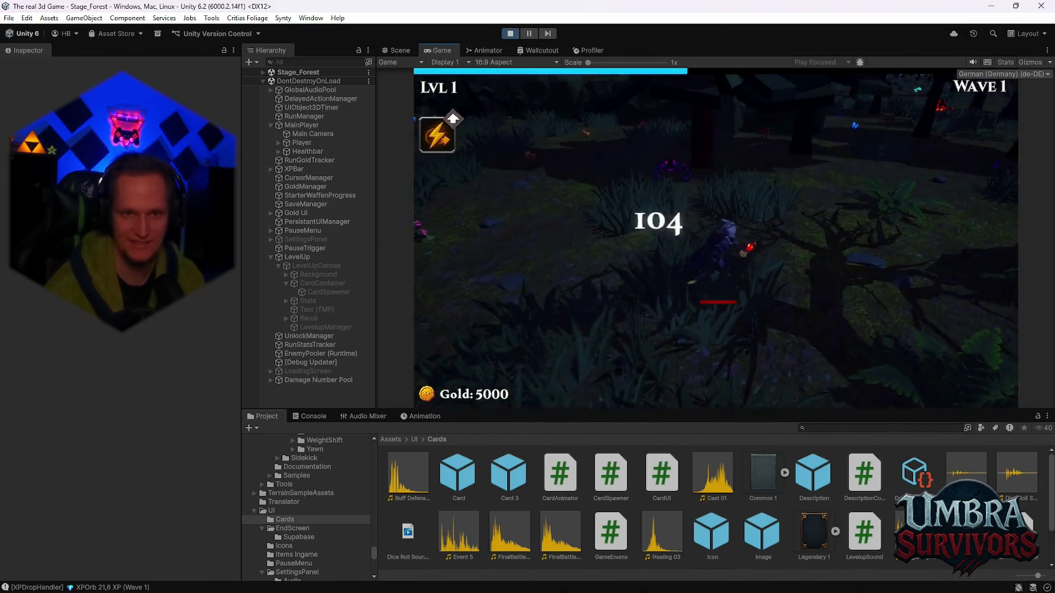
key("w")
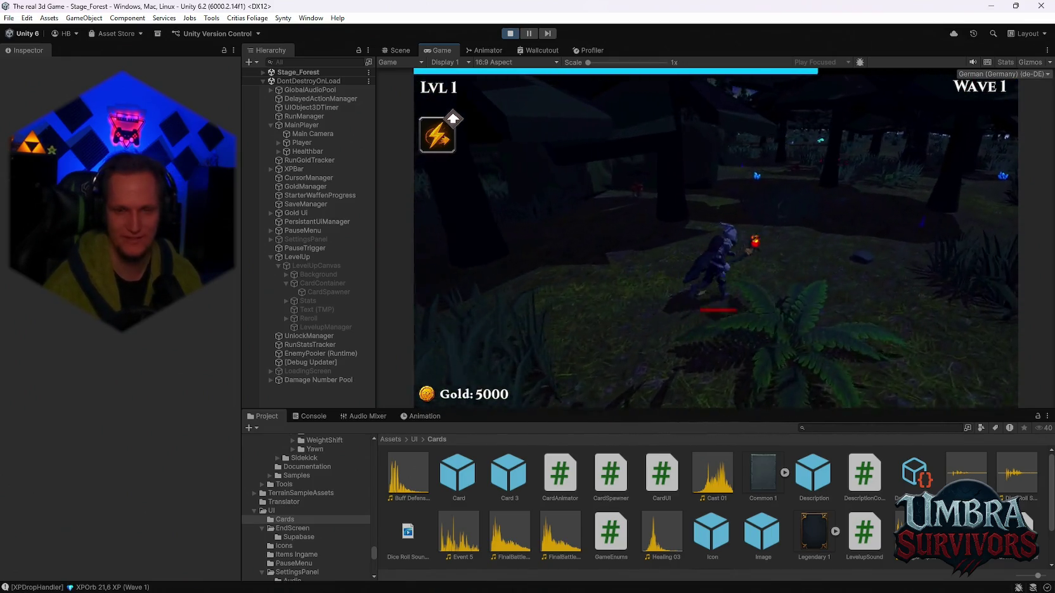
key("w")
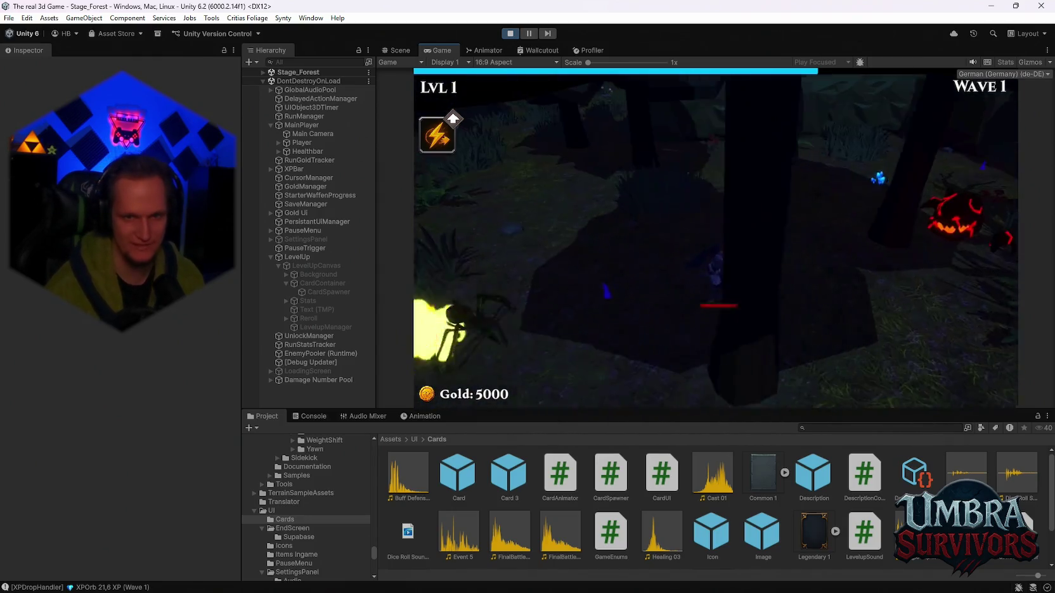
key("w")
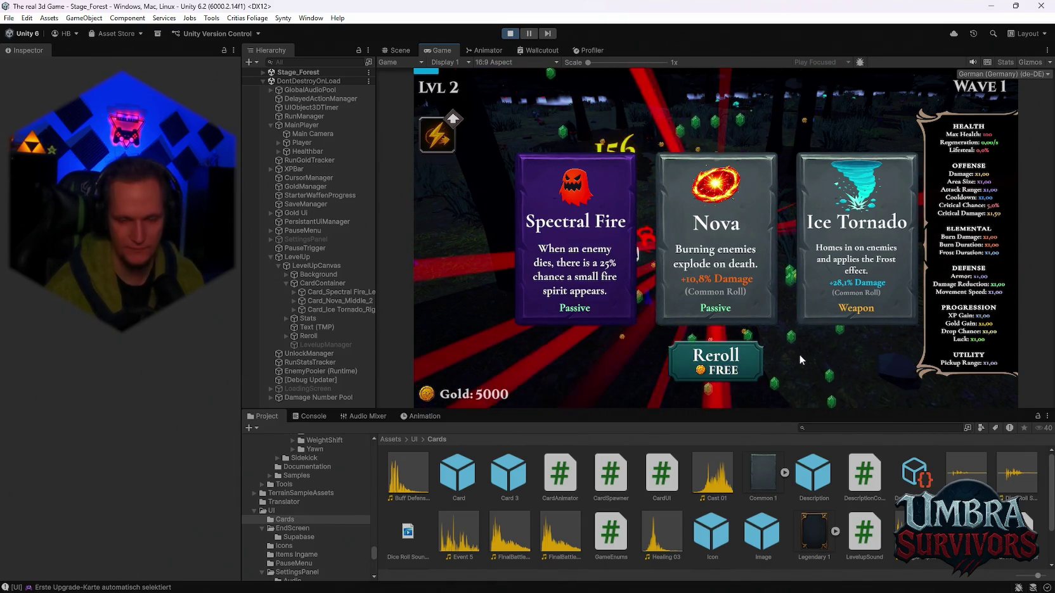
Reroll the level-up cards three times (free, 50, 100 gold), then stop play mode.
left_click(729, 365)
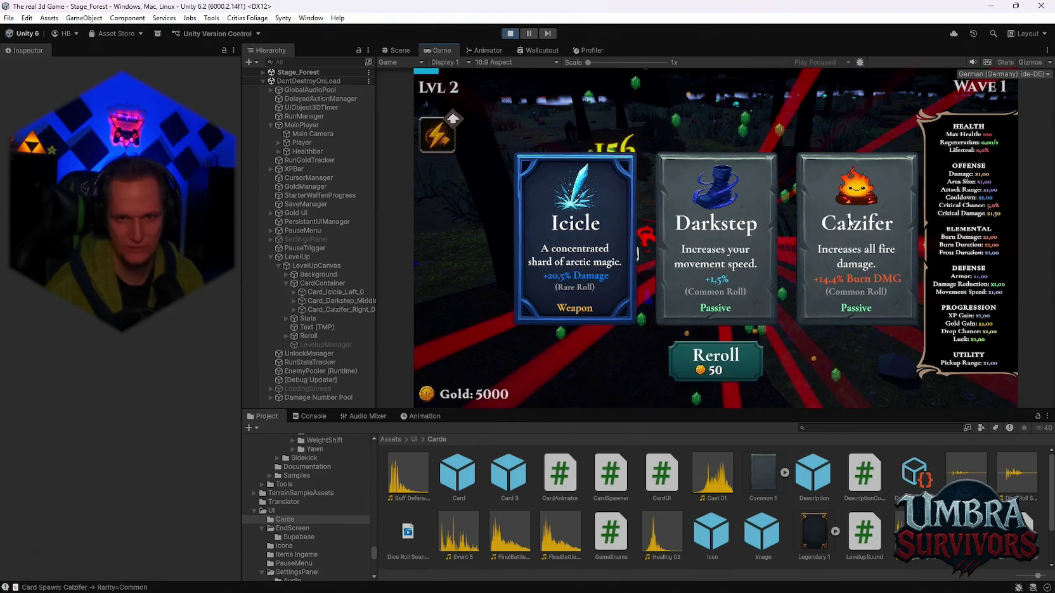
left_click(717, 375)
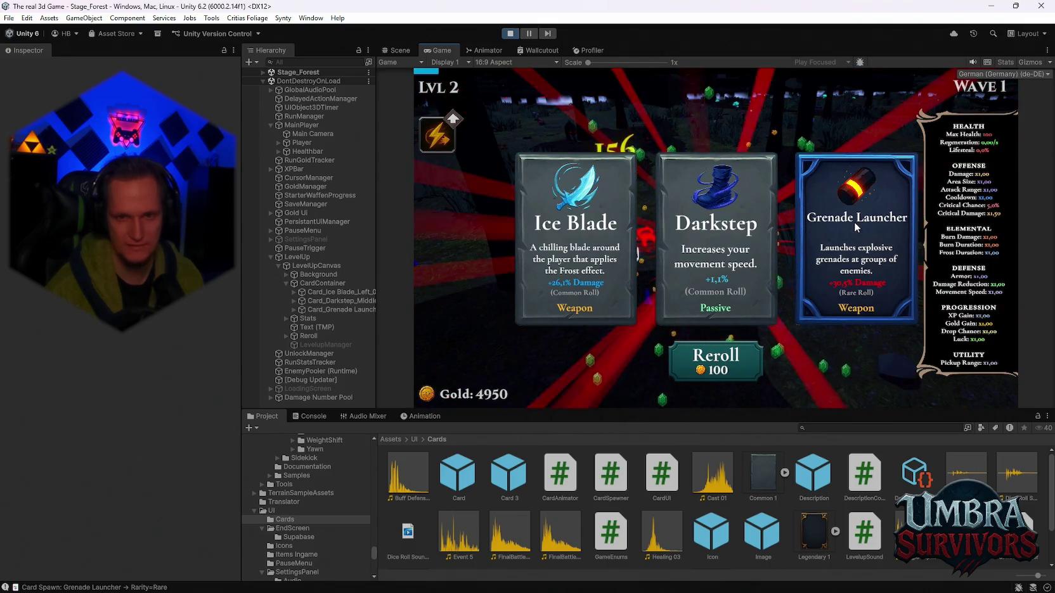
left_click(728, 360)
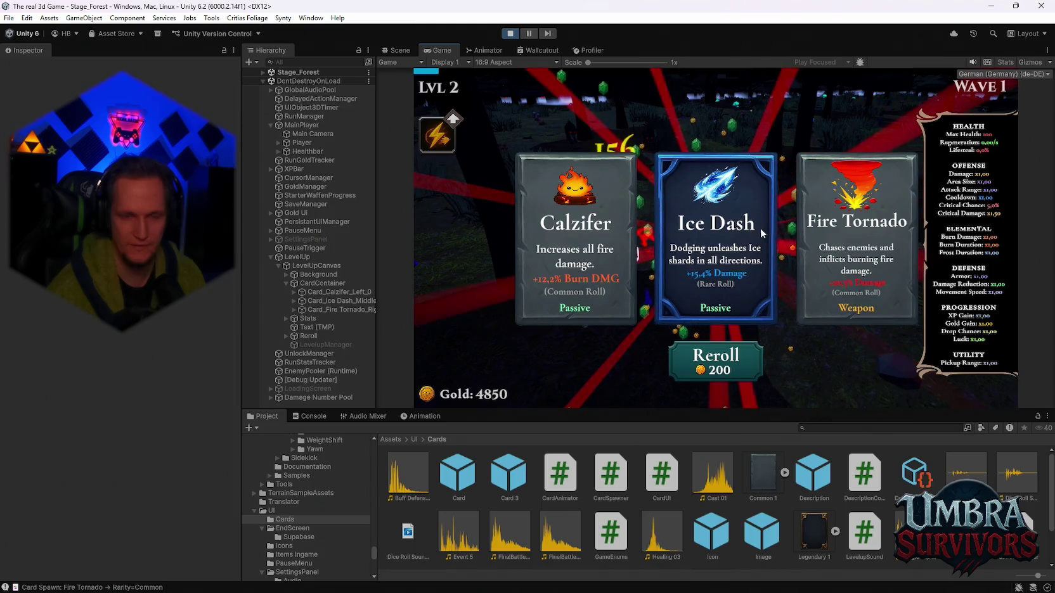
left_click(522, 33)
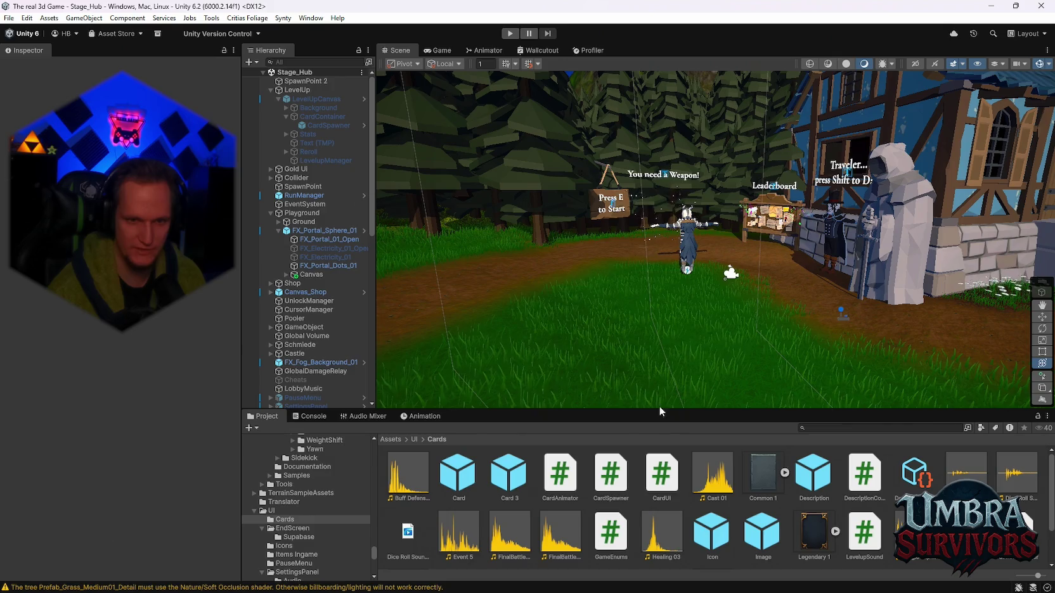
Open the Upgrade 1 card prefab and select its Titel (1) text object.
left_click_drag(659, 410, 660, 376)
left_click(761, 540)
double_click(761, 542)
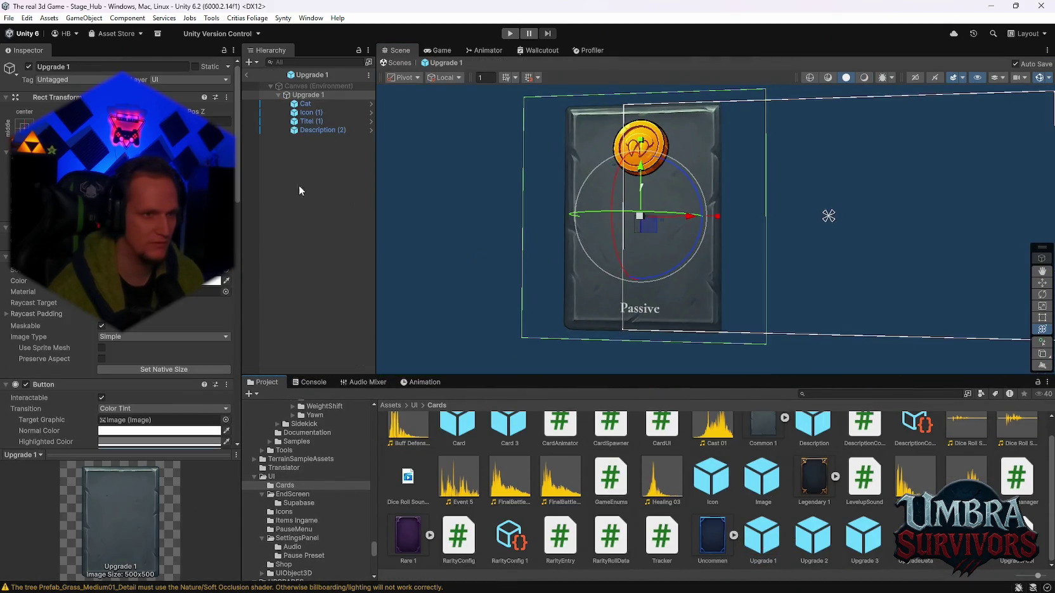
left_click(311, 130)
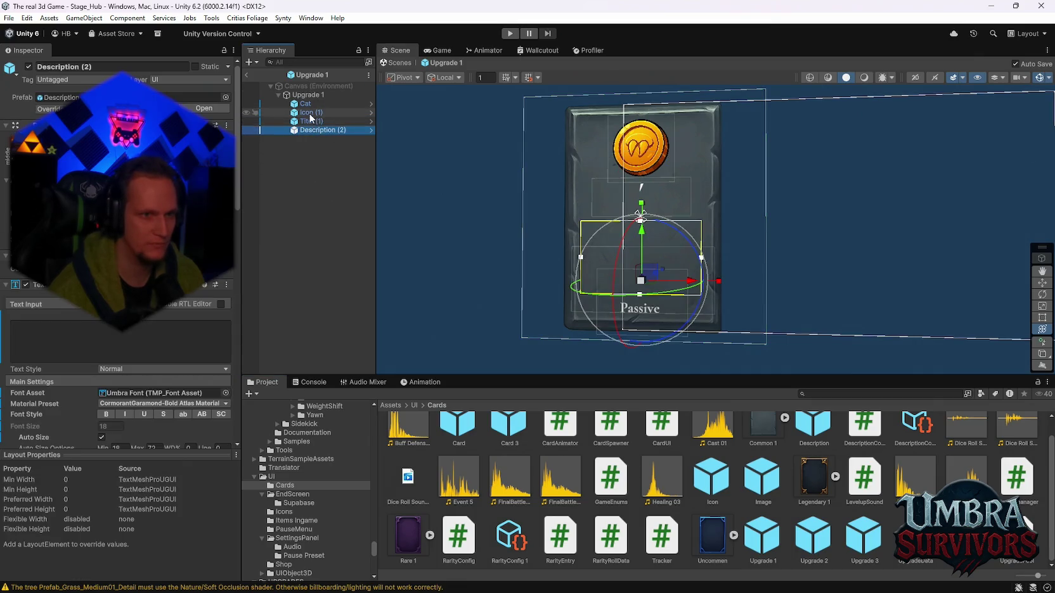
left_click(307, 121)
Enter 'Höllenfackel' as the title text and frame it cleanly in the Scene view.
left_click(59, 345)
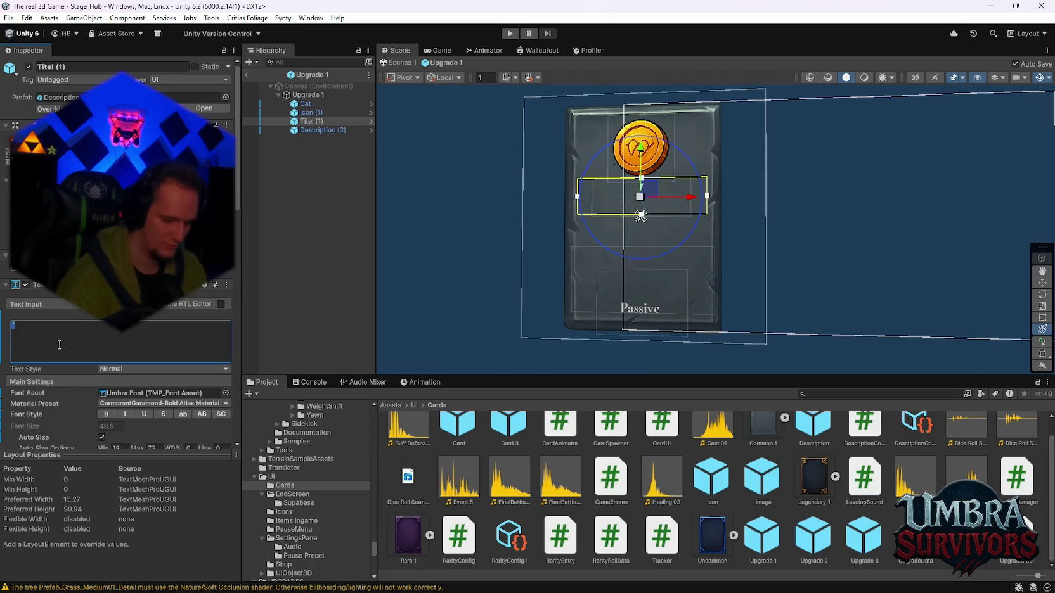
type("Höllenfackel")
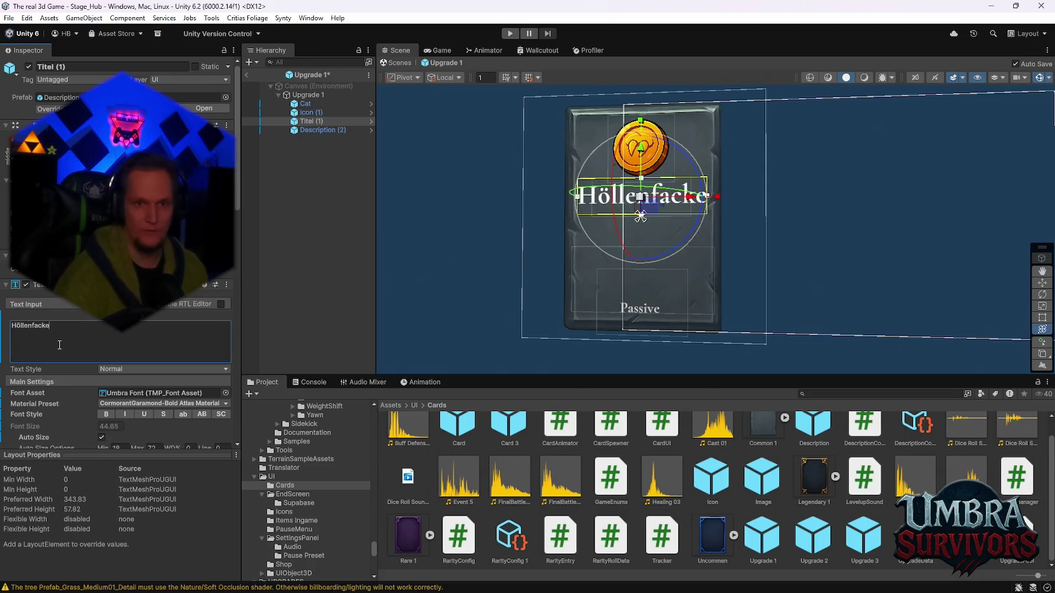
scroll(571, 257, "up", 1)
key("f")
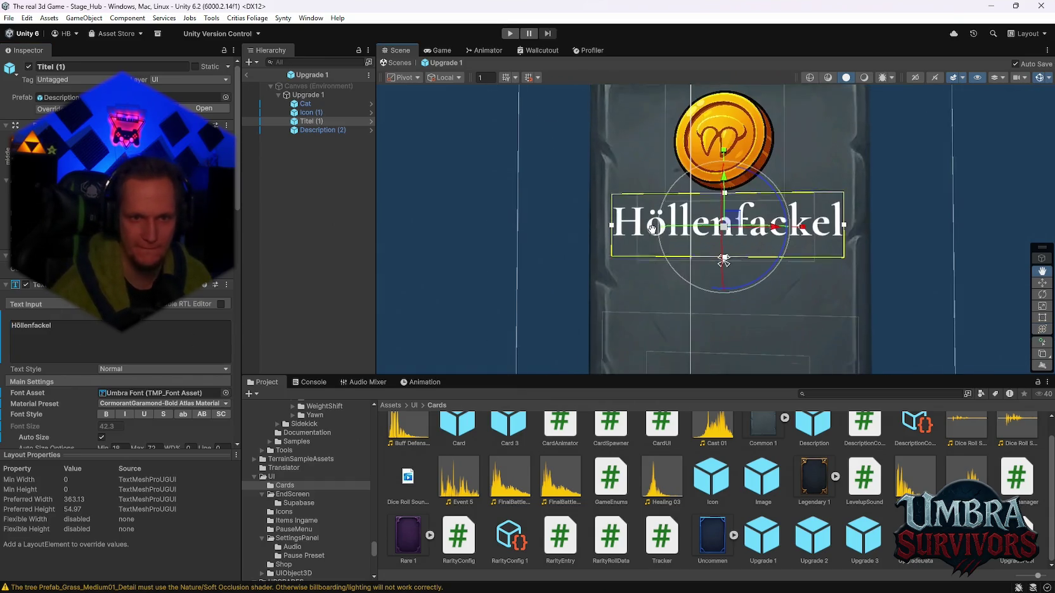
left_click(1038, 77)
left_click(1040, 282)
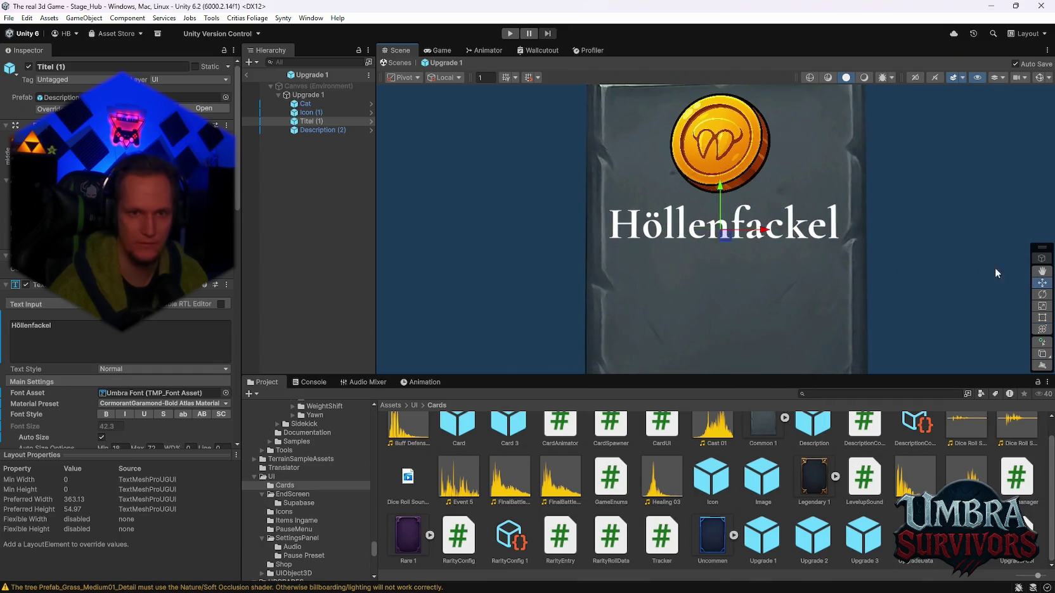
scroll(161, 355, "down", 5)
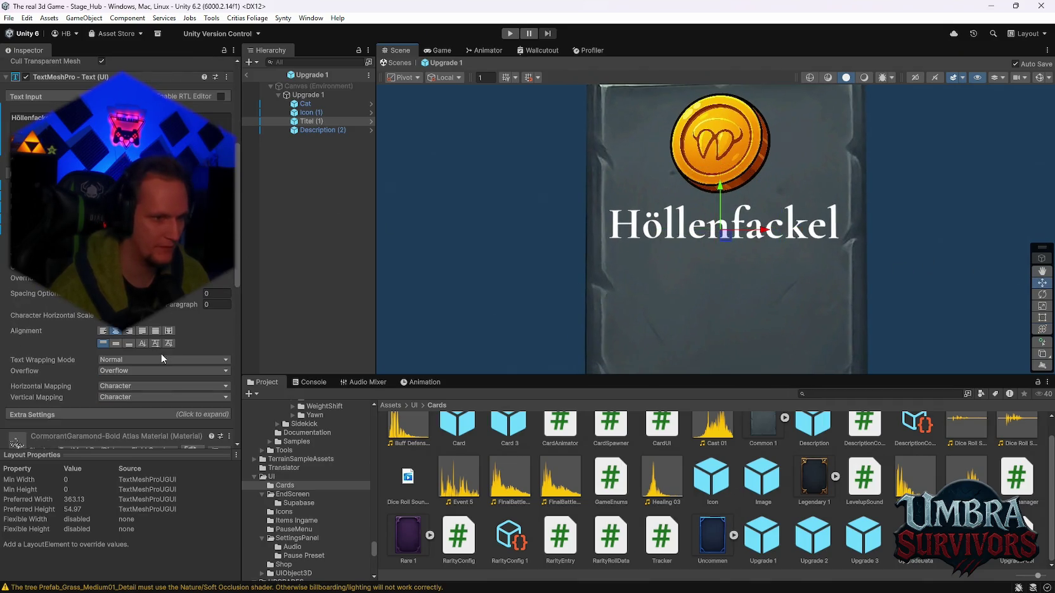
Set overflow to Ellipsis, replace the title with 'Grenade launcher', and centre it vertically.
left_click(139, 371)
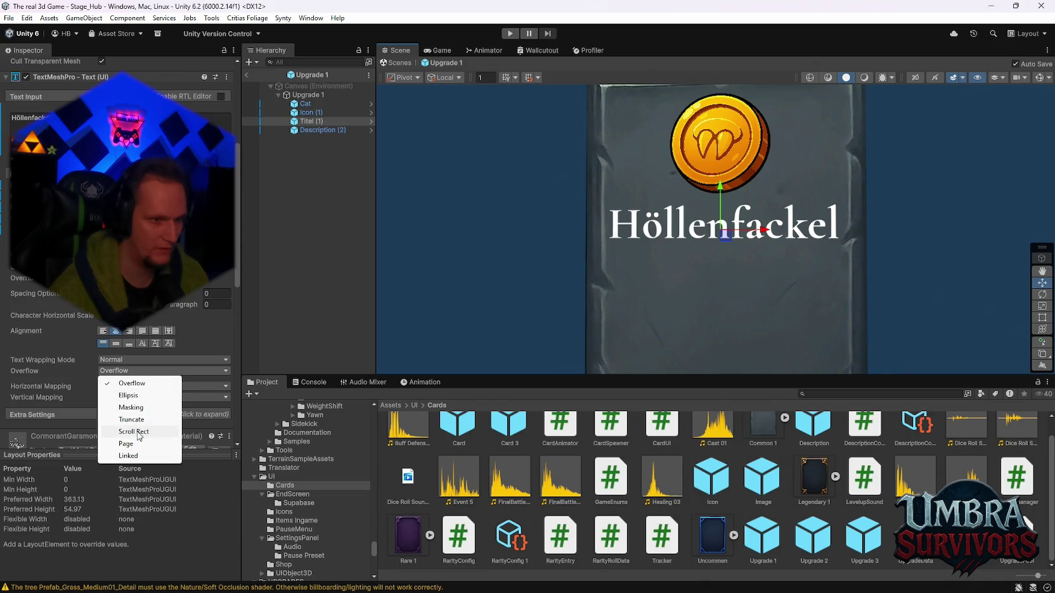
left_click(143, 397)
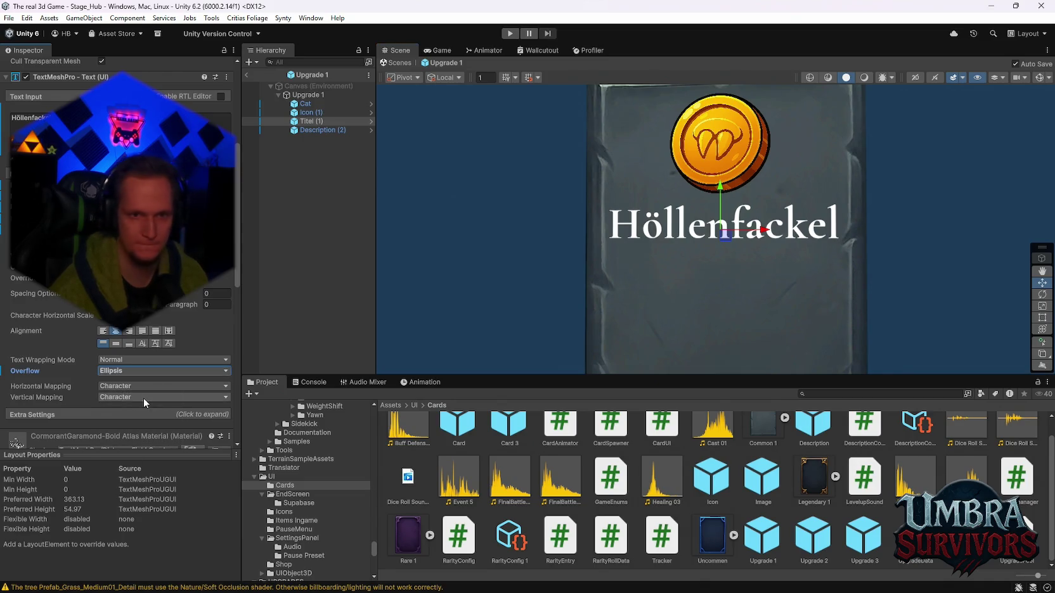
left_click(28, 117)
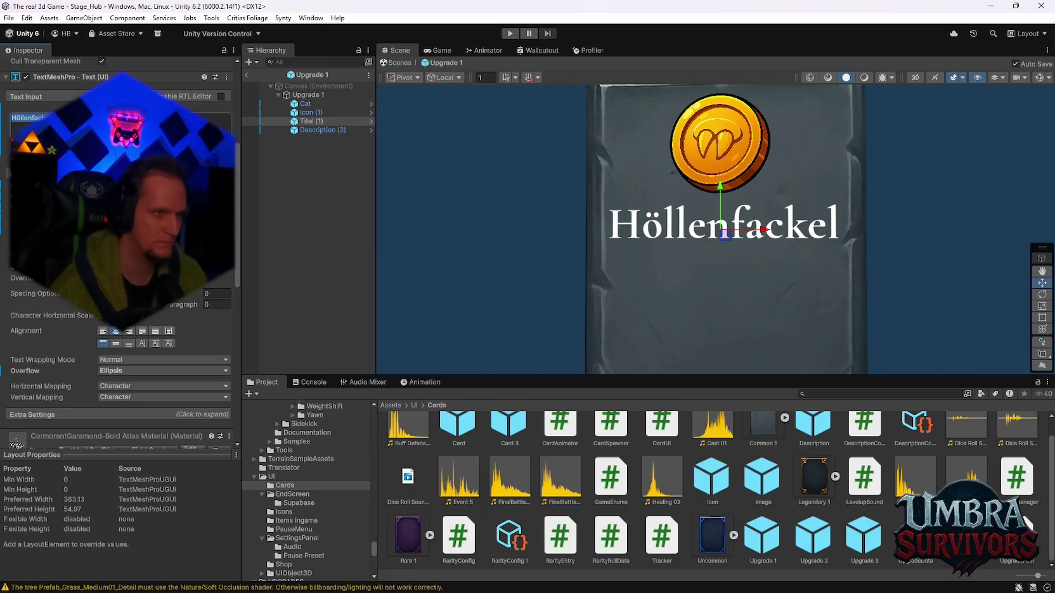
key("BackSpace")
key("BackSpace")
key("BackSpace")
type("Grenade launcher")
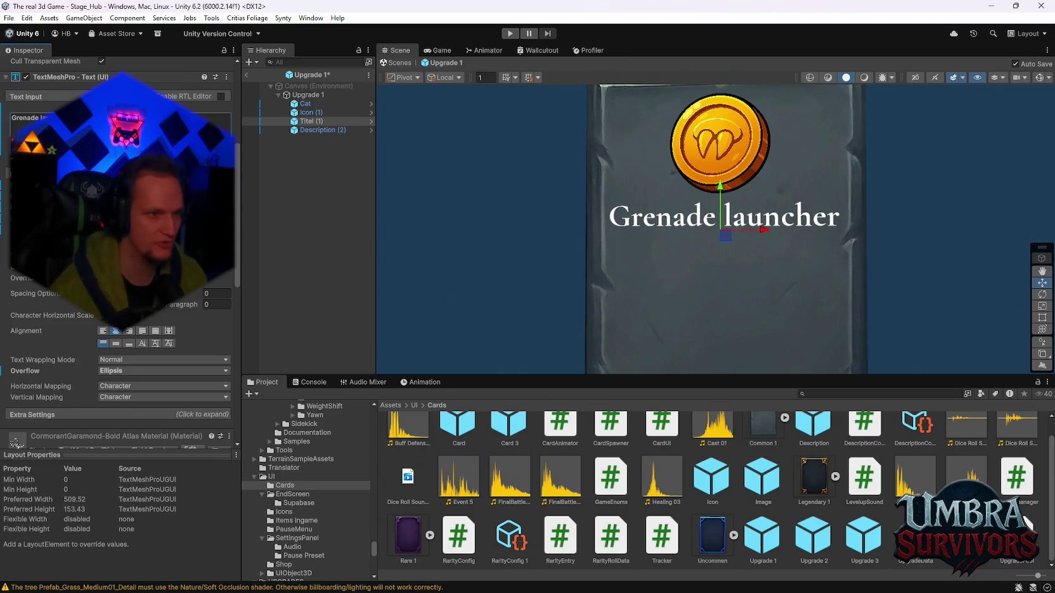
left_click(117, 342)
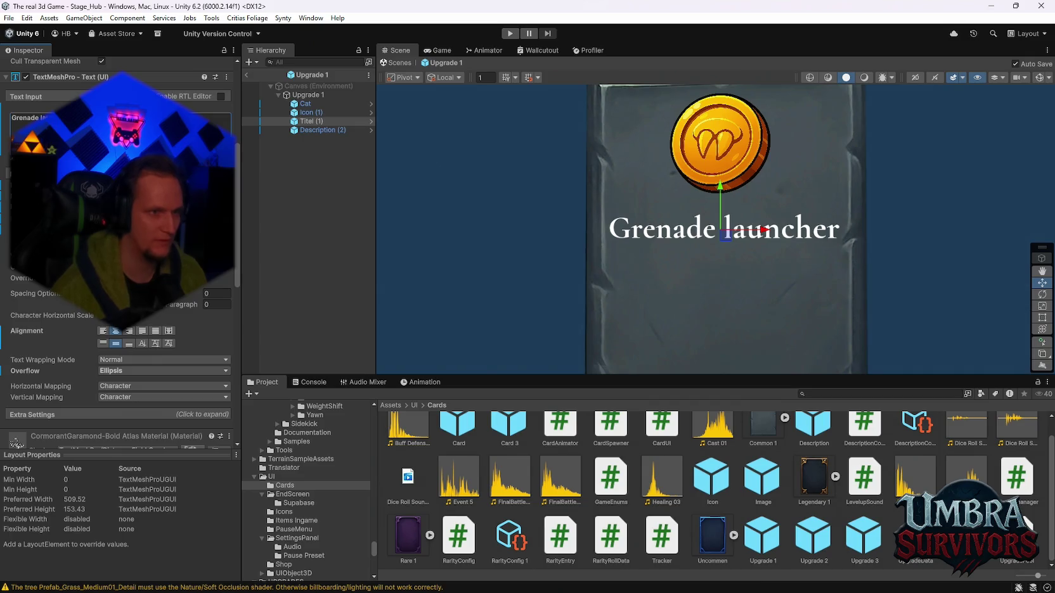
Fill the title with long 's' test text and switch overflow to Masking.
type("ssssssssssssssssssssssssssssss")
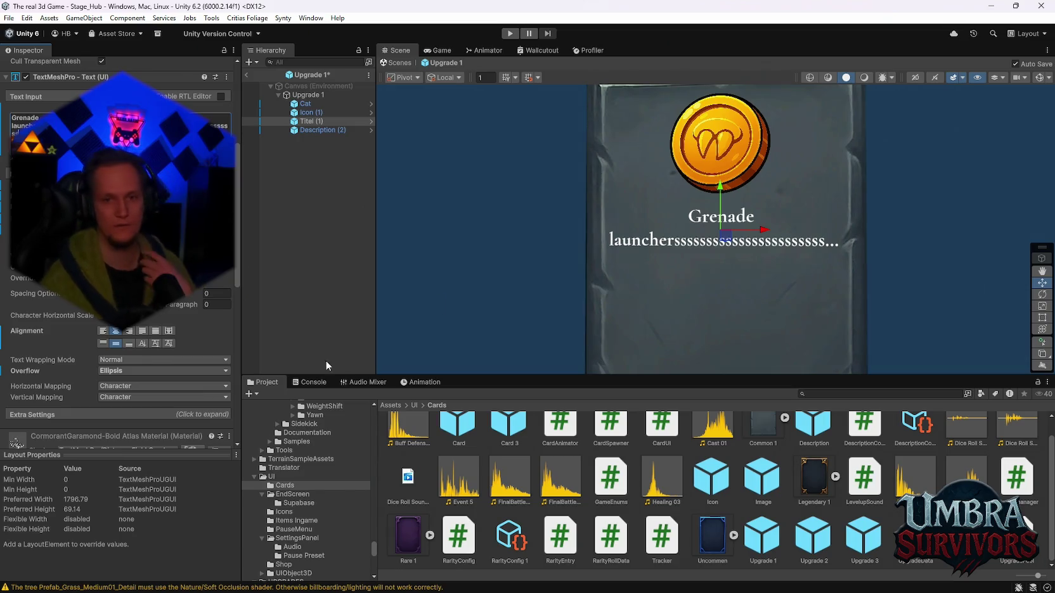
left_click(140, 372)
left_click(135, 408)
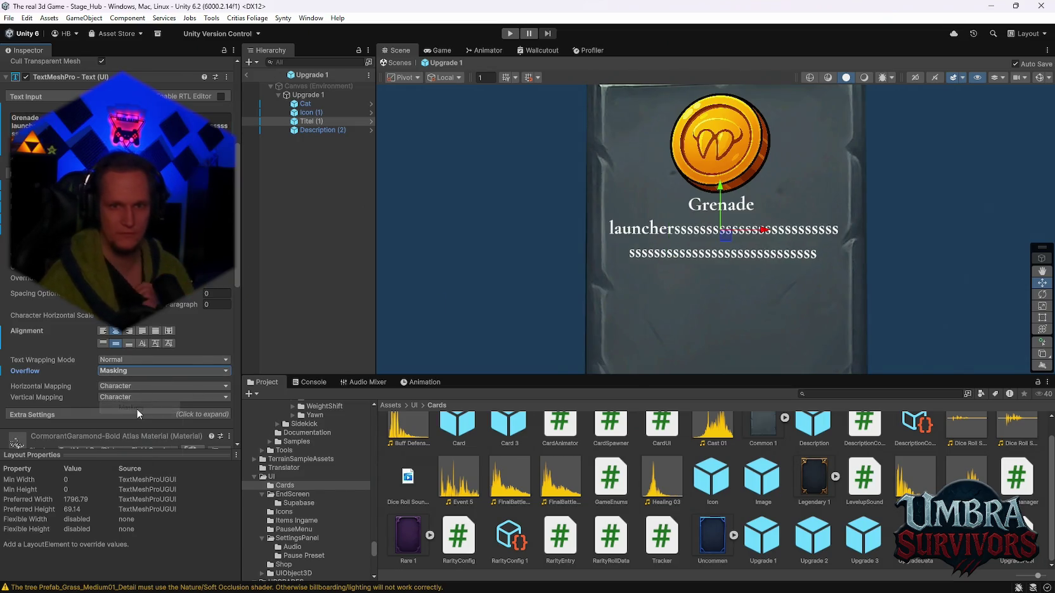
double_click(38, 126)
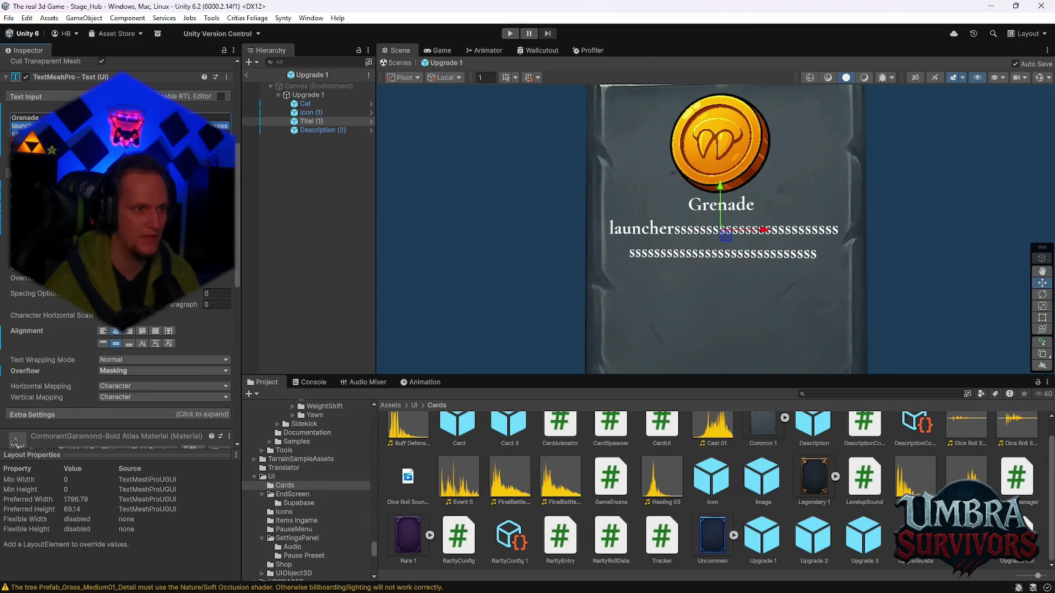
left_click(1039, 81)
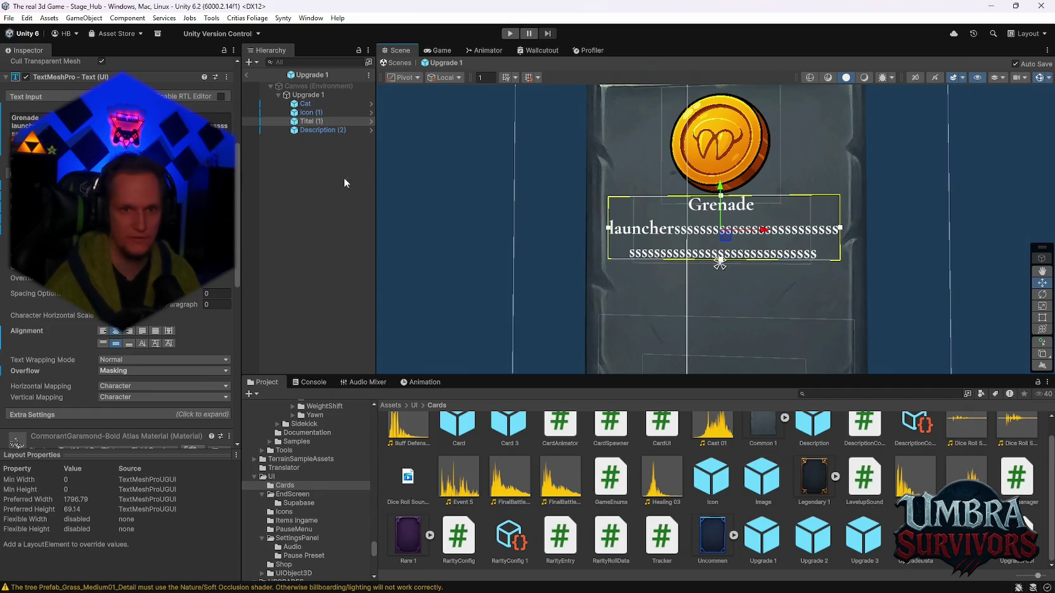
key("ctrl+a")
type("s")
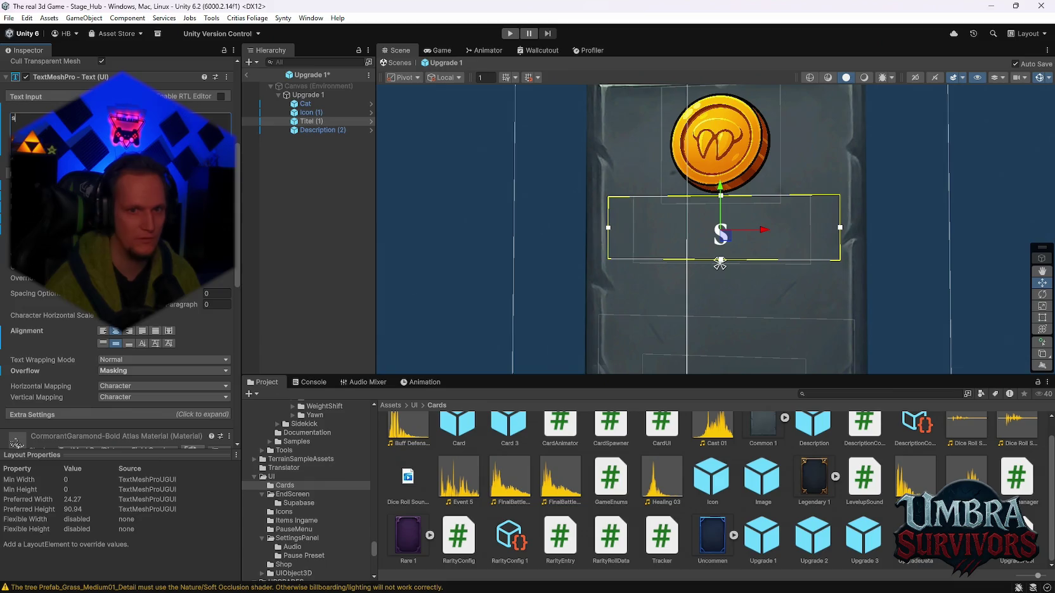
type("sssssssssssssssssssssssssssssssssssssssssssssssssssssssssssssssssssssssssssssssssssssssssssssssssssssssssssssssssssssssssssssss")
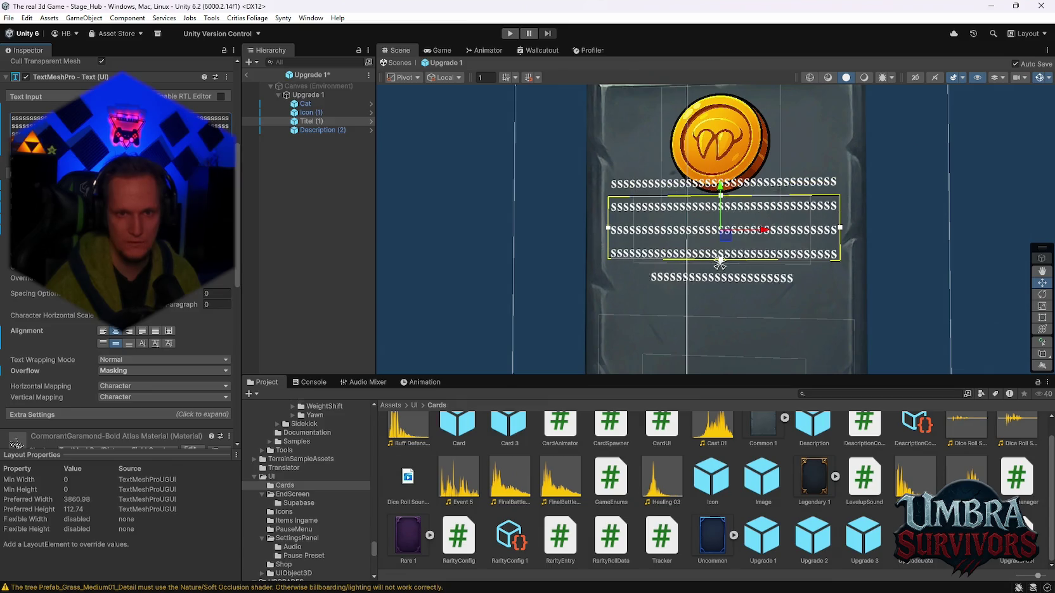
type("ssssssssssssssss")
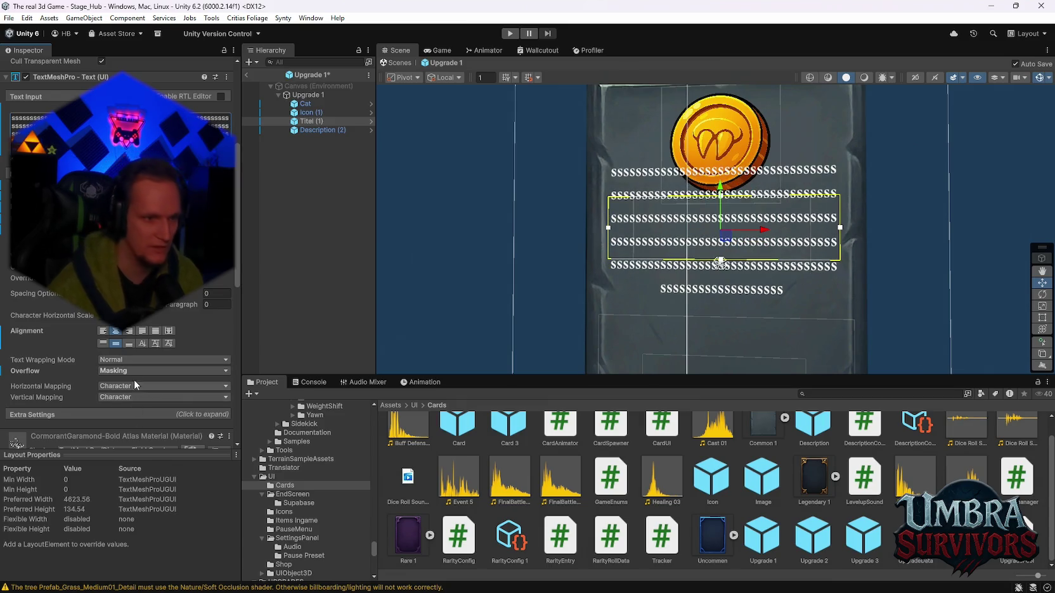
Compare the Truncate, Scroll Rect, Page, Linked and Ellipsis overflow modes on the long text.
left_click(134, 370)
left_click(133, 419)
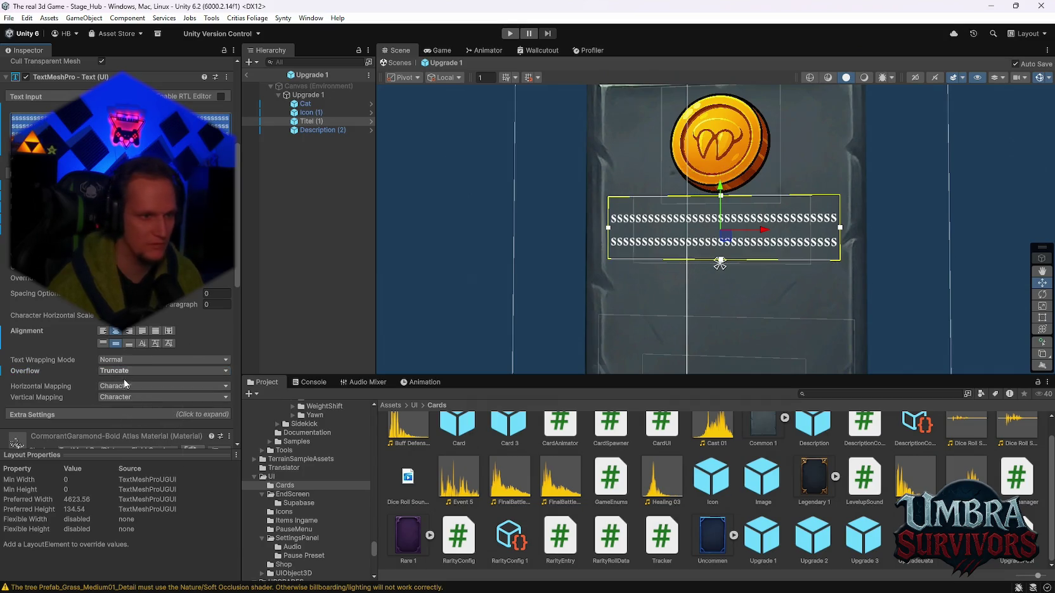
left_click(121, 372)
left_click(133, 431)
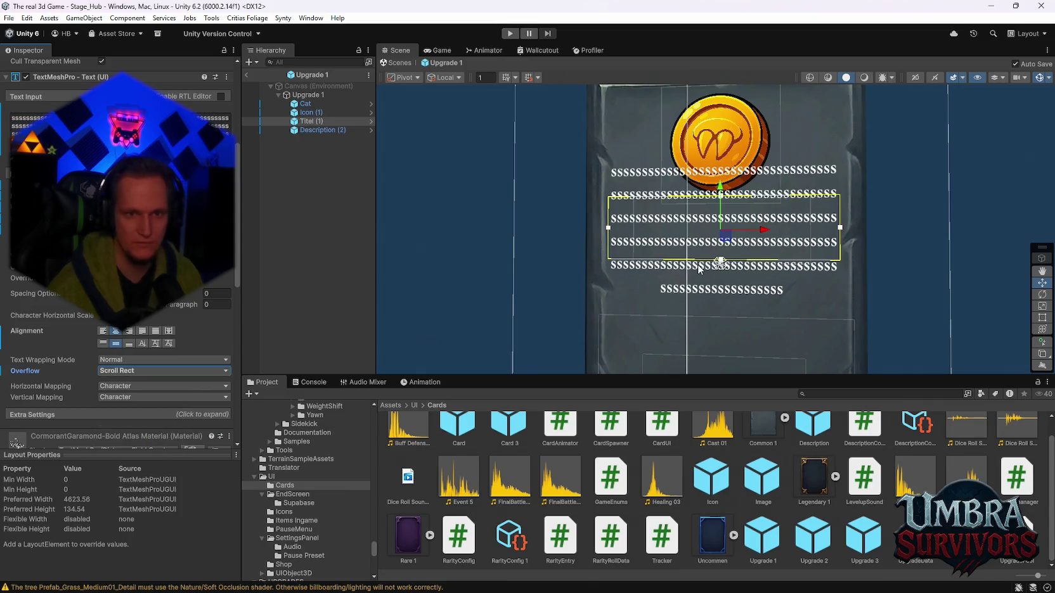
left_click(139, 371)
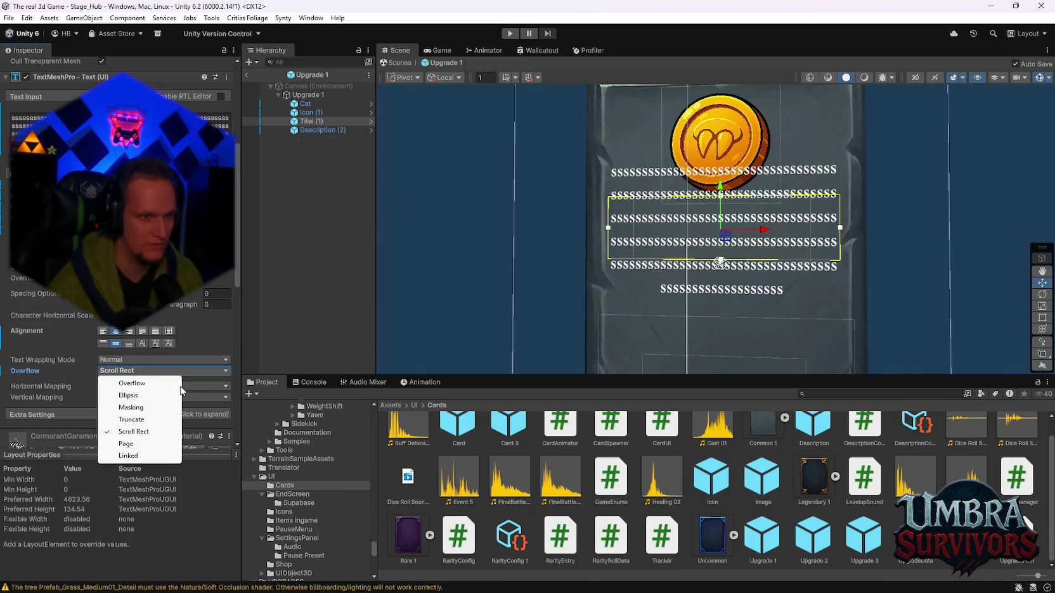
left_click(173, 429)
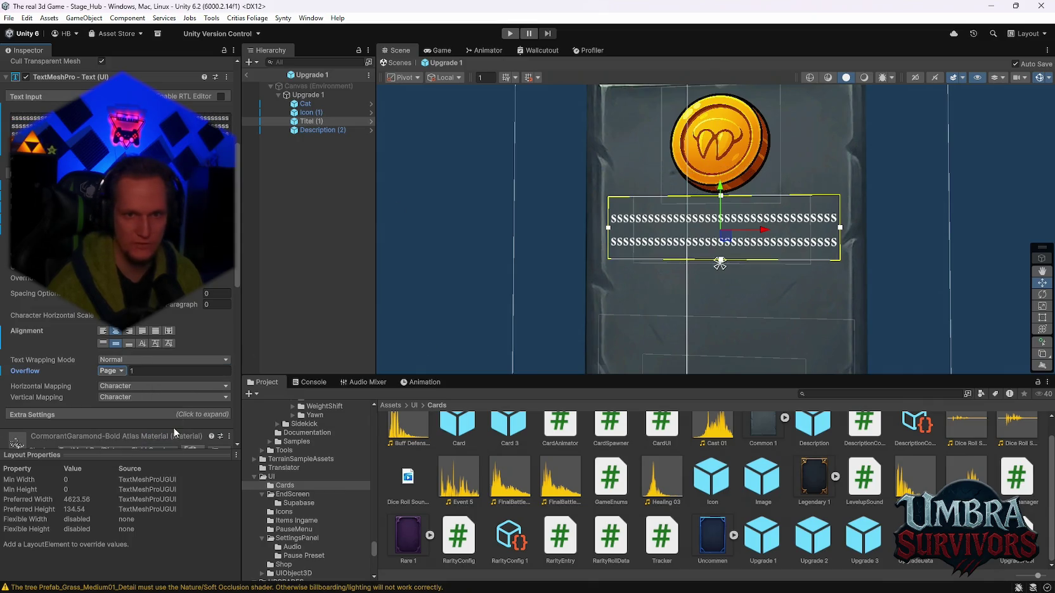
left_click(109, 370)
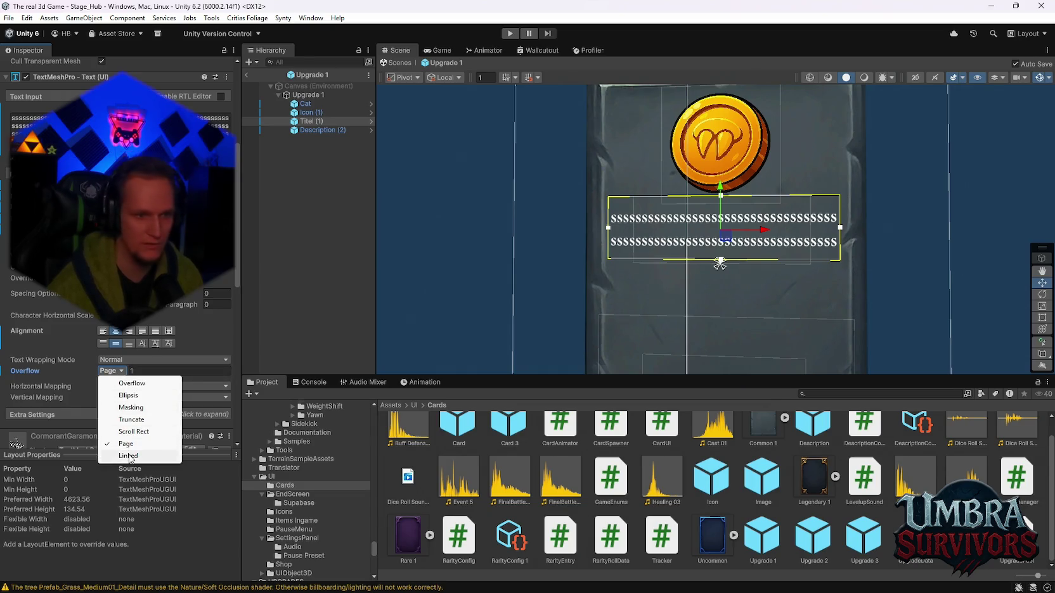
left_click(129, 457)
left_click(119, 371)
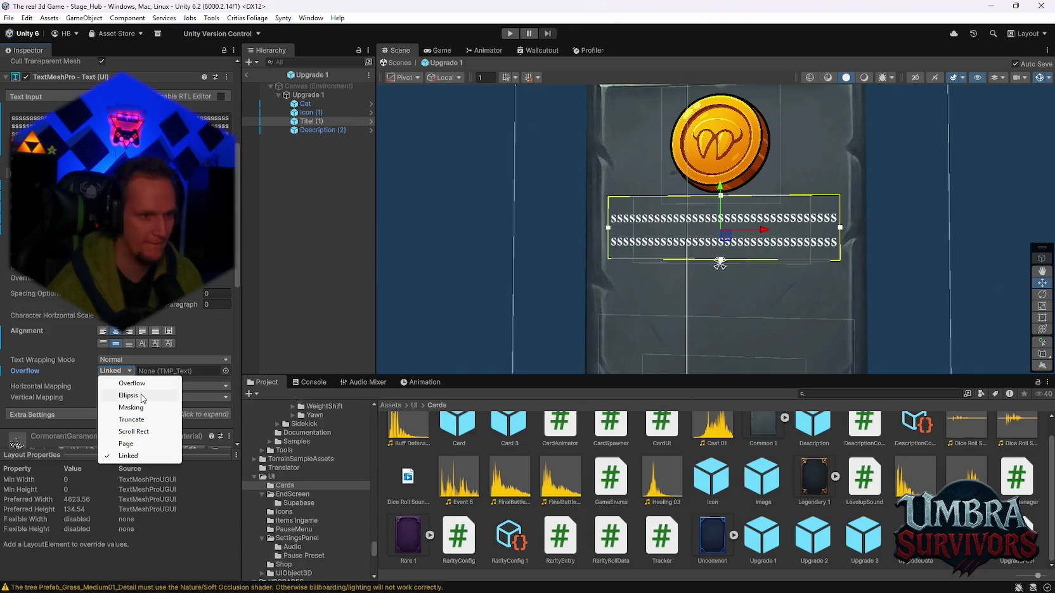
left_click(157, 388)
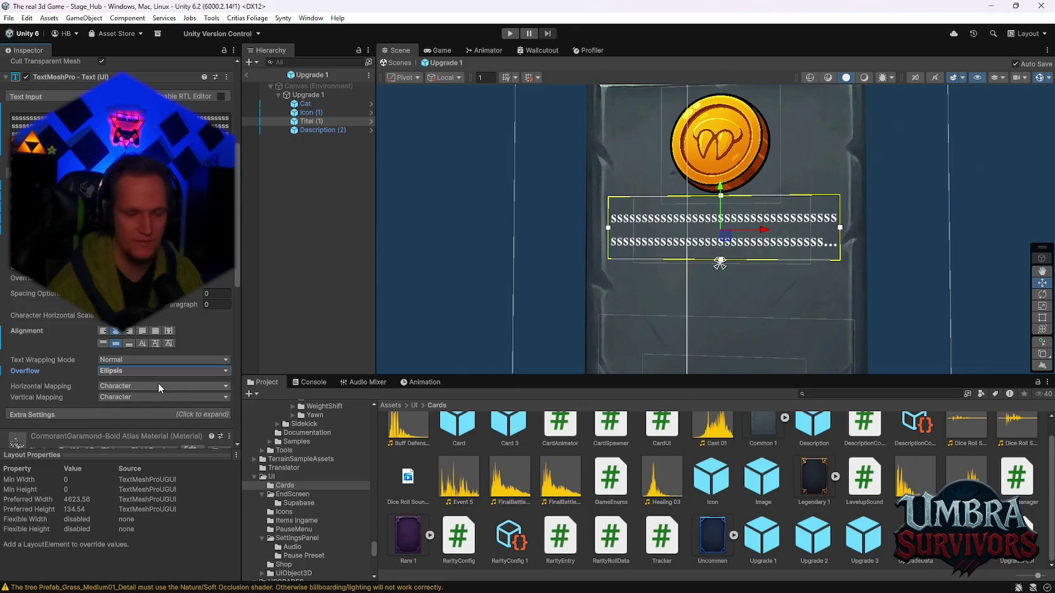
Settle on Truncate overflow and delete the title text.
left_click(126, 371)
left_click(138, 407)
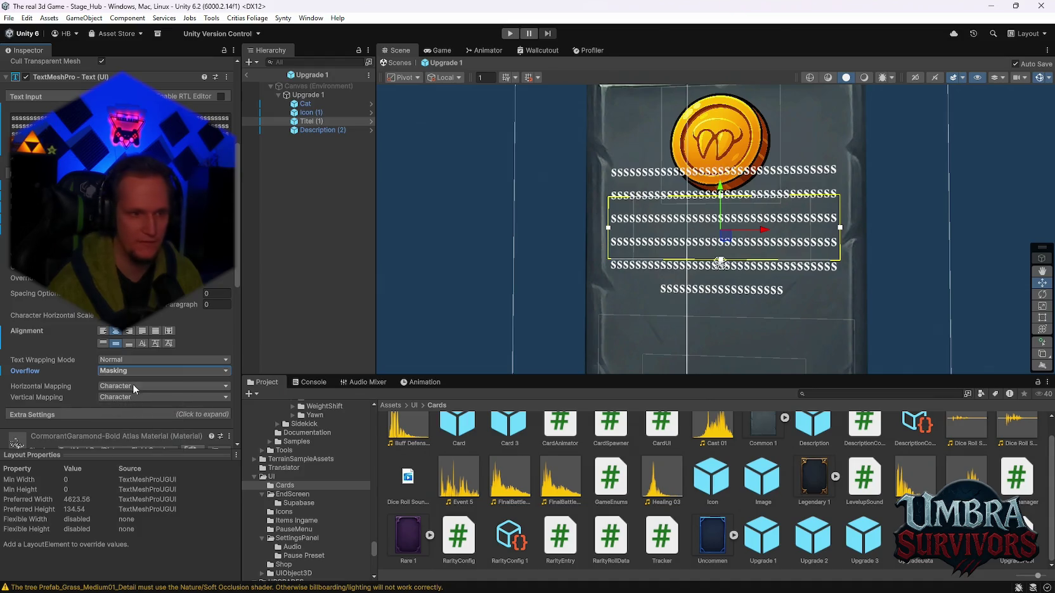
left_click(121, 373)
left_click(135, 416)
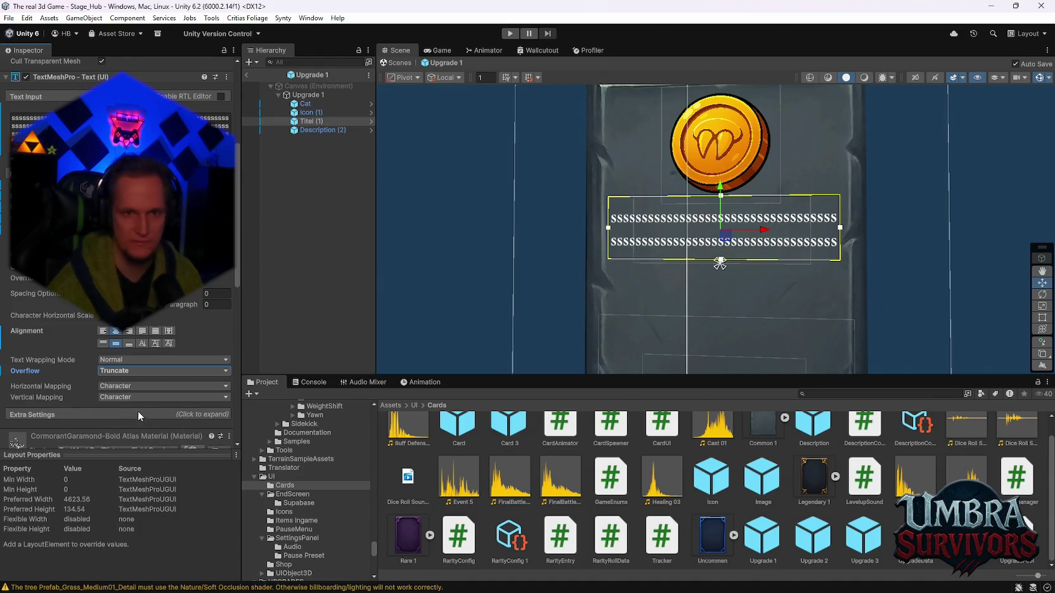
left_click(120, 123)
key("BackSpace")
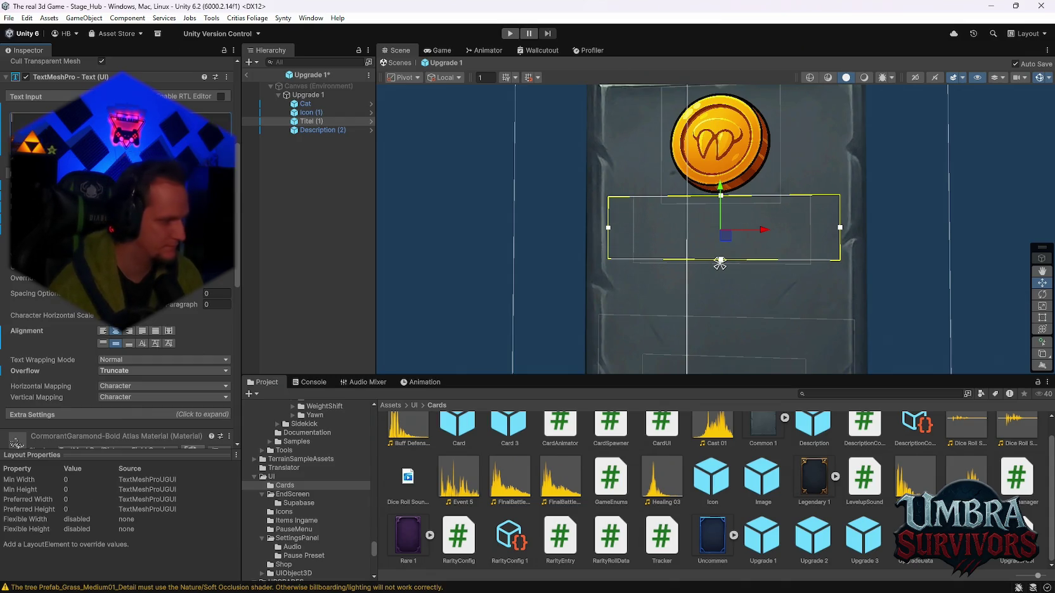
Reset the title's overflow mode to Overflow, keeping Normal text wrapping.
left_click(126, 372)
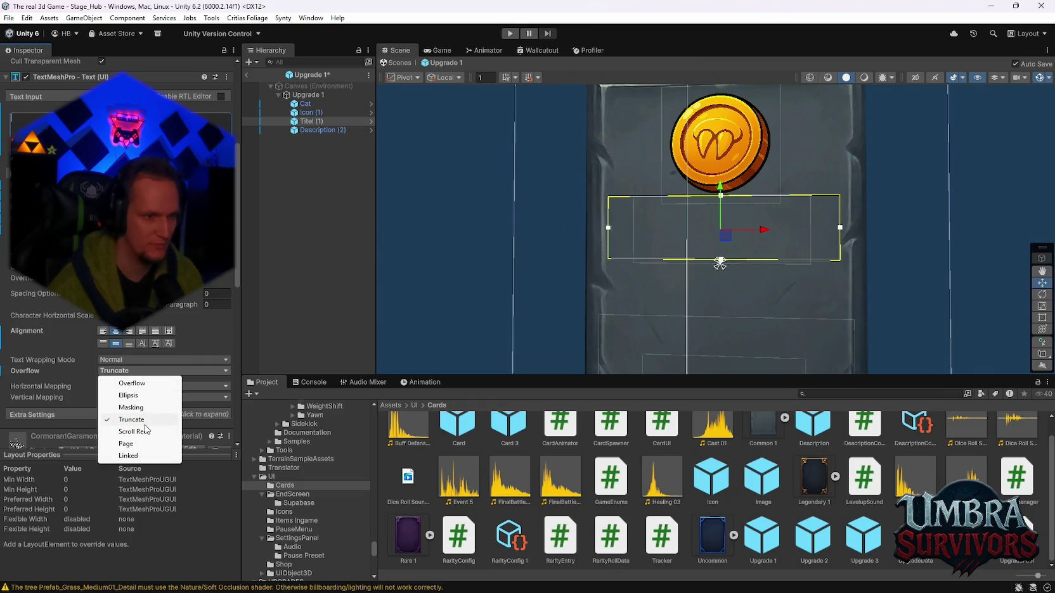
left_click(134, 383)
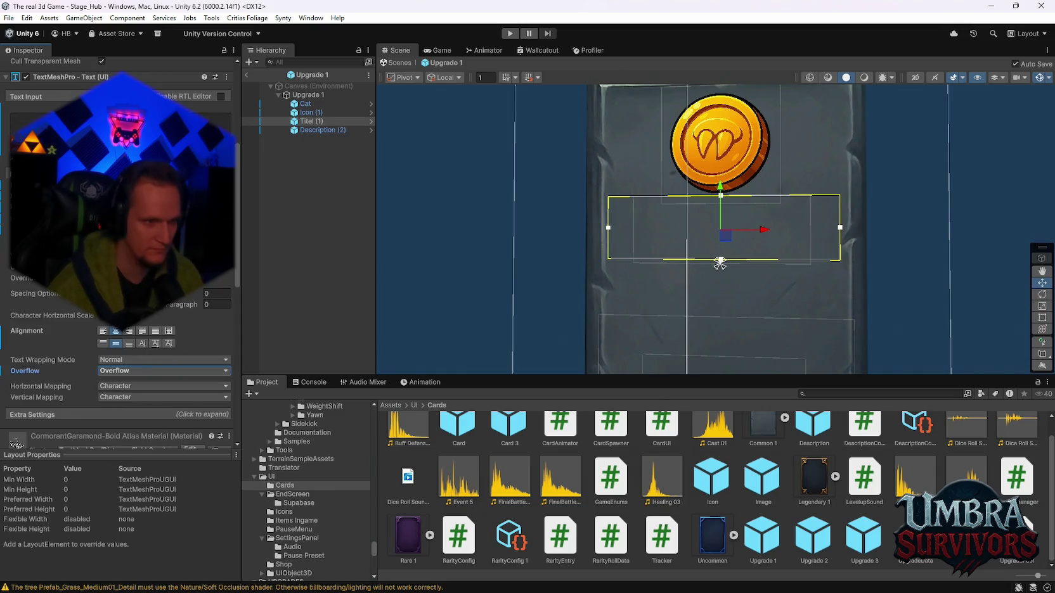
left_click(121, 361)
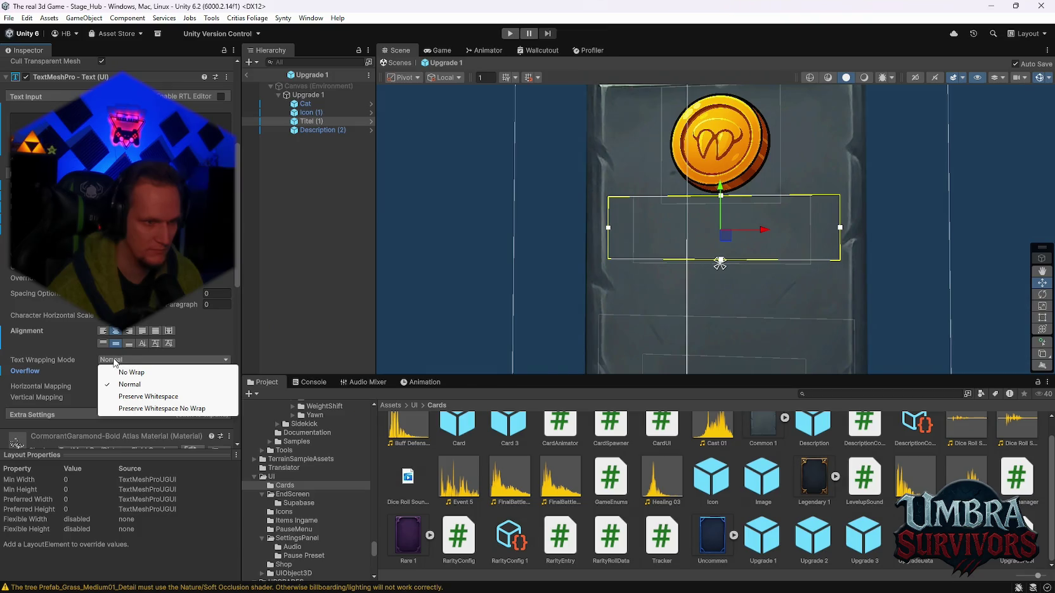
key("Escape")
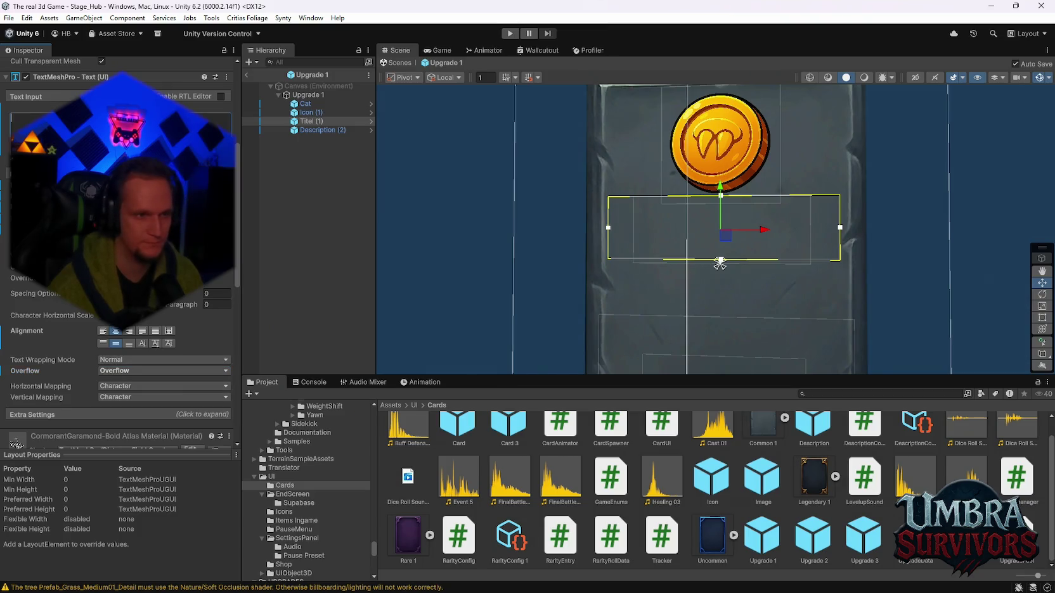
Type 'Grenade launcher' into the title to check it fits on one line.
type("Grenade")
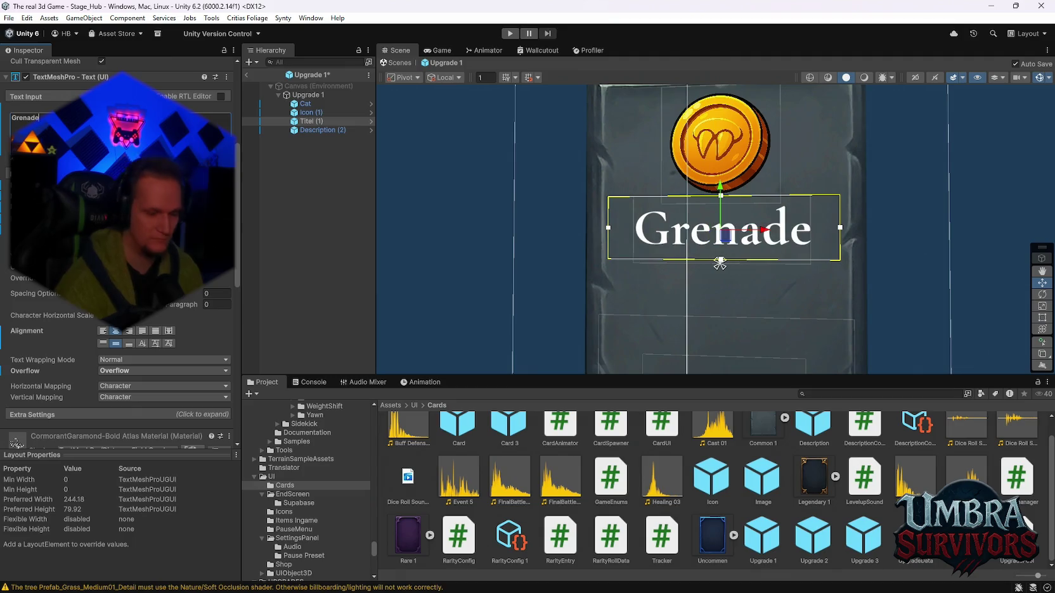
type(" launcher")
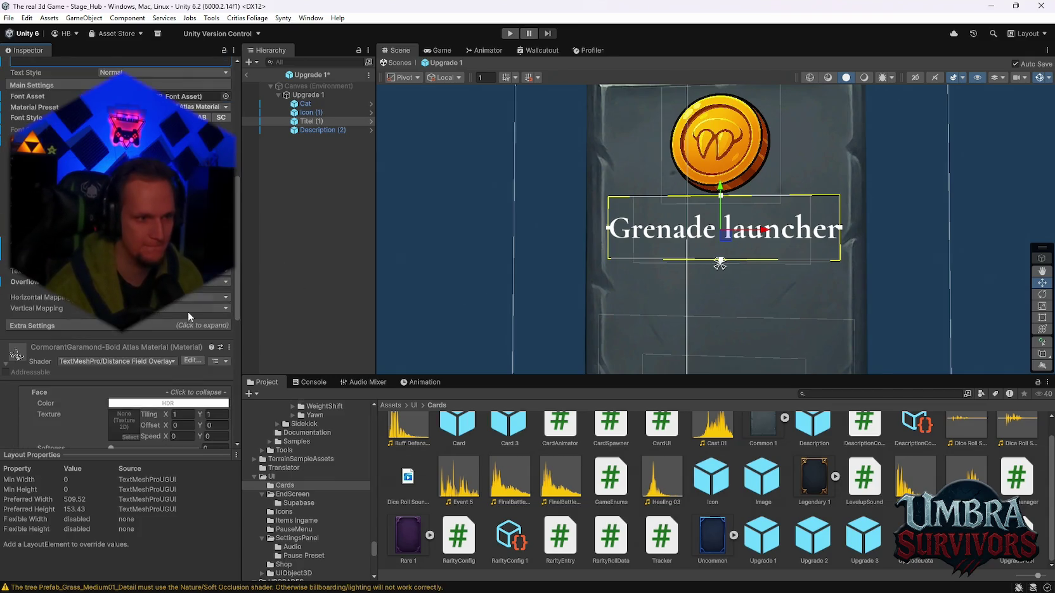
scroll(187, 303, "up", 2)
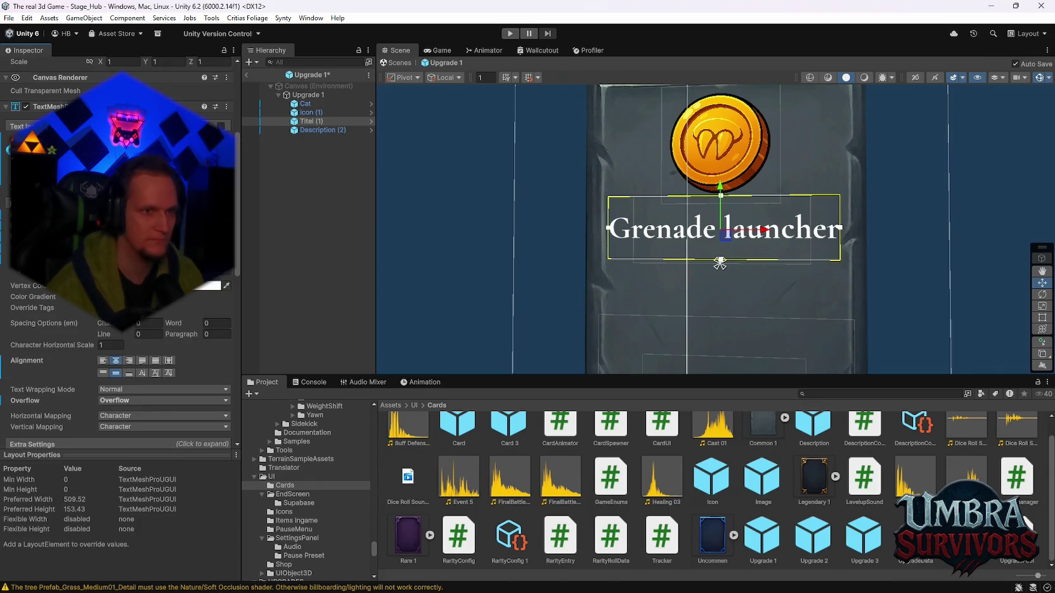
left_click(813, 538)
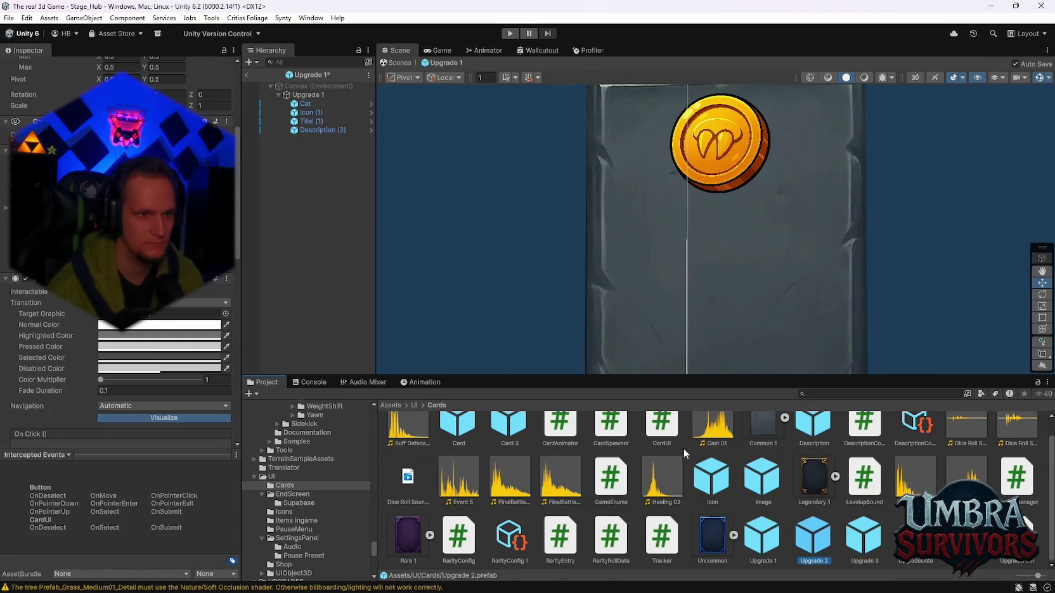
Open the Upgrade 3 prefab, move its title box slightly lower, and save.
left_click(313, 120)
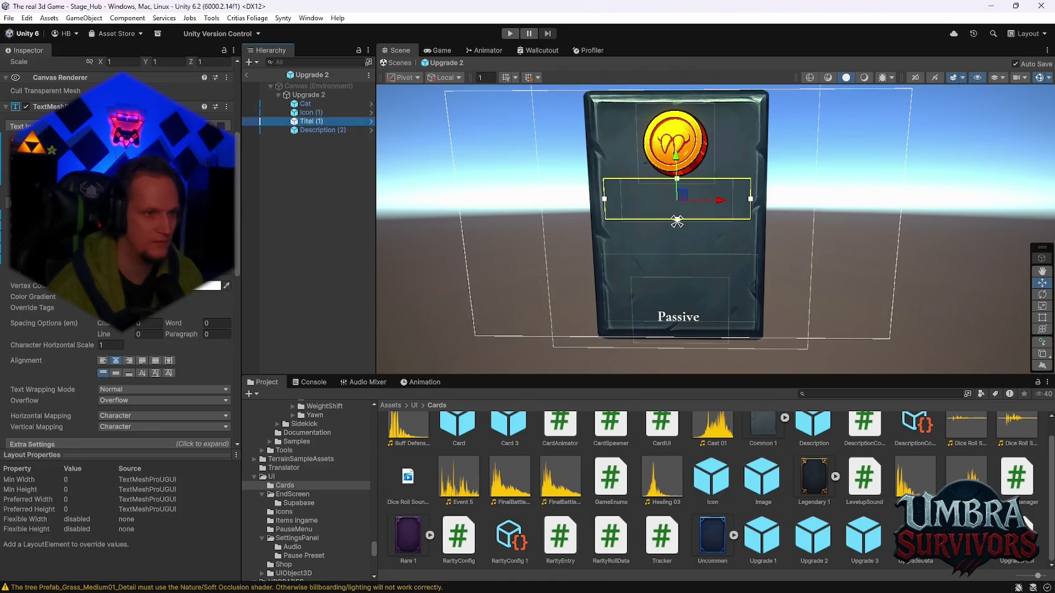
double_click(862, 538)
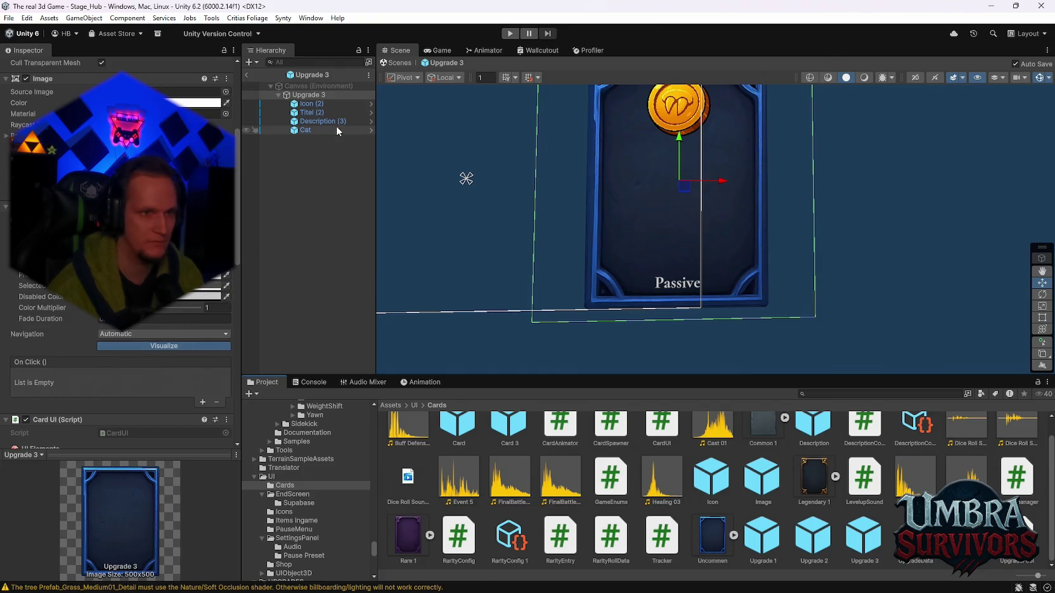
left_click(321, 112)
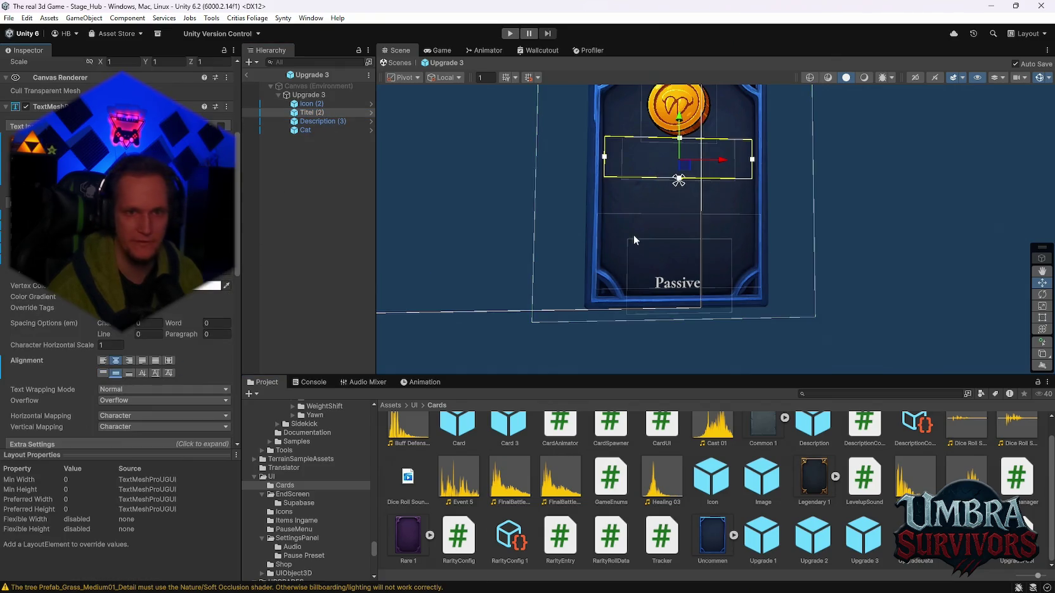
scroll(637, 247, "up", 3)
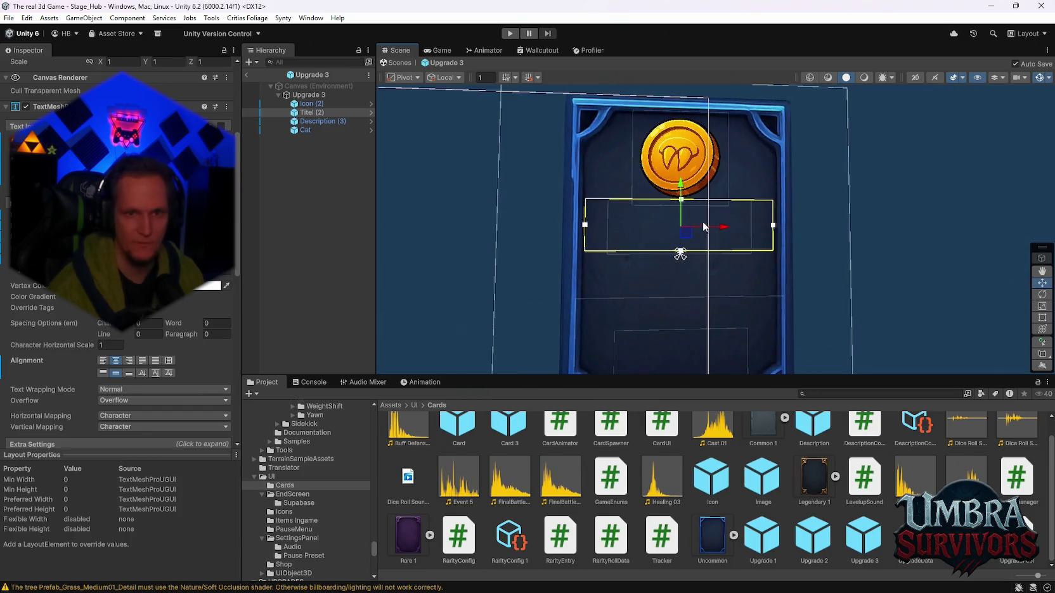
left_click_drag(681, 185, 703, 223)
key("ctrl+s")
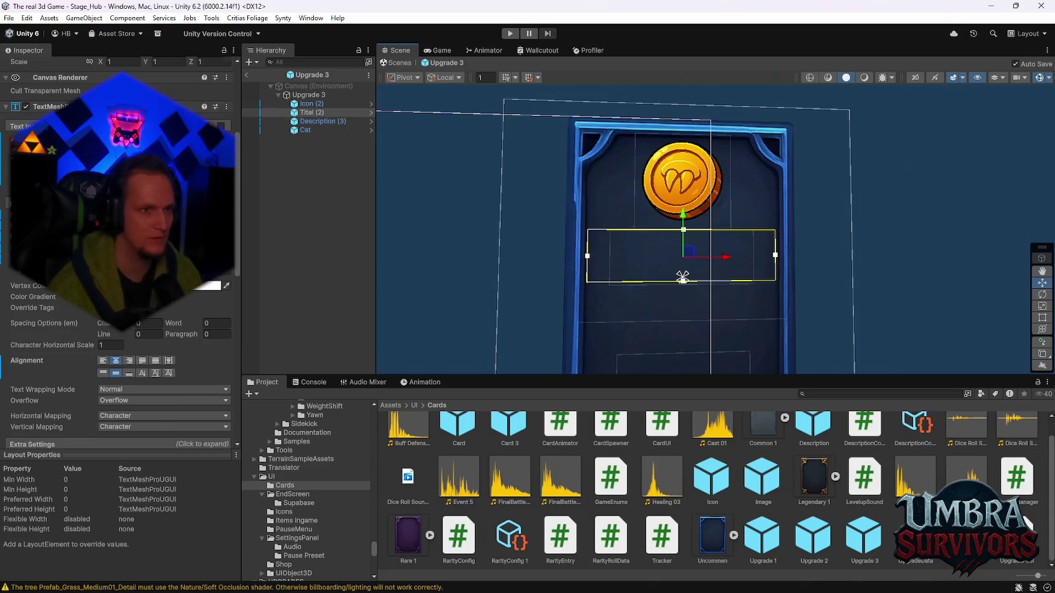
Check the Upgrade 2 title, then move the Upgrade 1 title box slightly lower.
scroll(164, 241, "up", 5)
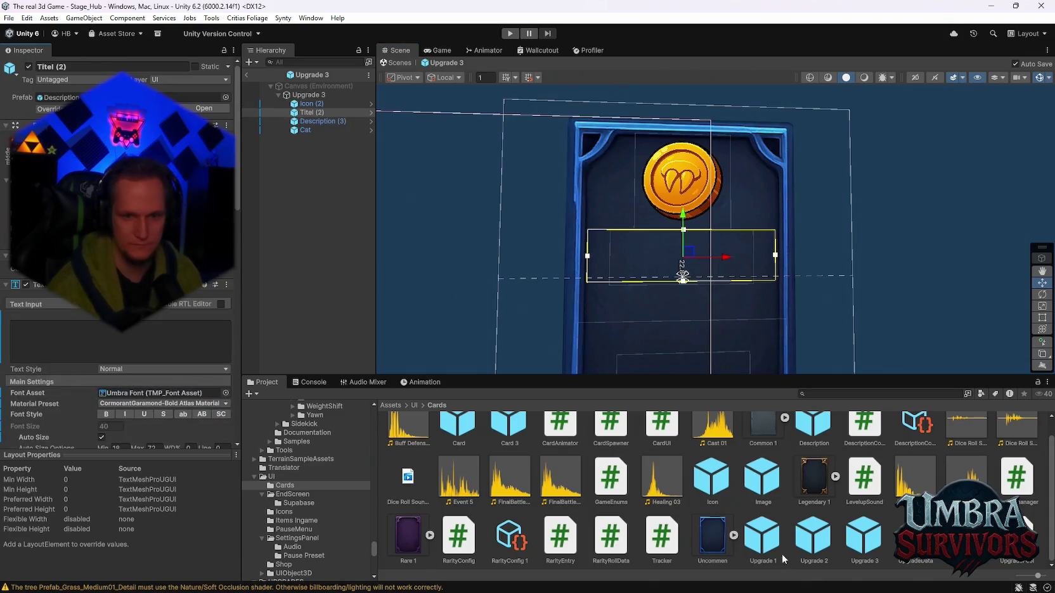
double_click(827, 546)
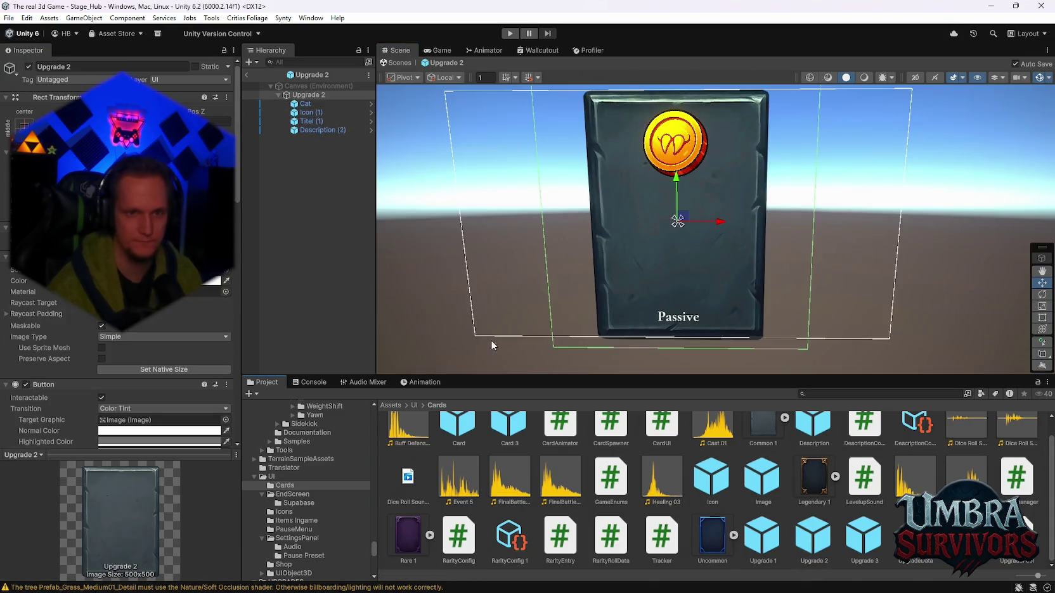
left_click(310, 120)
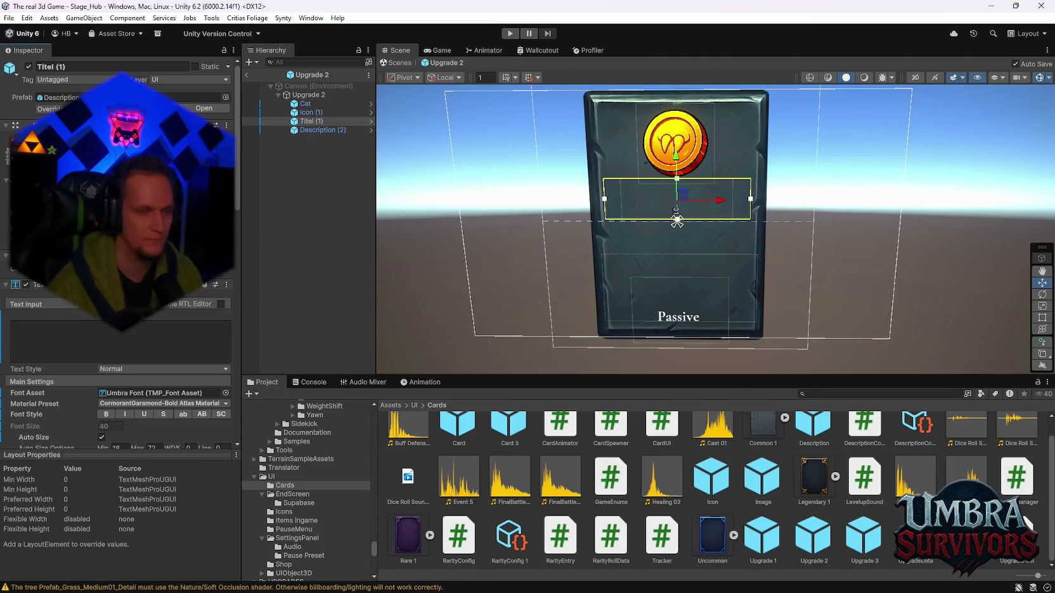
left_click(781, 544)
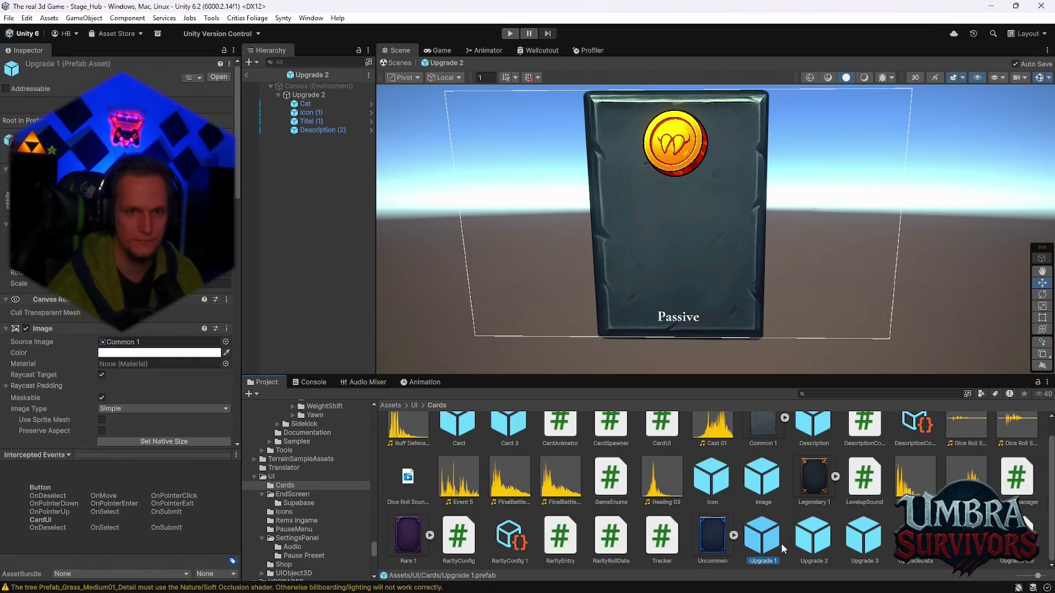
double_click(781, 543)
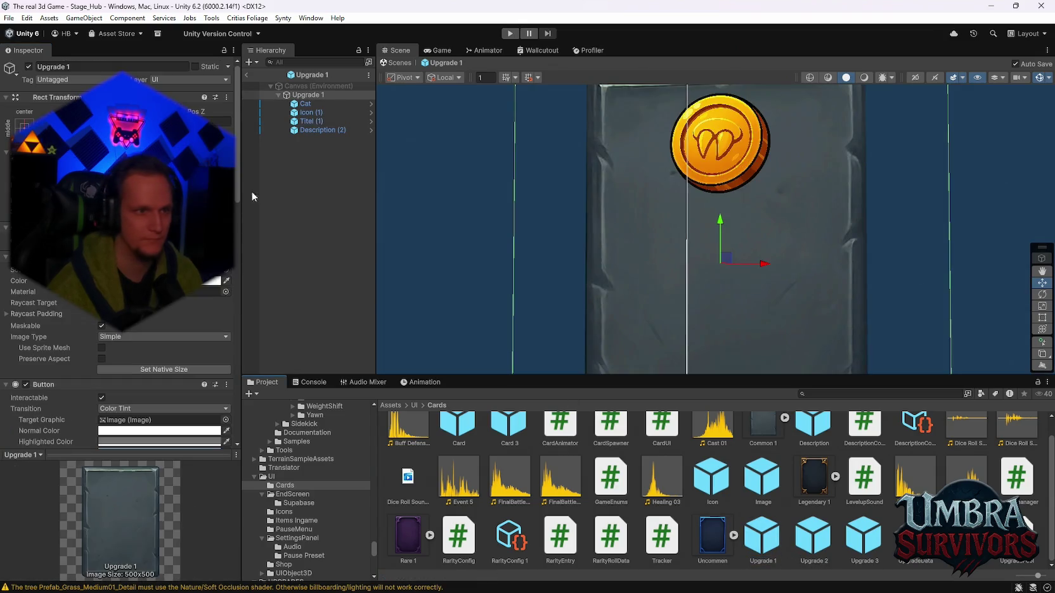
left_click(307, 120)
left_click_drag(719, 262, 864, 266)
Inspect the Upgrade 1 description and Passive label, then start Play mode.
scroll(759, 209, "down", 3)
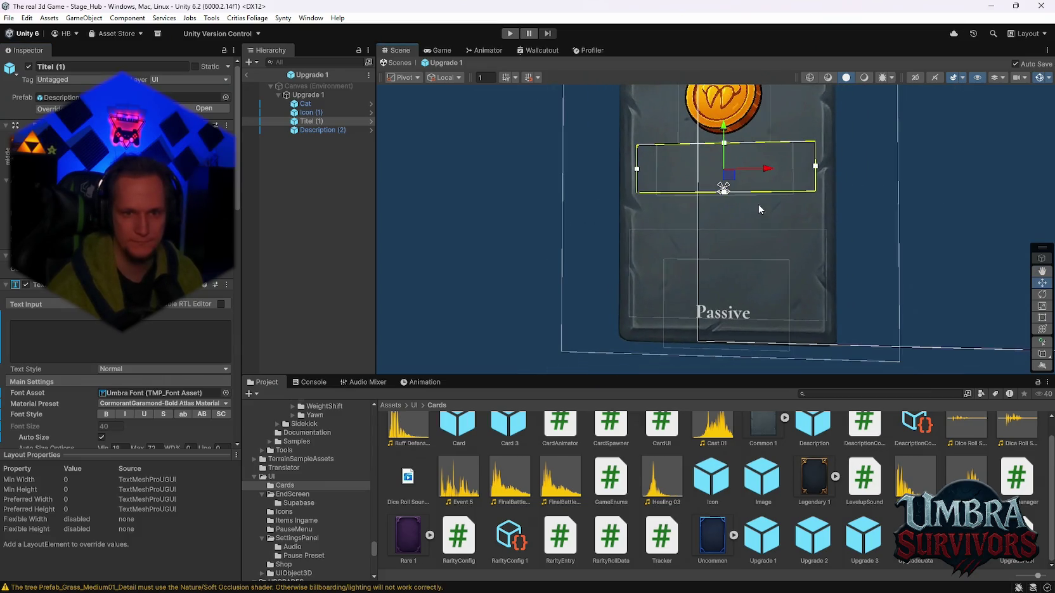
left_click(666, 285)
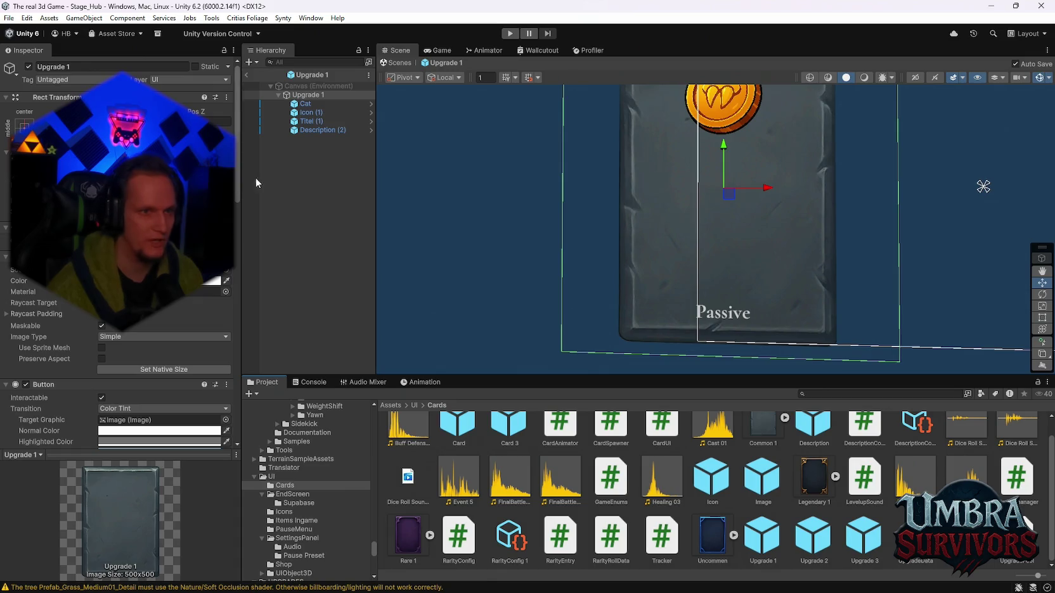
left_click(320, 130)
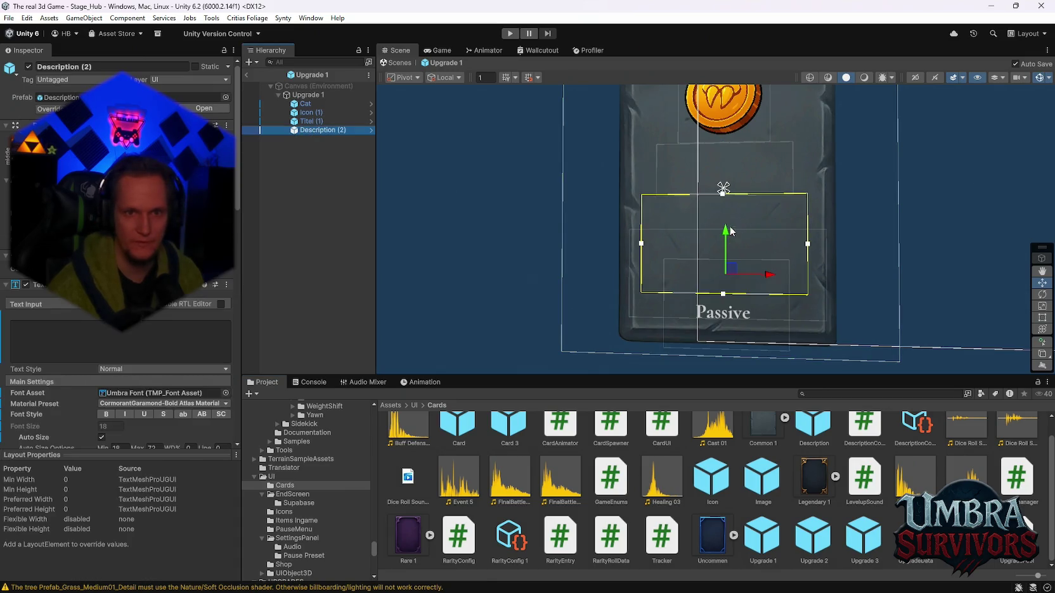
scroll(729, 232, "up", 4)
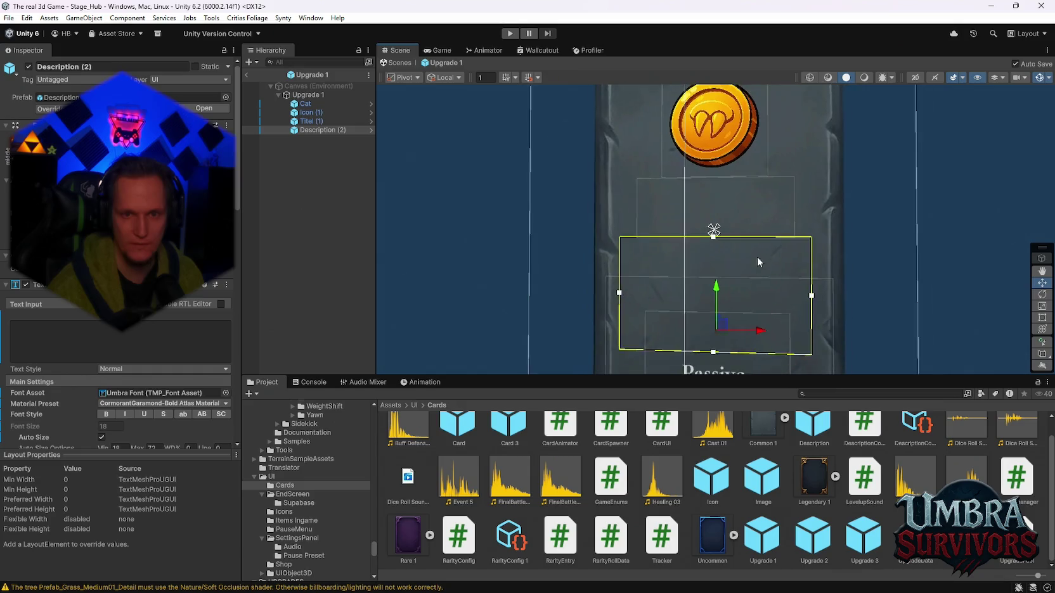
left_click_drag(758, 260, 774, 206)
scroll(766, 251, "down", 2)
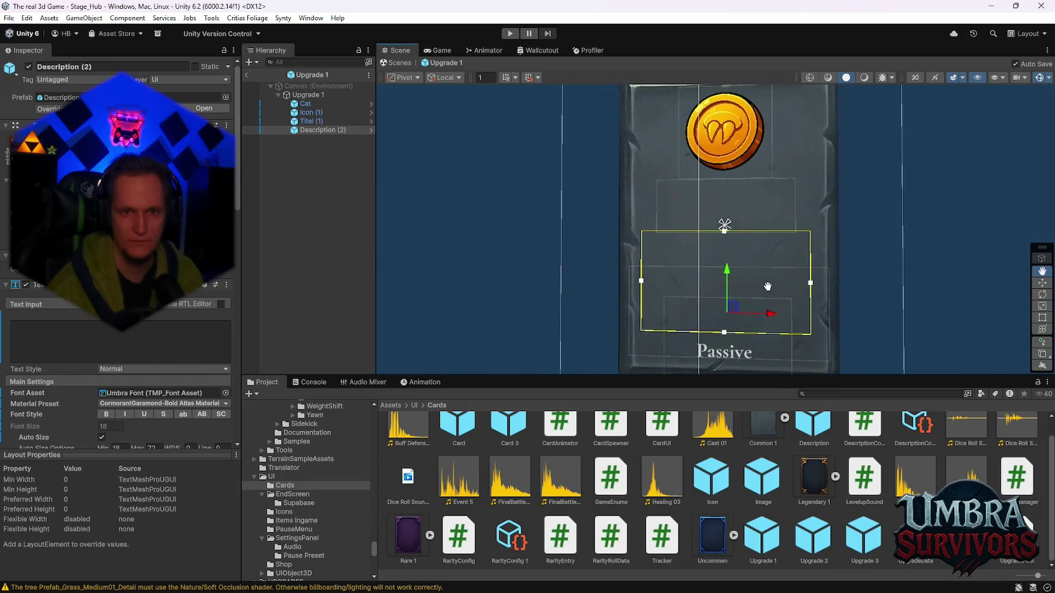
scroll(705, 234, "down", 1)
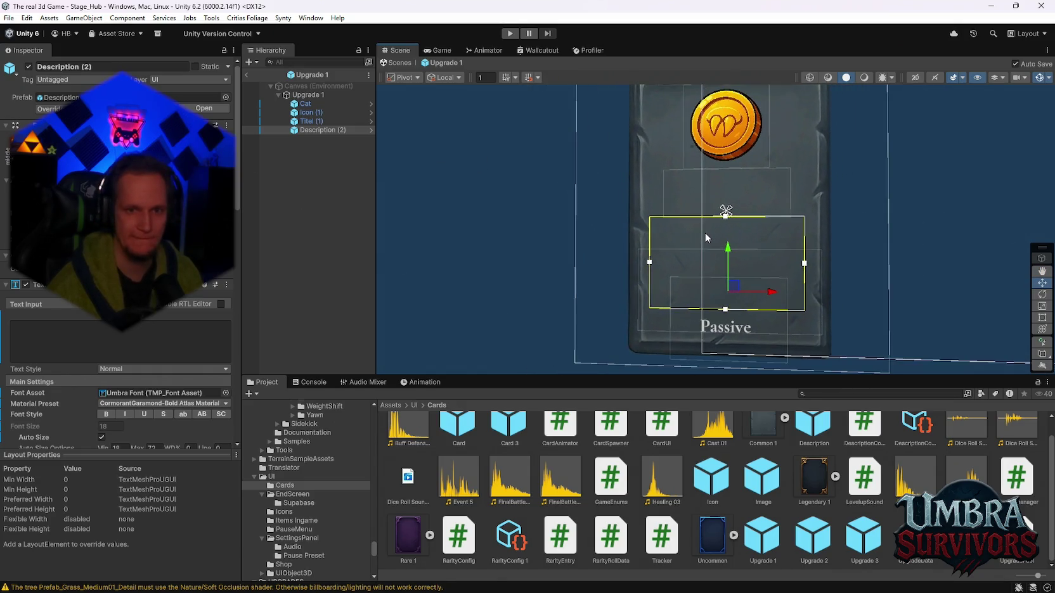
left_click(8, 18)
left_click(509, 34)
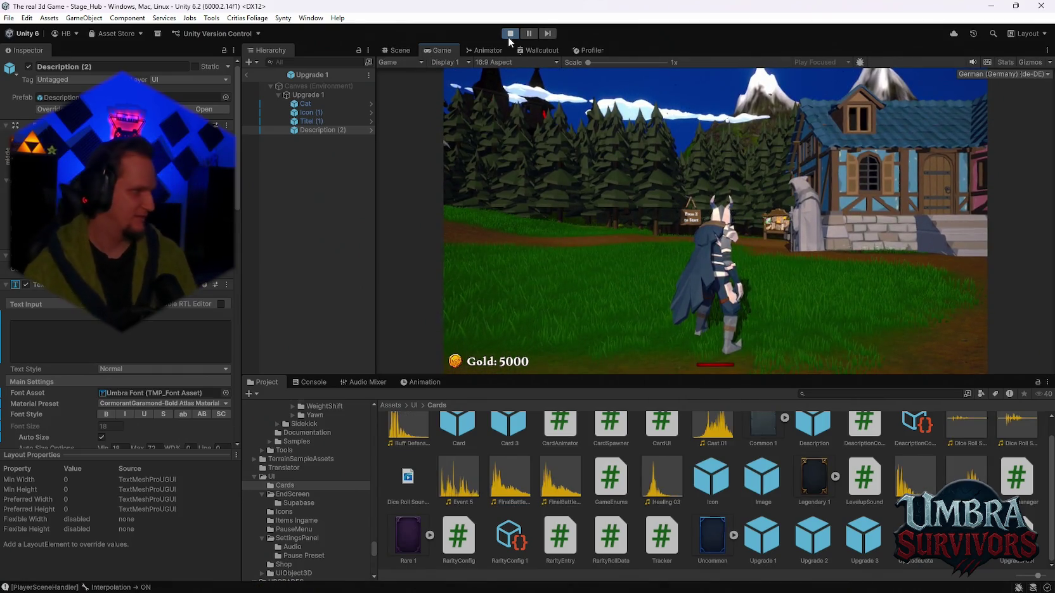
Run to the weapon room, view the Mjolnier details in the weapon book, and close it.
key("w")
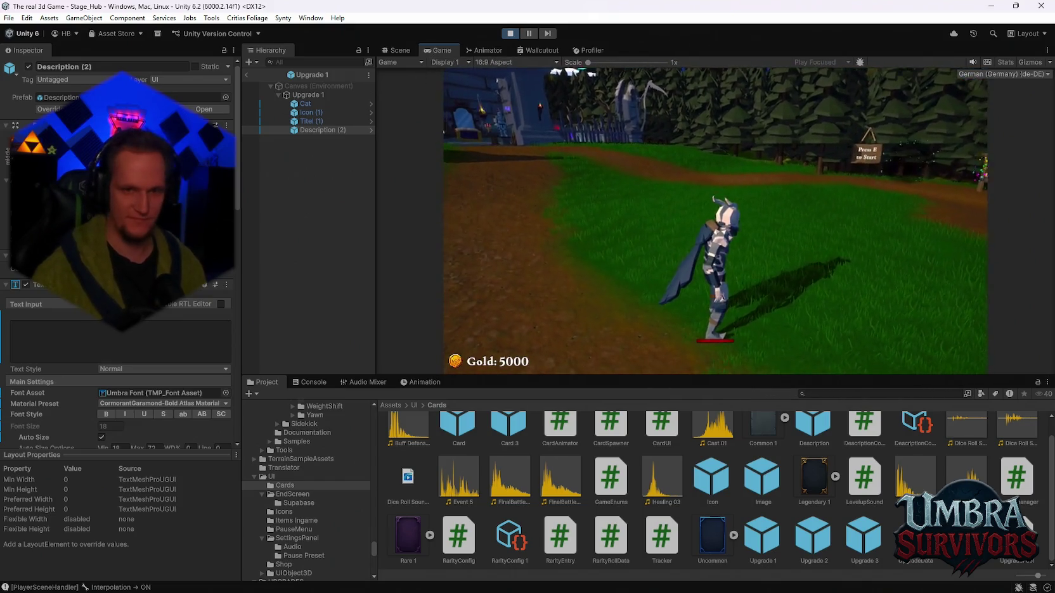
key("w")
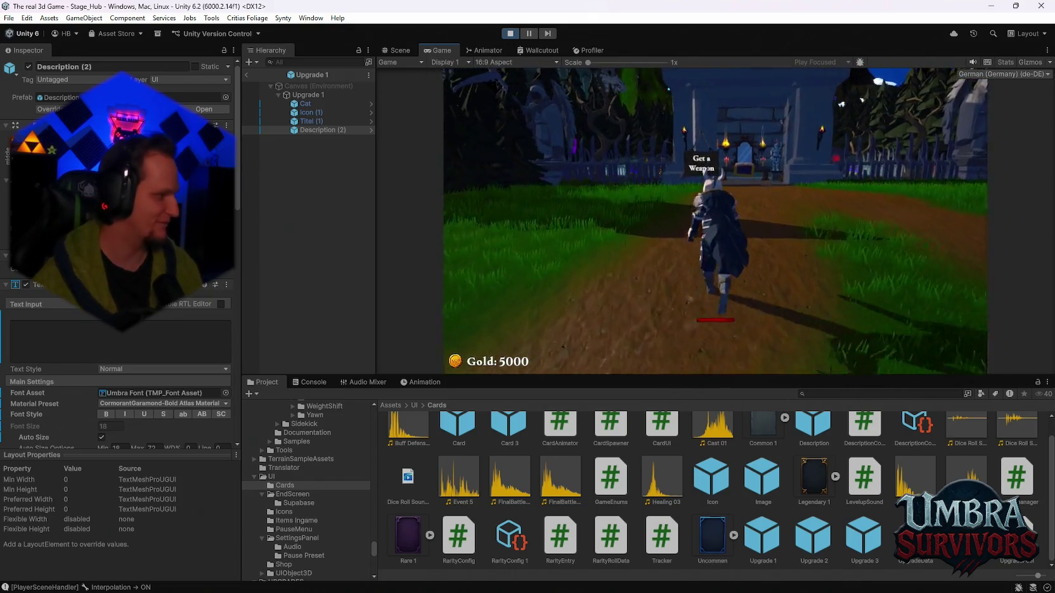
key("w")
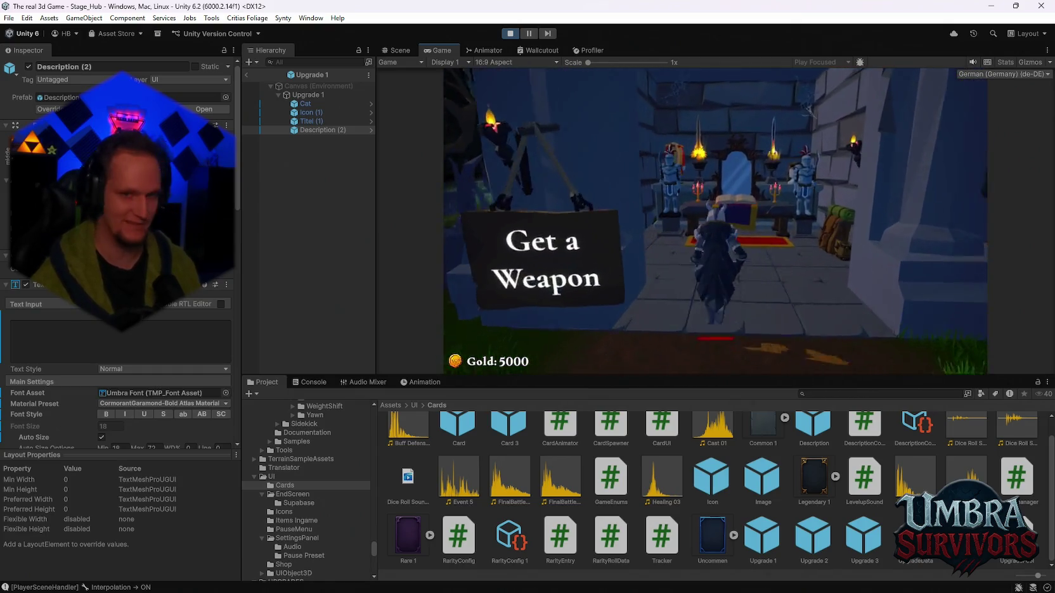
key("e")
left_click(660, 122)
left_click(900, 100)
key("w")
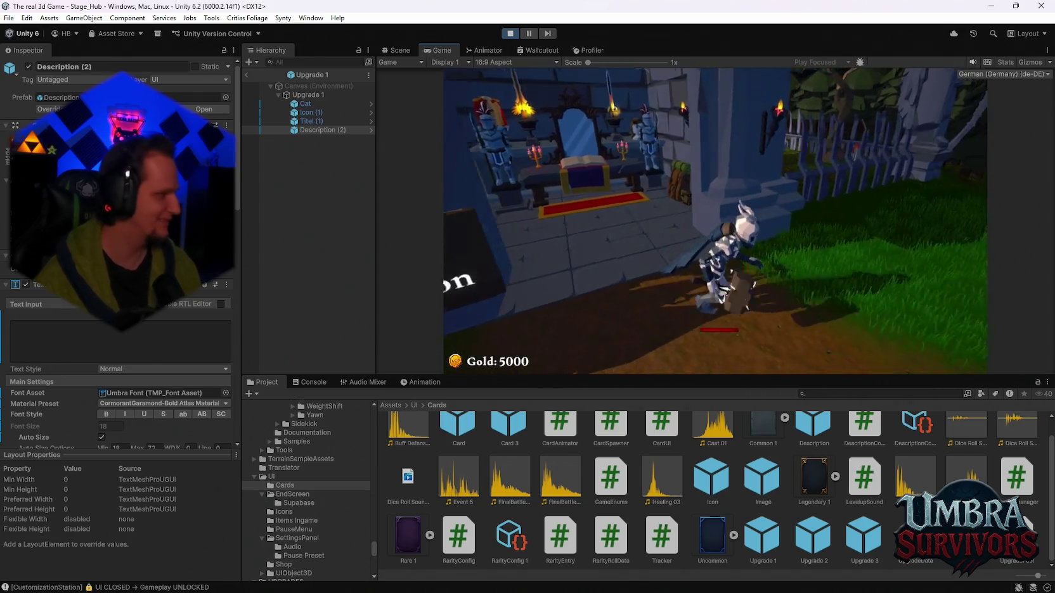
Walk across the grass to the portal and start Stage 1.
key("w")
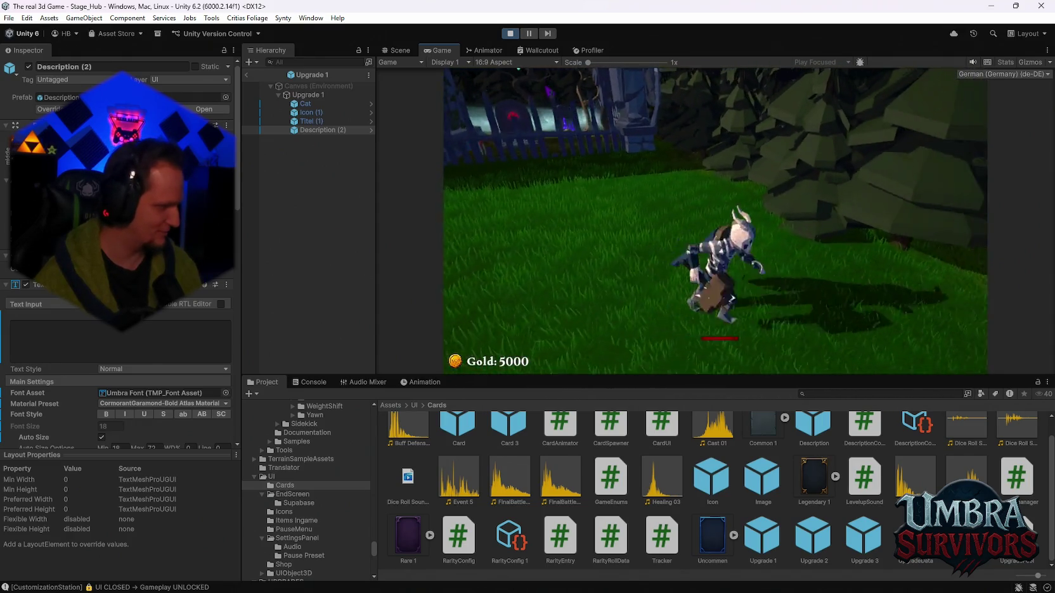
key("w")
key("w")
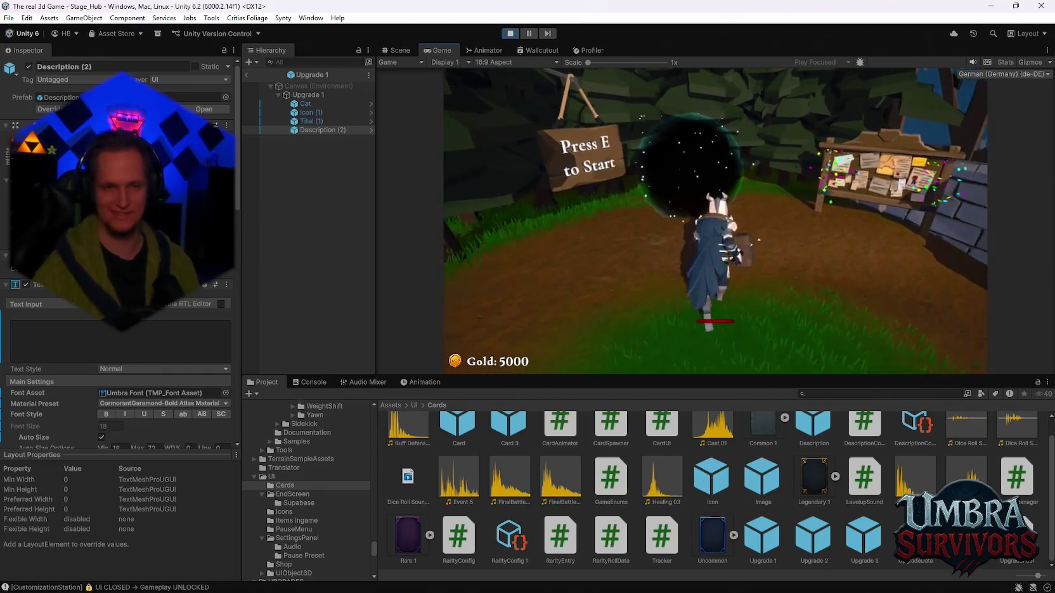
key("e")
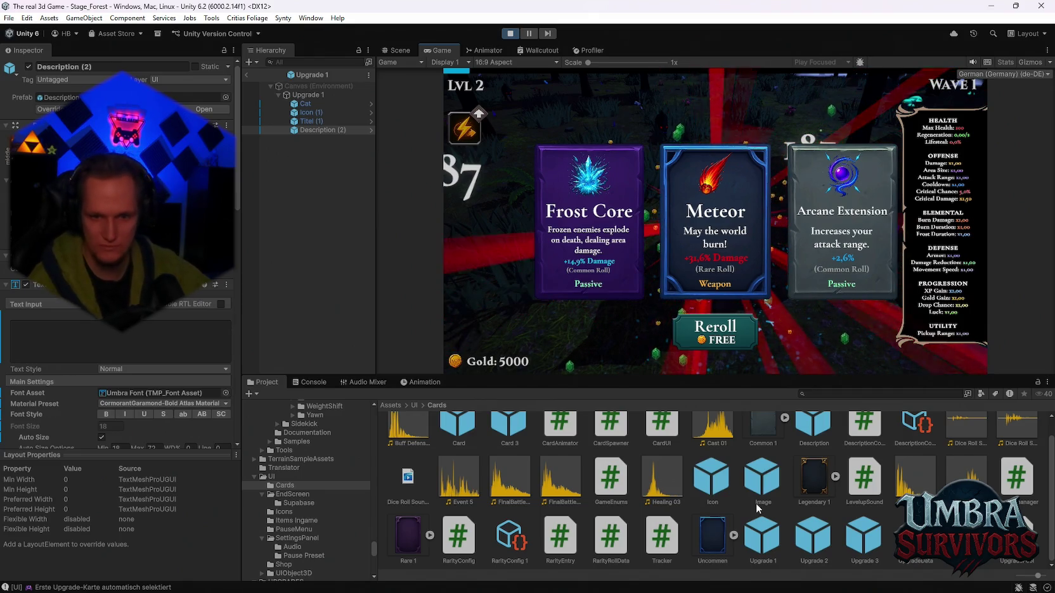
Open the Upgrade 3 prefab, inspect the Titel (2) text, then reroll the offered cards.
double_click(863, 537)
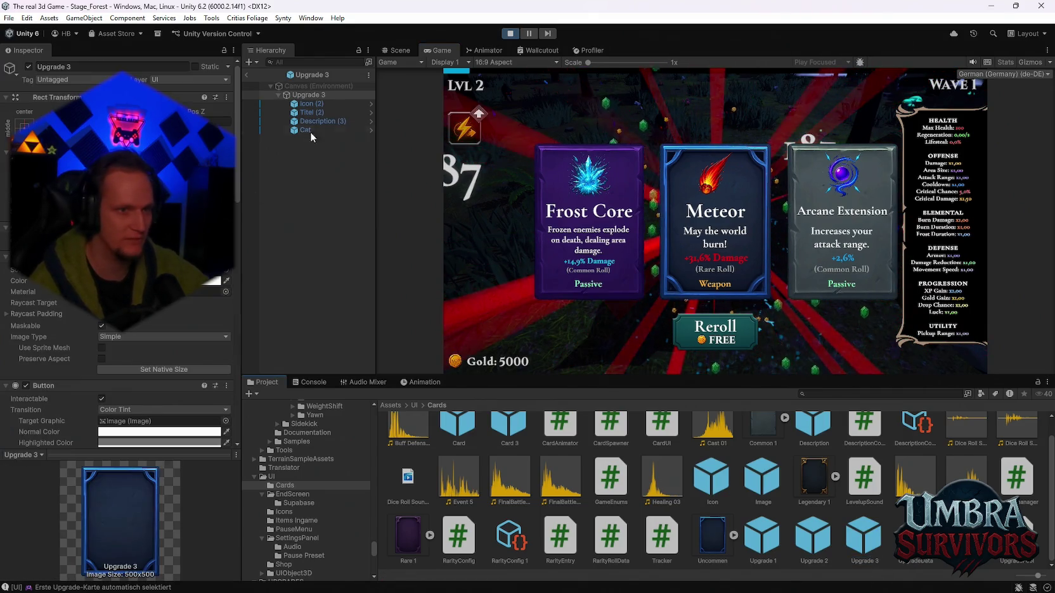
left_click(316, 113)
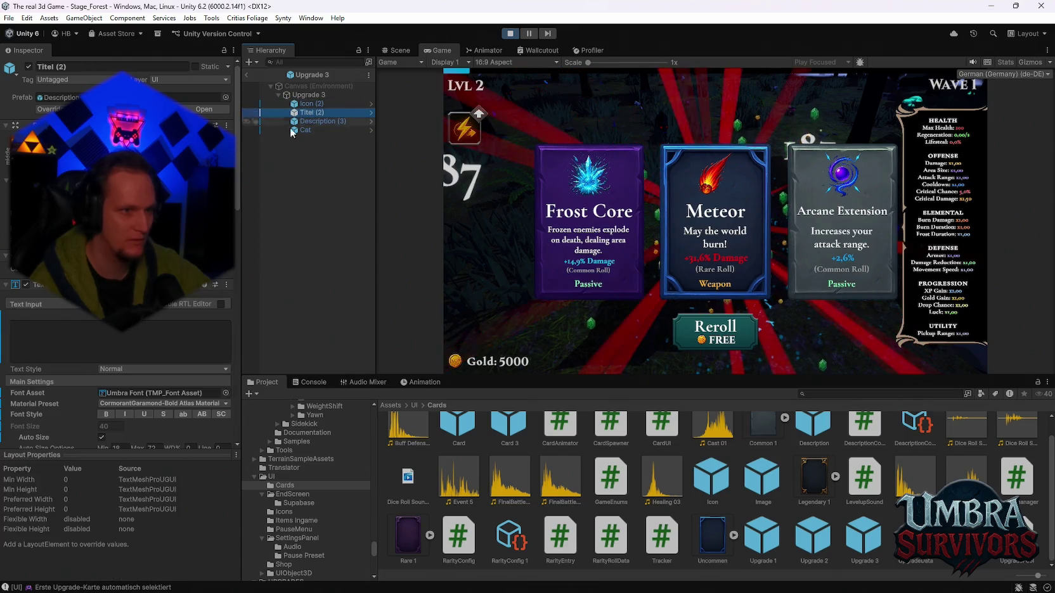
scroll(184, 408, "down", 7)
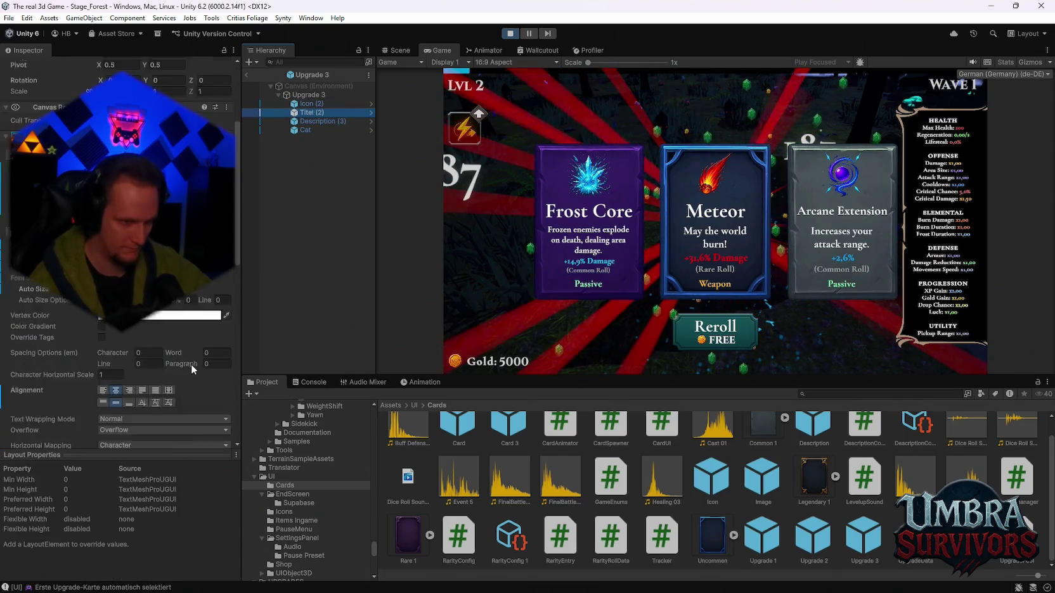
left_click(473, 307)
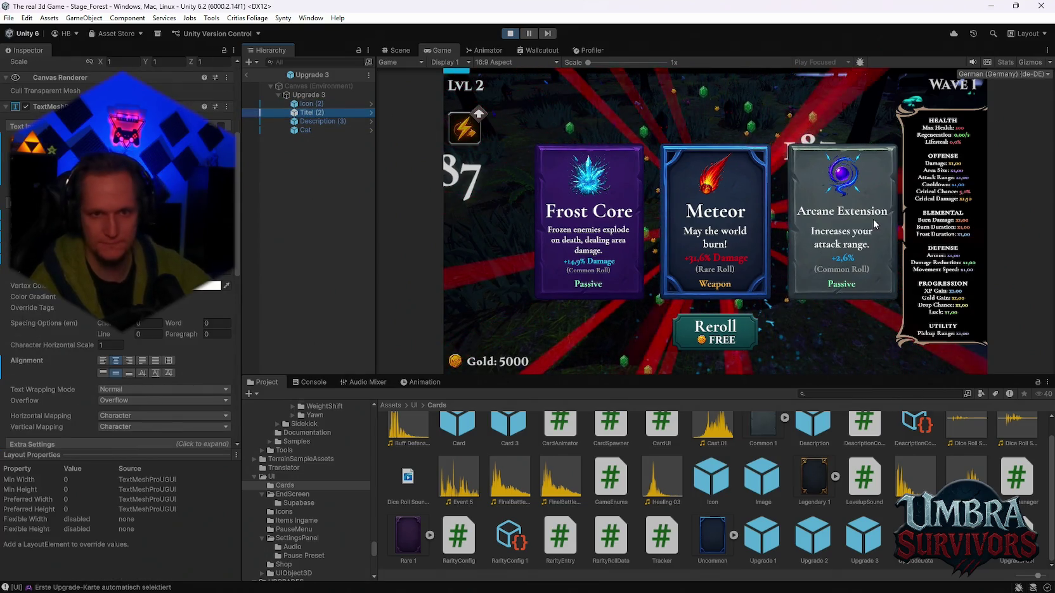
left_click(719, 330)
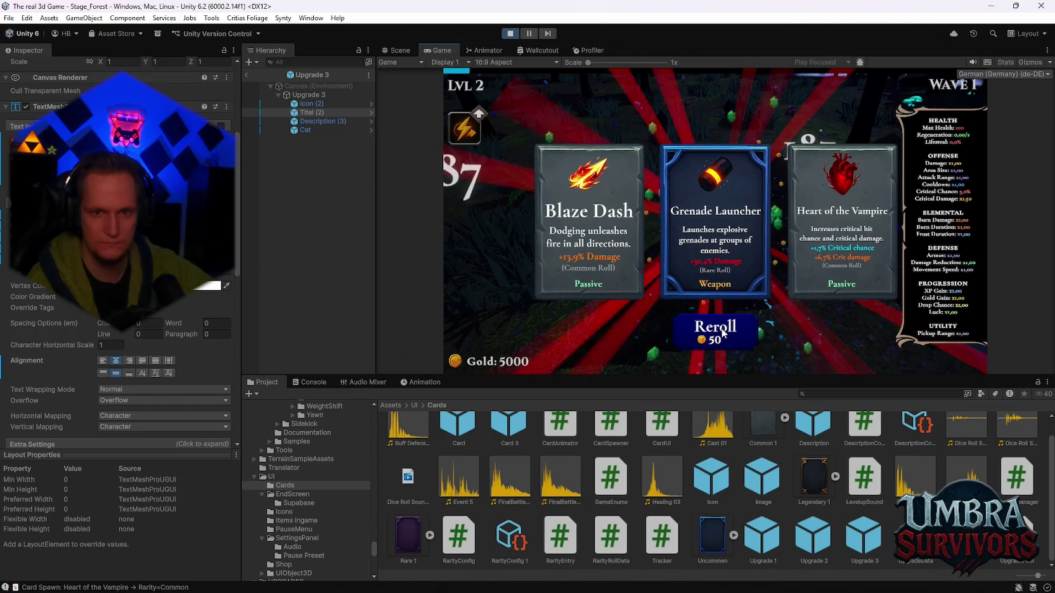
Reroll six times checking card titles, then pick the Dark Orb weapon card.
left_click(722, 334)
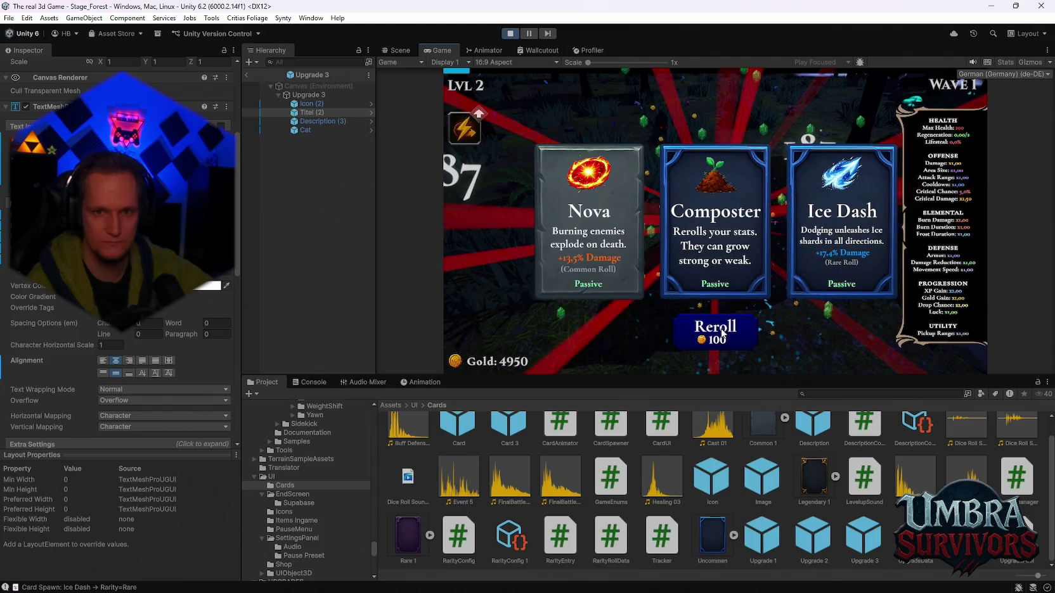
left_click(722, 334)
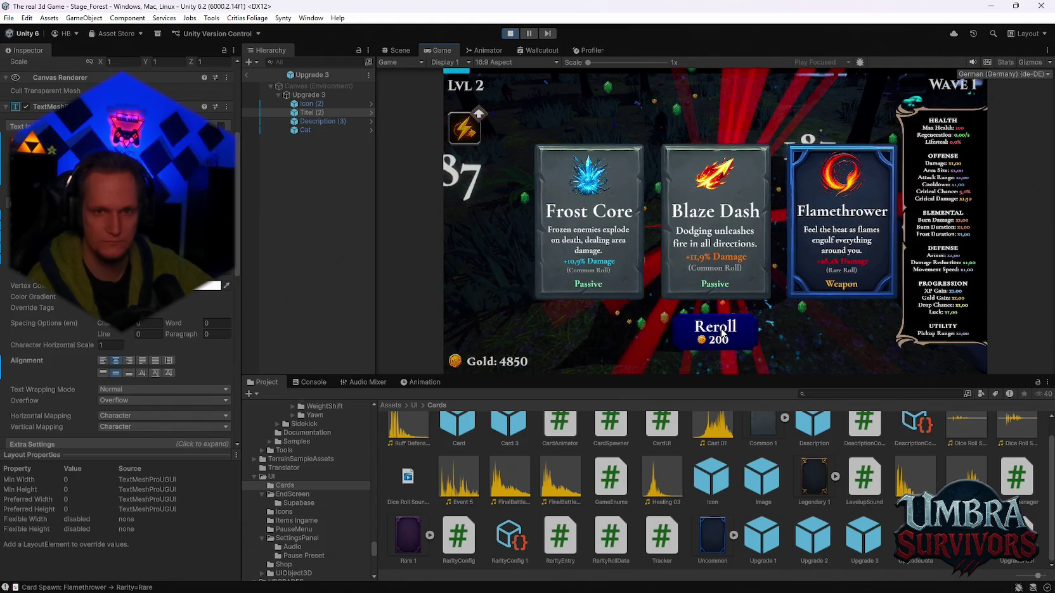
left_click(722, 334)
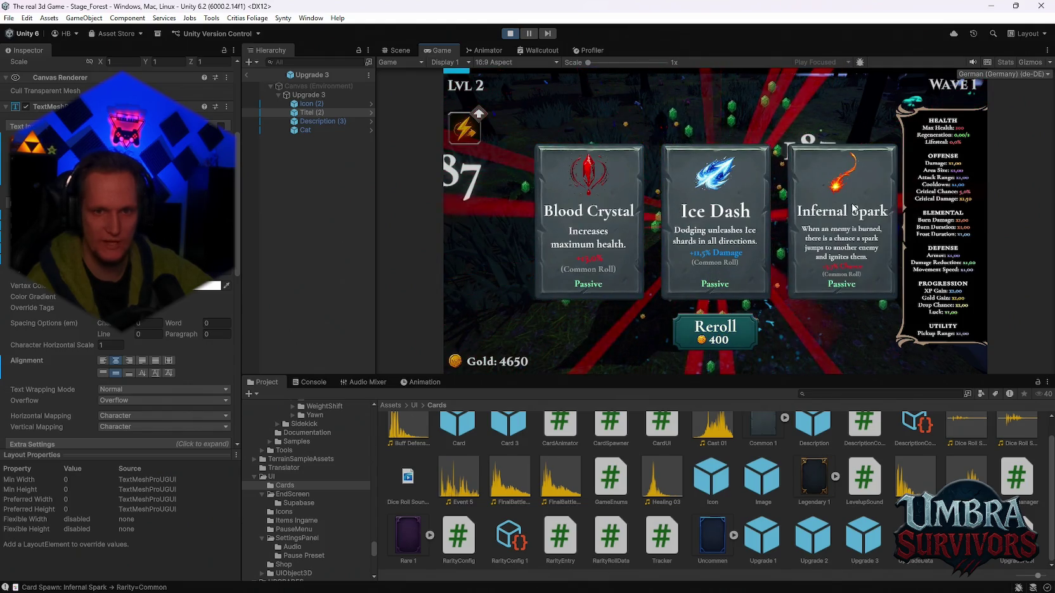
left_click(722, 339)
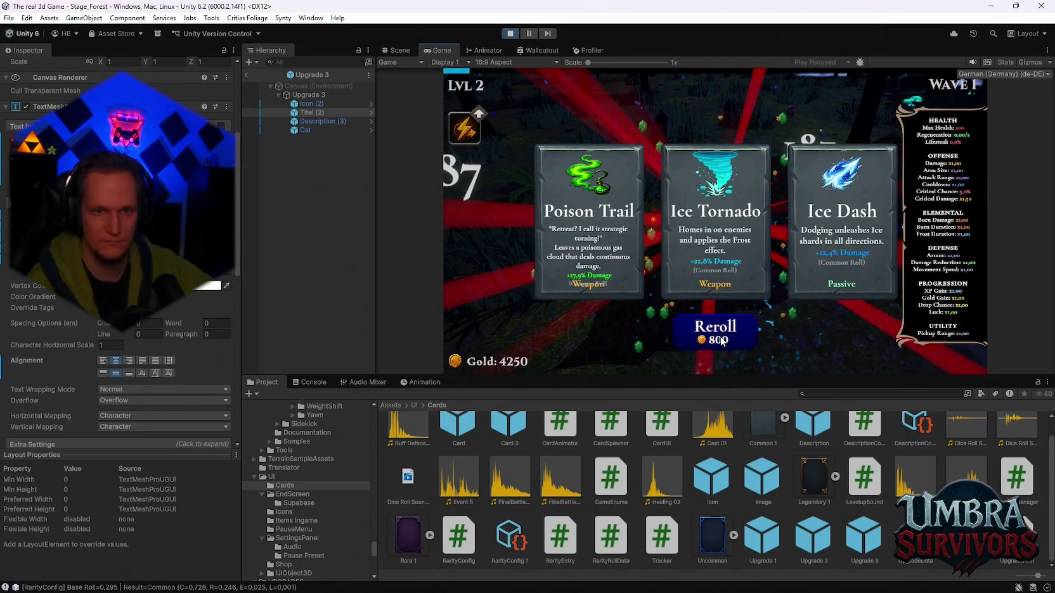
left_click(724, 341)
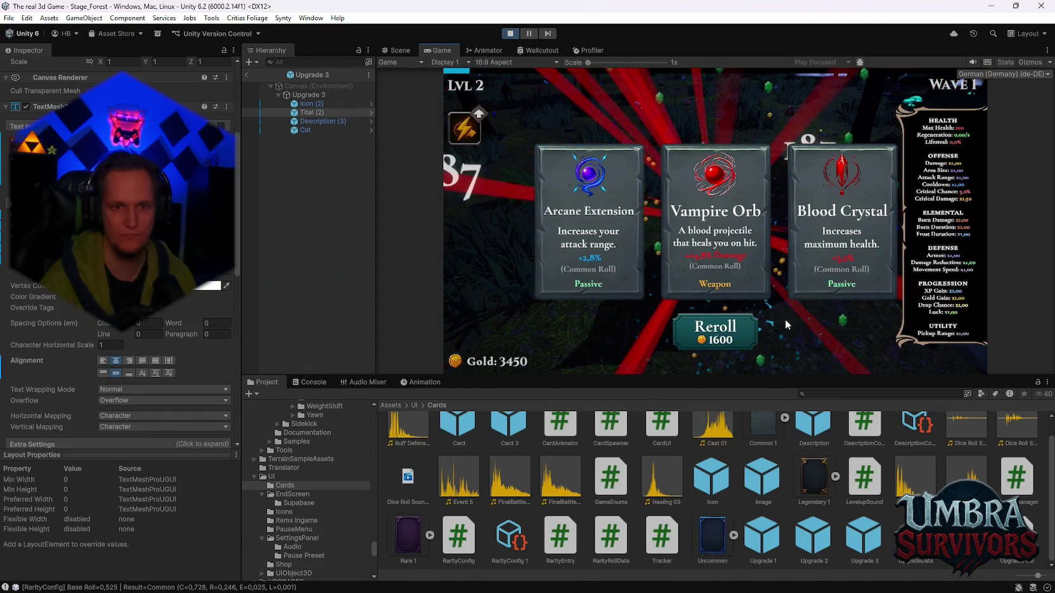
left_click(757, 324)
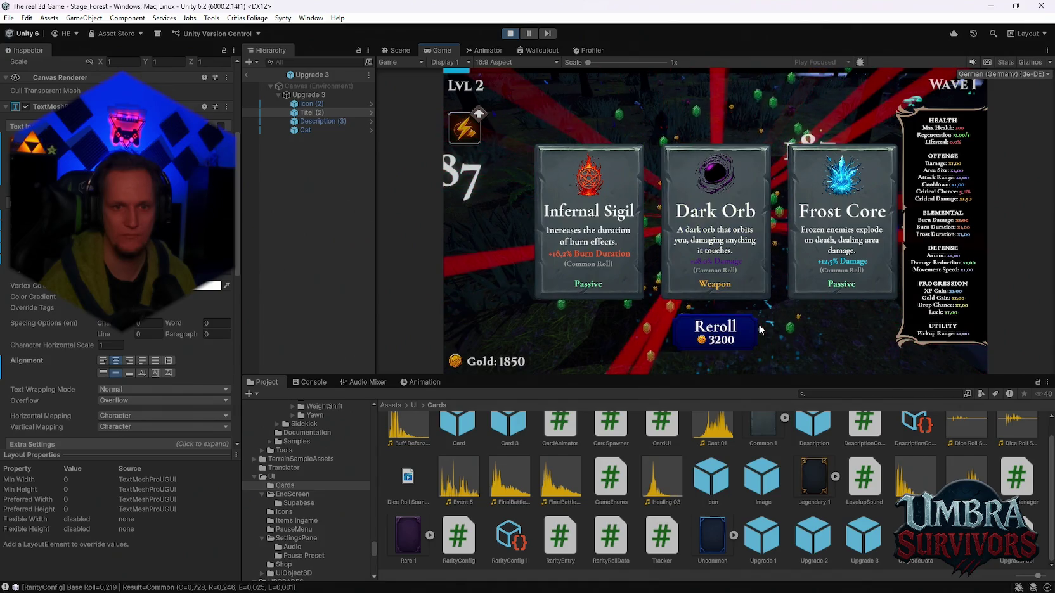
left_click(733, 248)
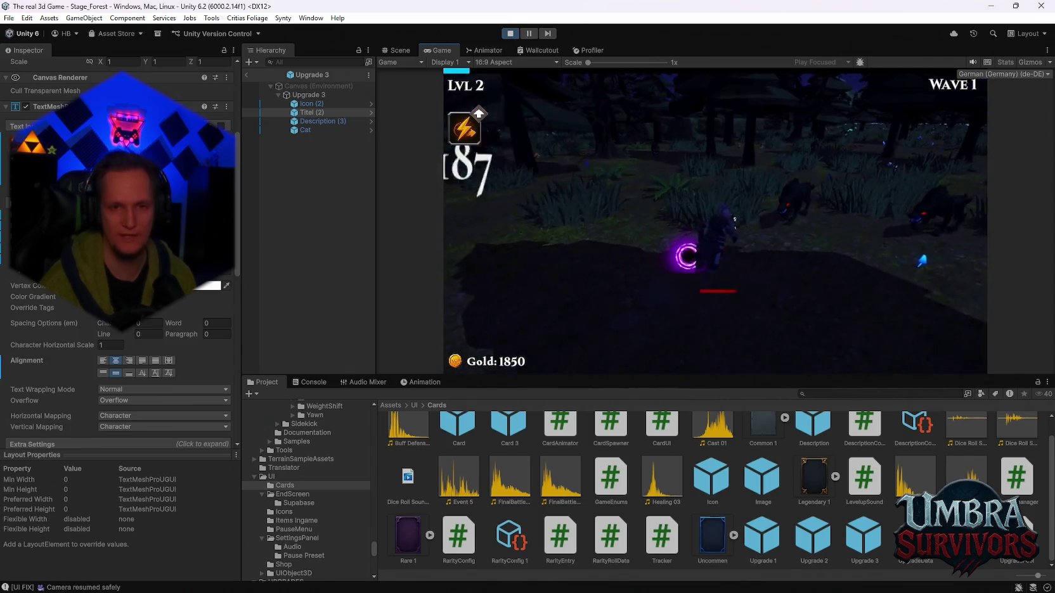
Walk the player forward with W, pause with Escape, and stop play mode.
key("w")
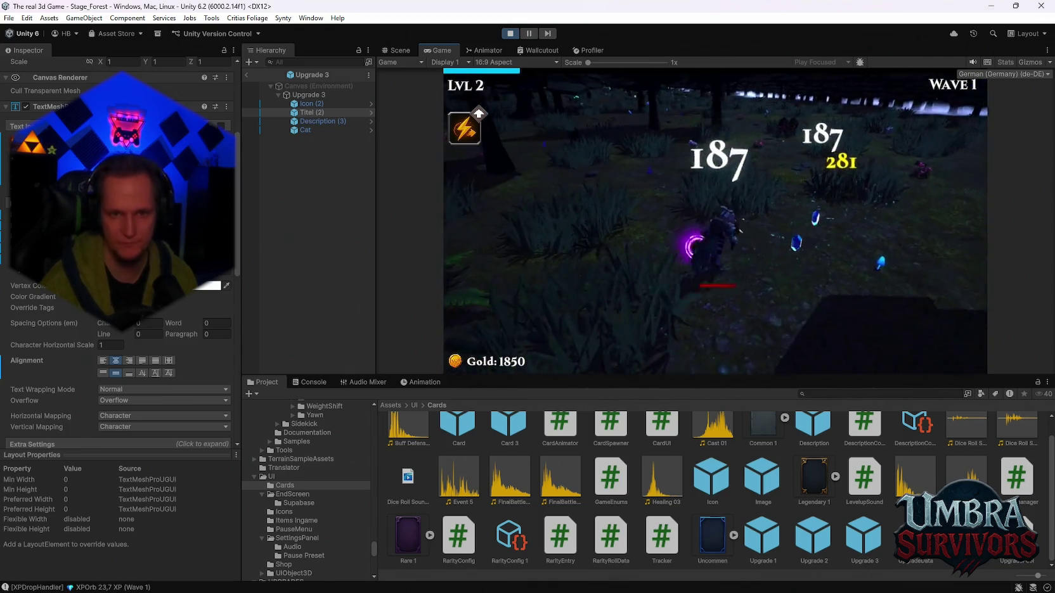
key("w")
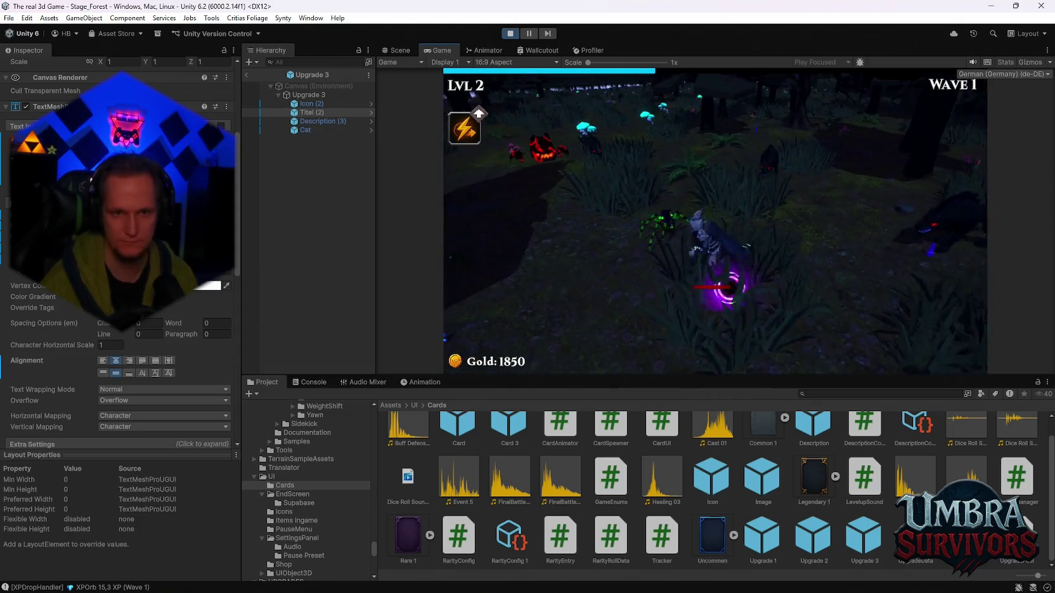
key("w")
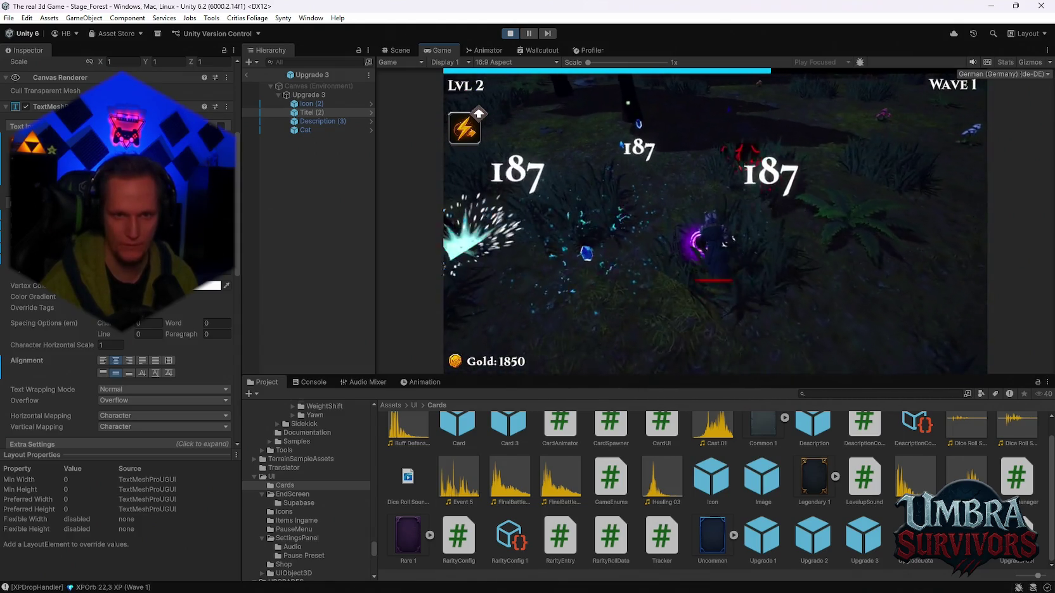
key("Escape")
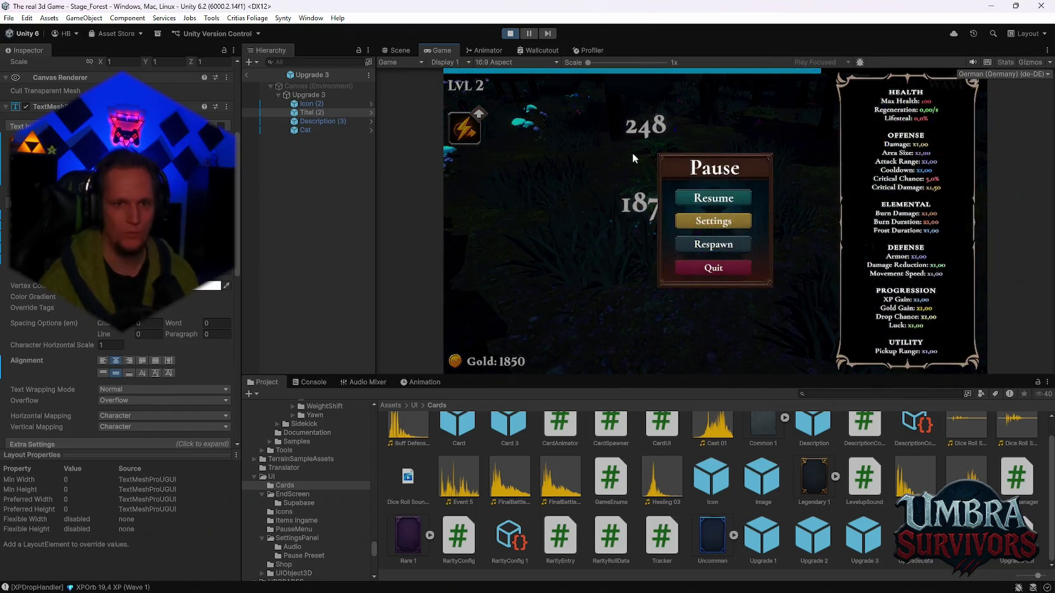
left_click(514, 34)
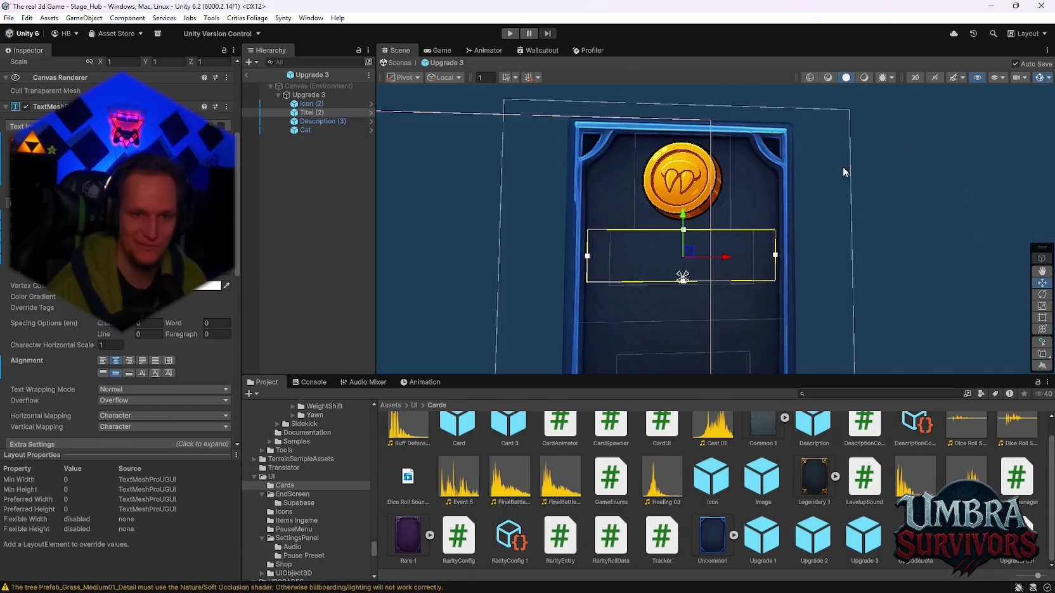
Frame the whole Upgrade 3 card, then exit prefab mode back to the Stage_Hub scene.
scroll(760, 238, "down", 3)
mouse_move(760, 238)
left_mouse_down()
mouse_move(761, 197)
mouse_move(771, 304)
mouse_move(783, 284)
left_mouse_up()
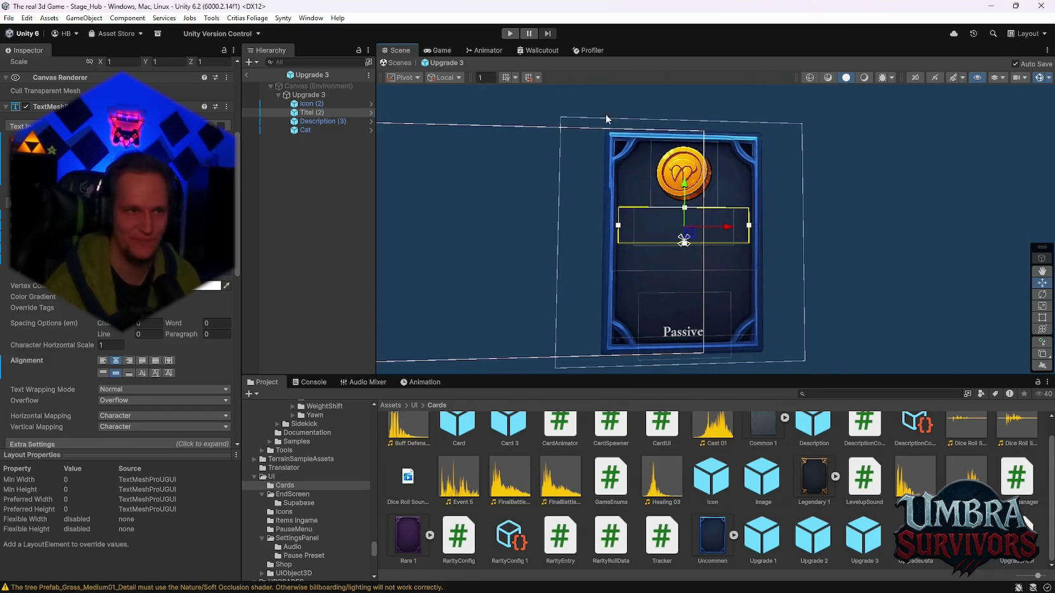
left_click(246, 74)
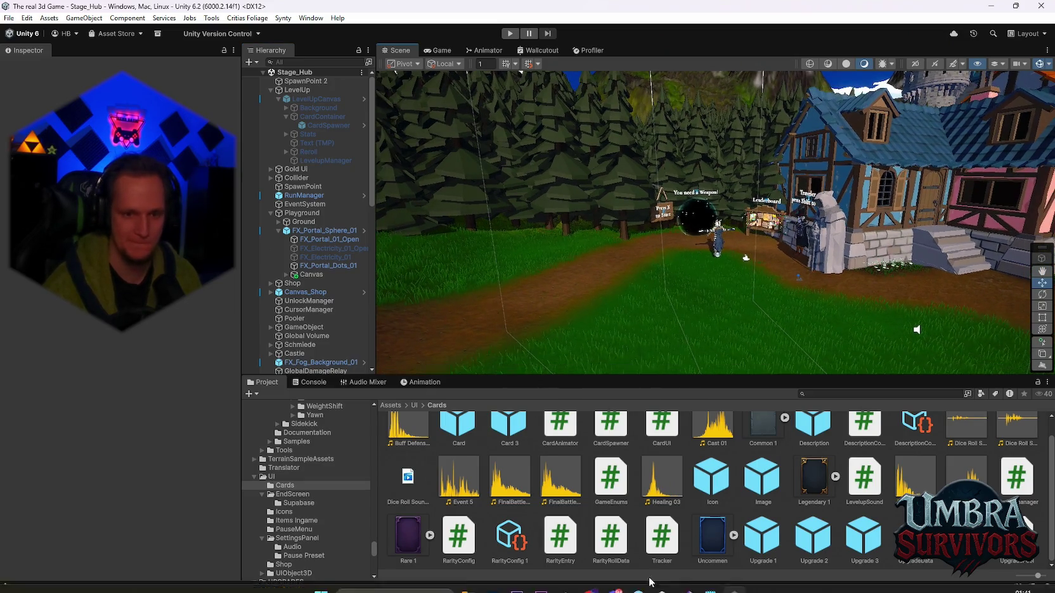
left_click(710, 580)
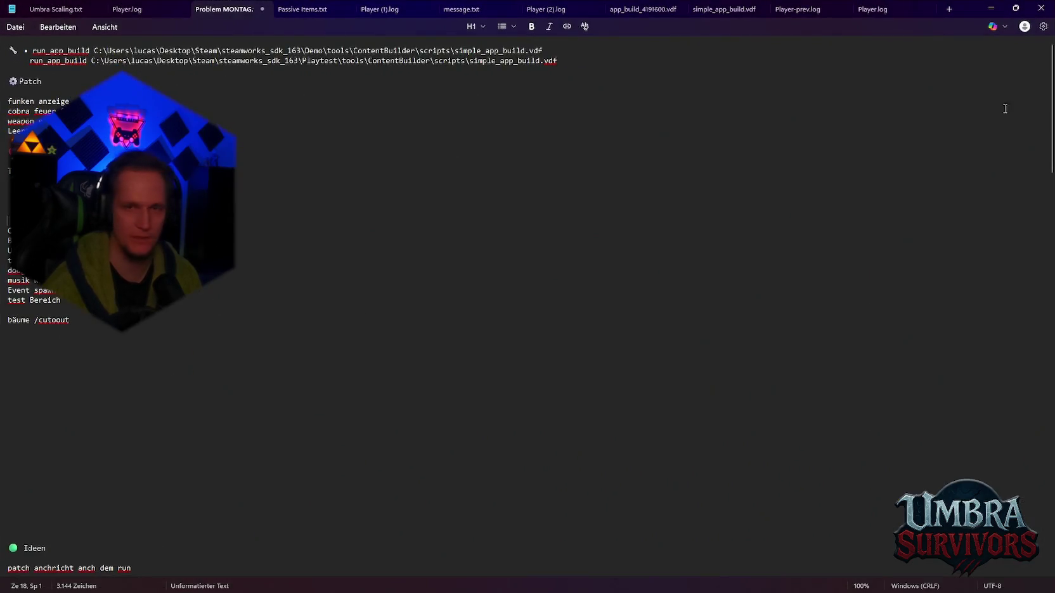
left_click(993, 9)
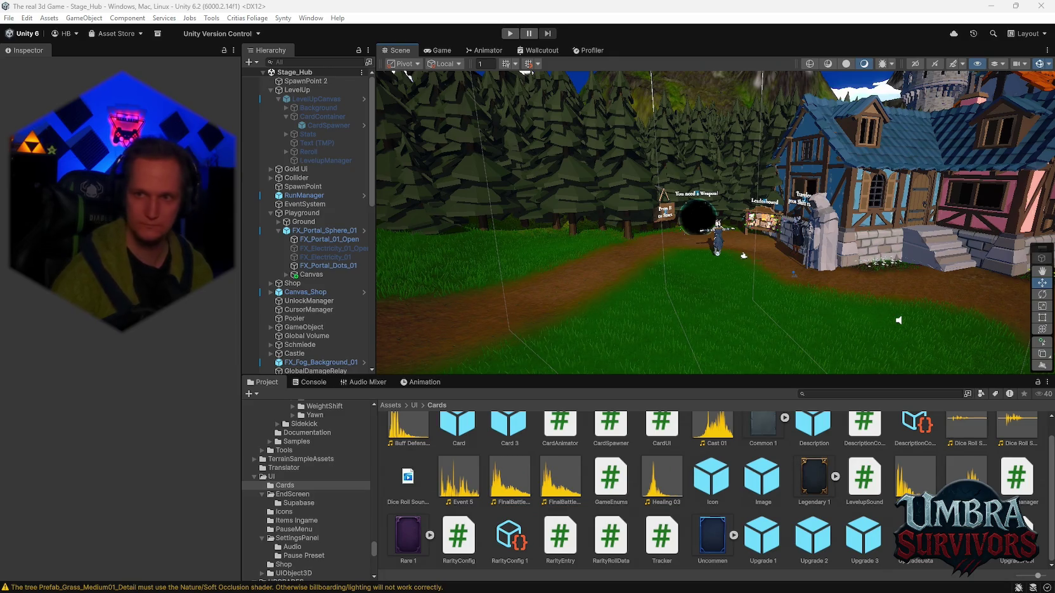
Open the Upgrade 2 card prefab and select its Cat label, then the coin Icon (1).
double_click(813, 539)
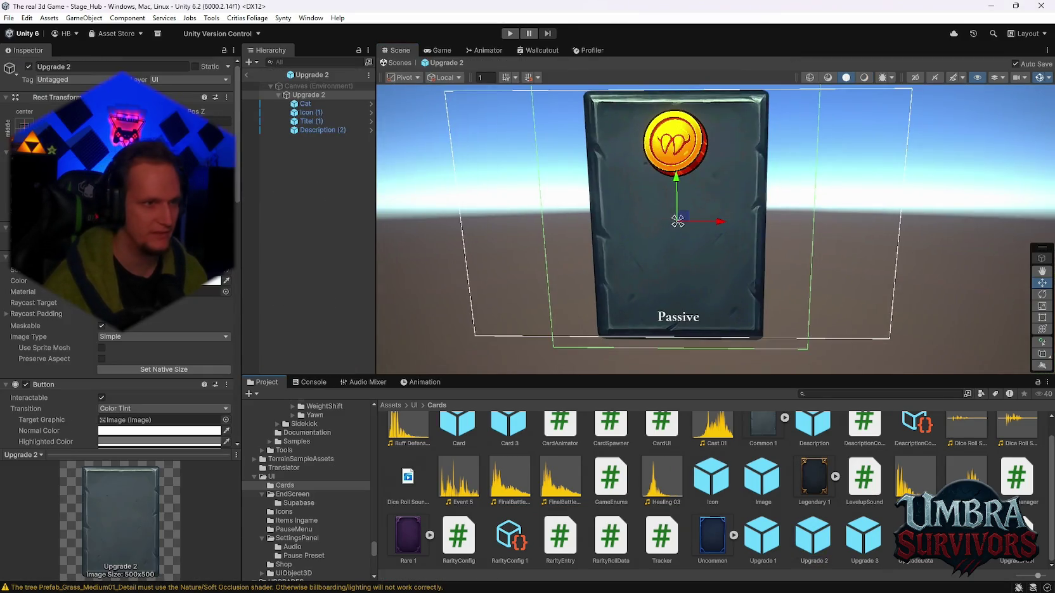
left_click(311, 104)
left_click(313, 113)
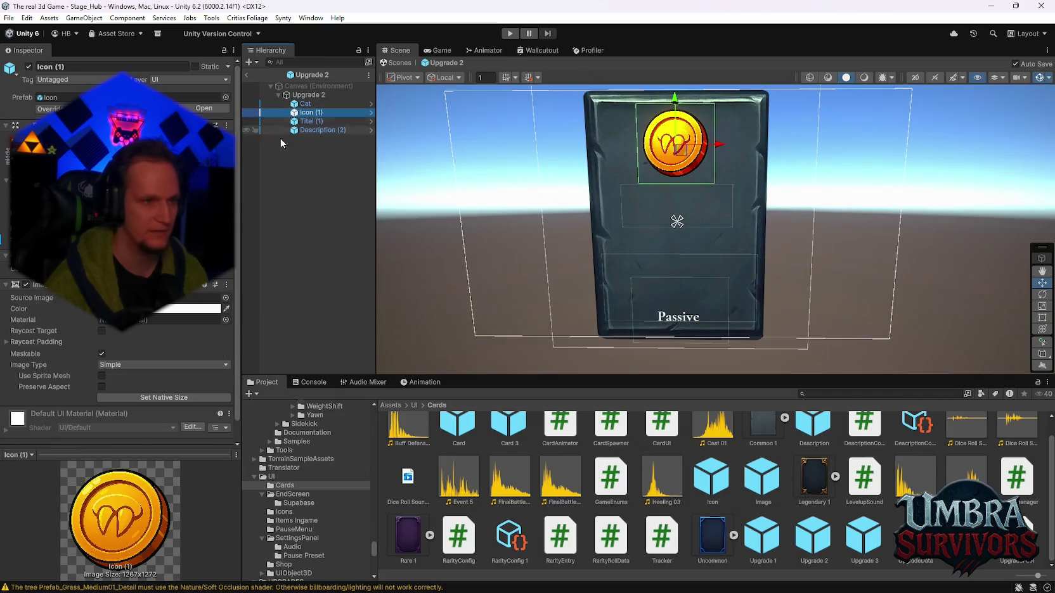
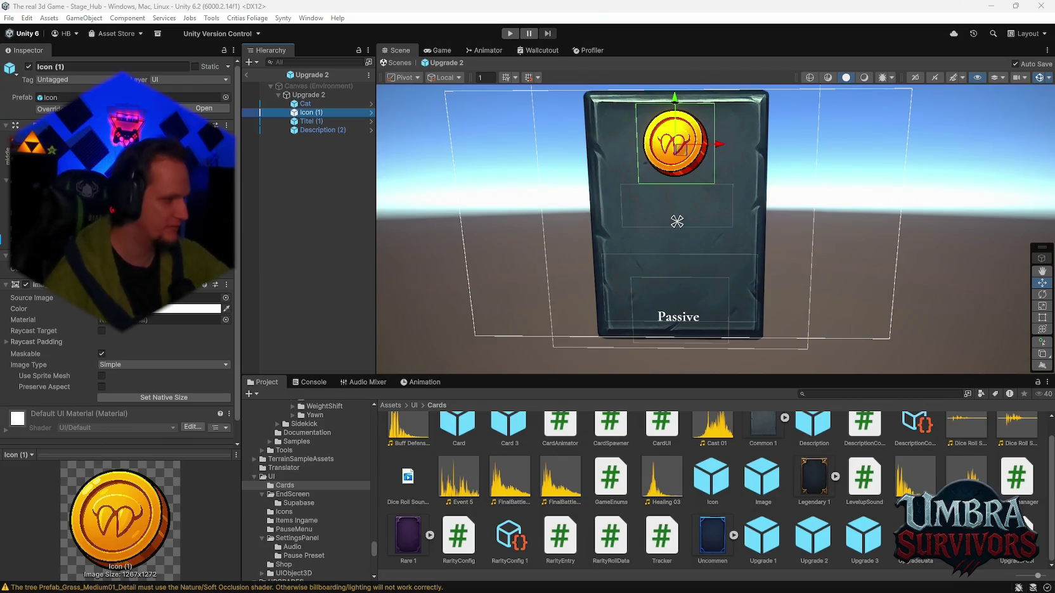
Select the Cobra 1 prefab in the Hydra folder and ping its Audio Source output group, SFX.
scroll(634, 488, "up", 1)
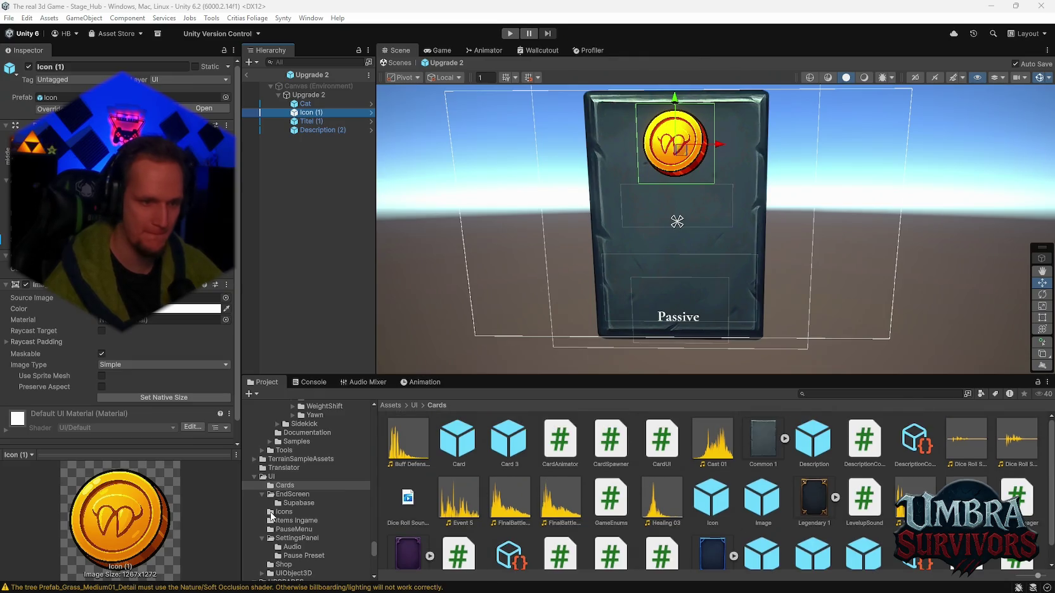
scroll(294, 520, "up", 5)
scroll(293, 520, "down", 7)
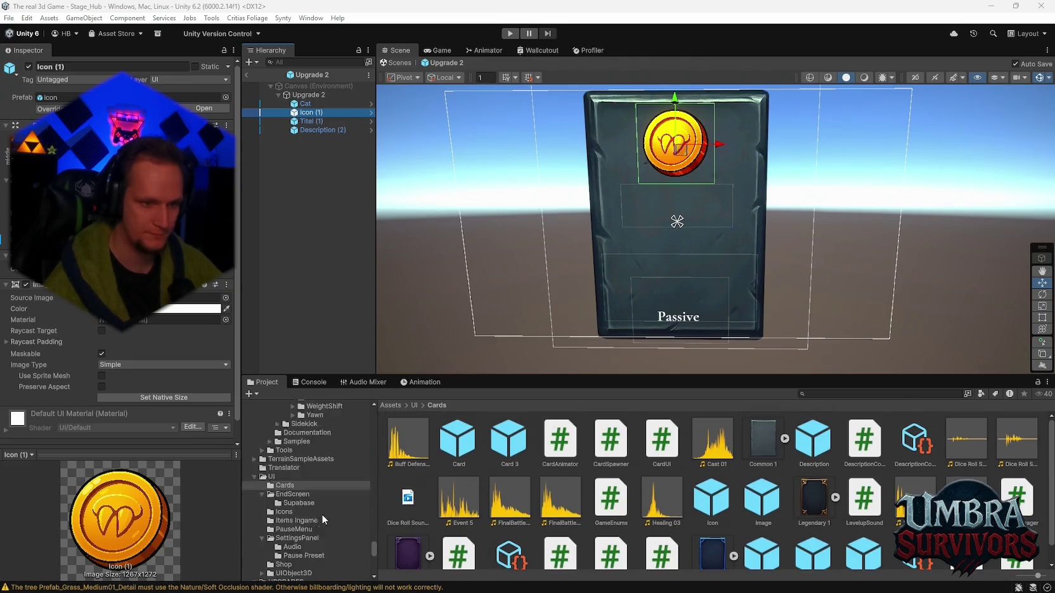
scroll(328, 520, "down", 10)
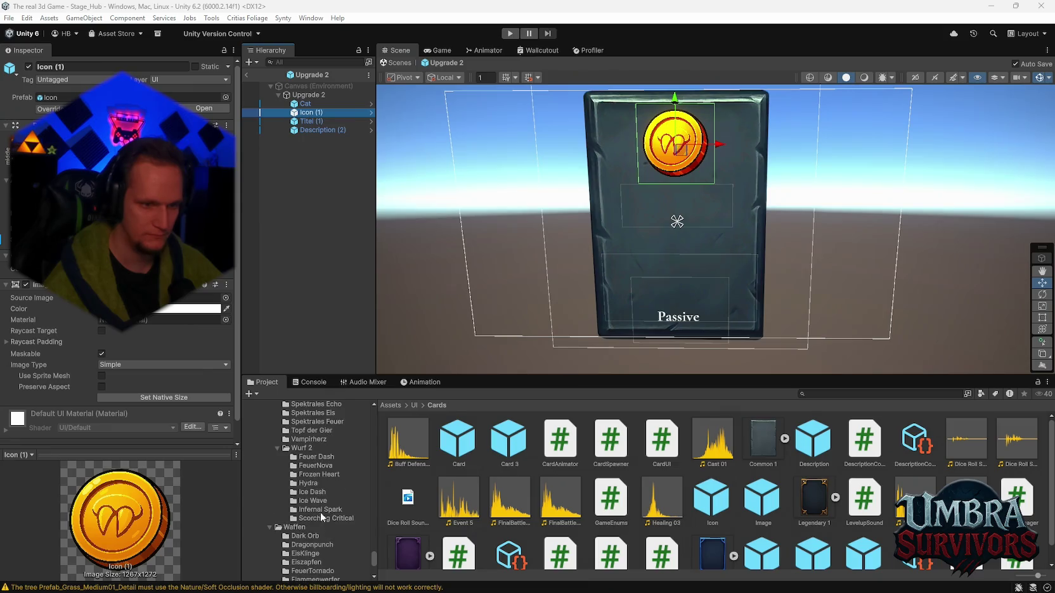
left_click(312, 484)
left_click(501, 440)
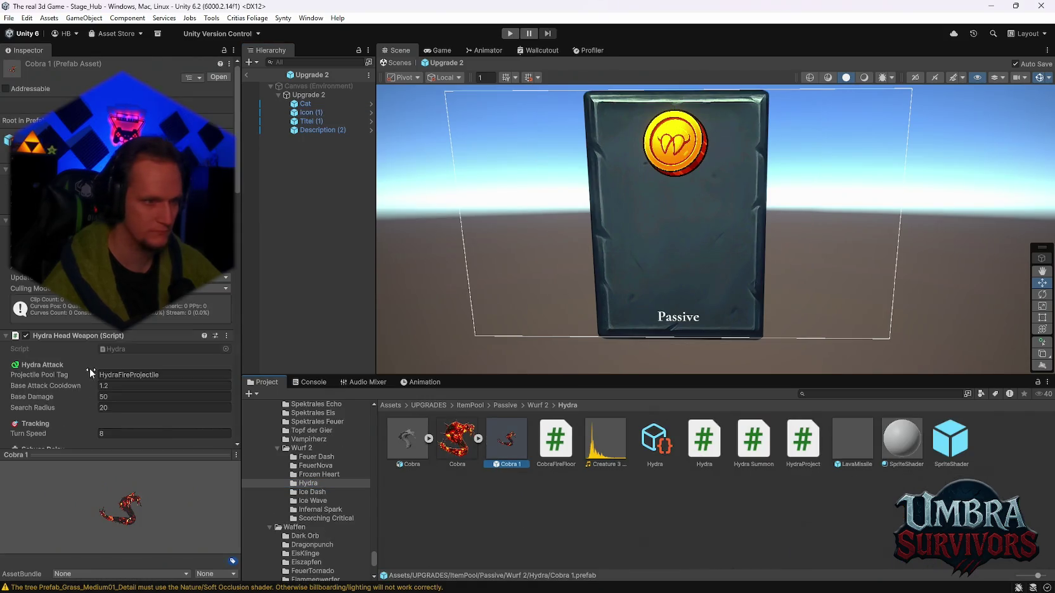
scroll(109, 360, "down", 3)
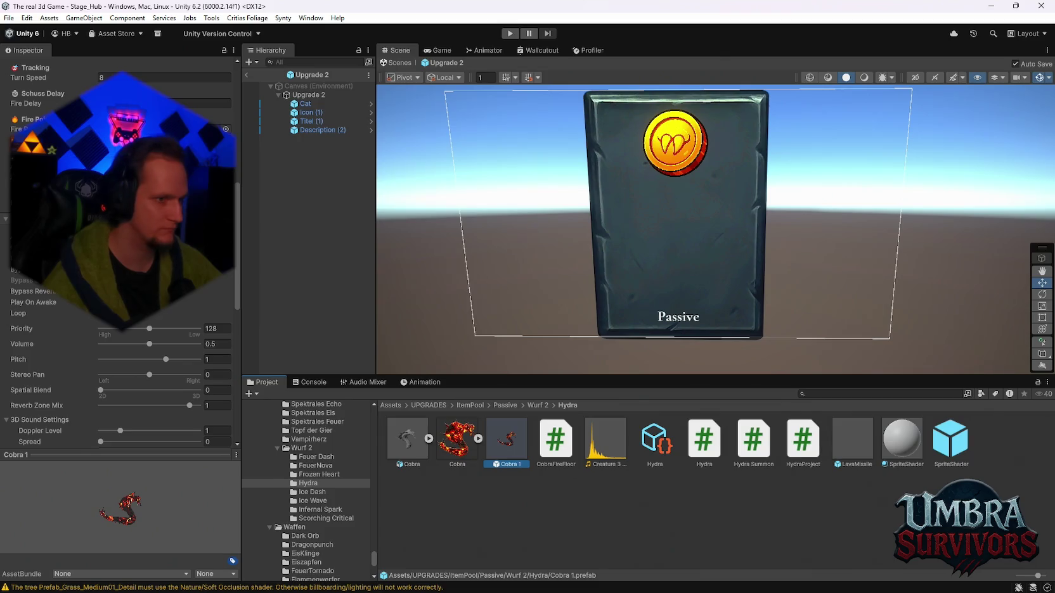
left_click(165, 248)
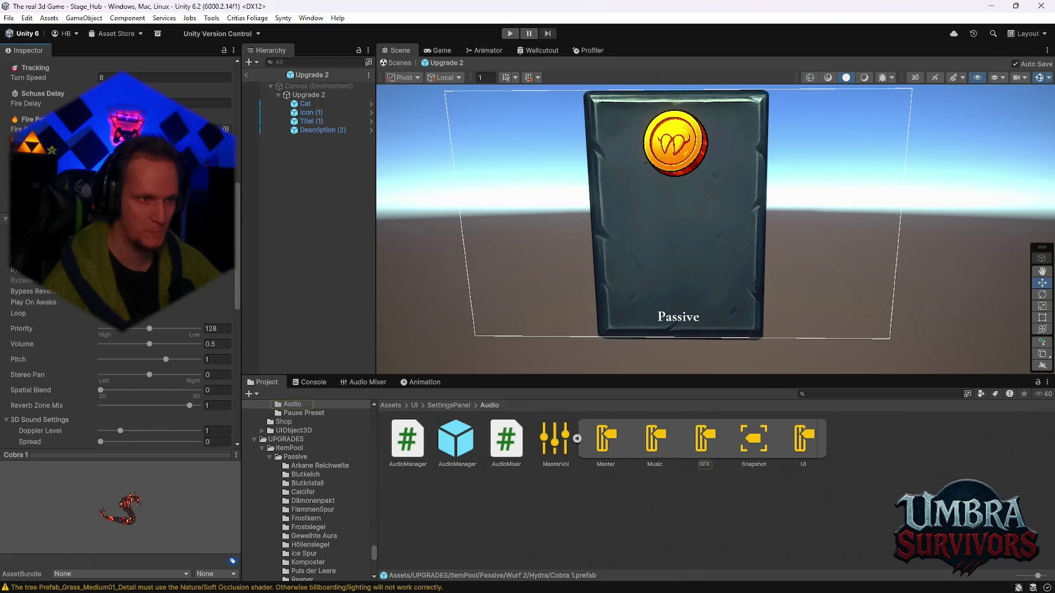
Open the MasterVol audio mixer from the SettingsPanel Audio folder.
scroll(117, 405, "up", 8)
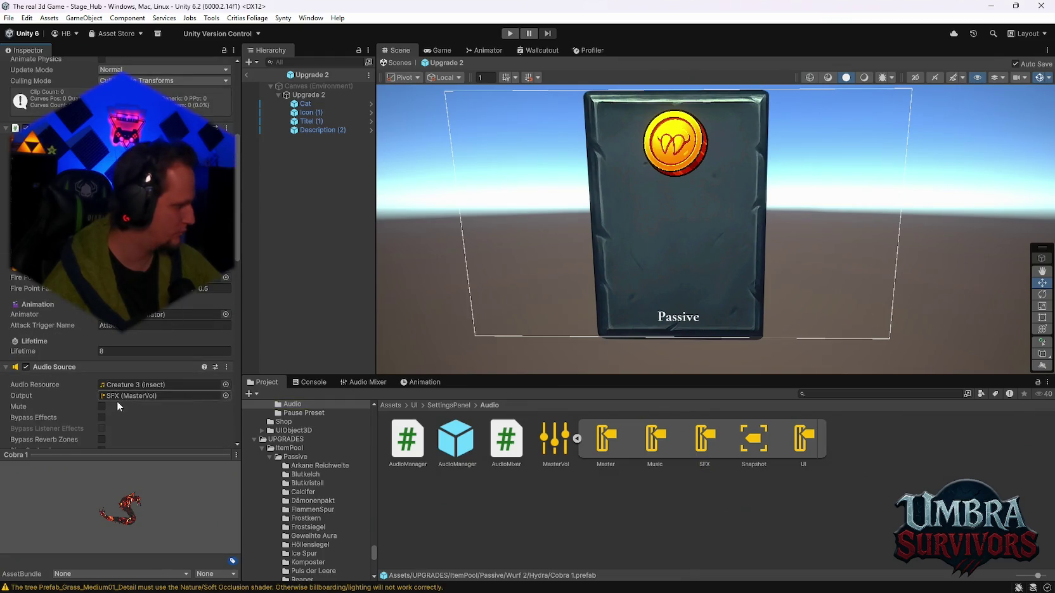
scroll(161, 393, "down", 2)
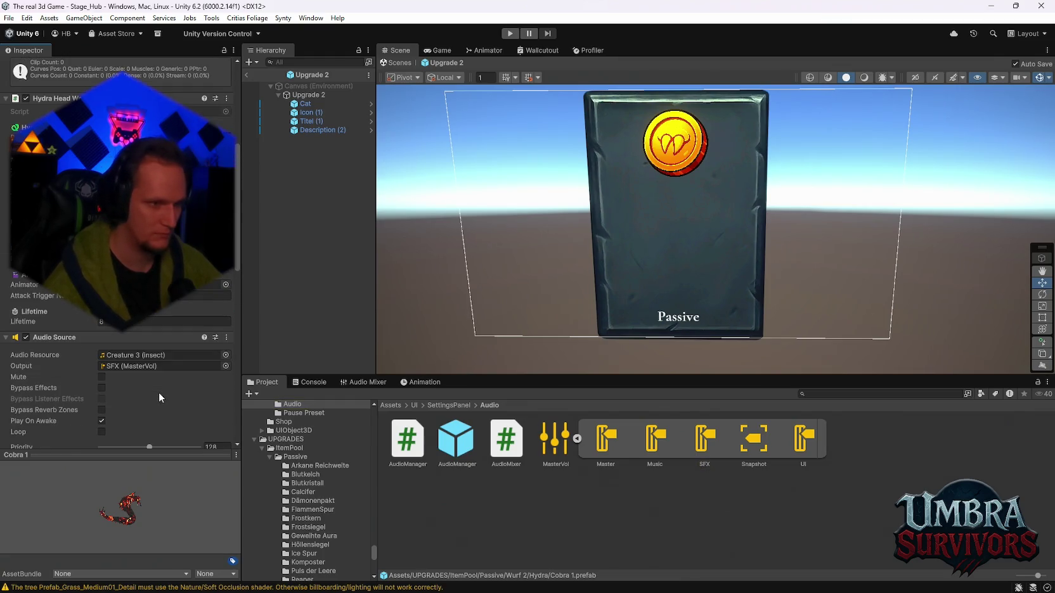
scroll(159, 392, "down", 6)
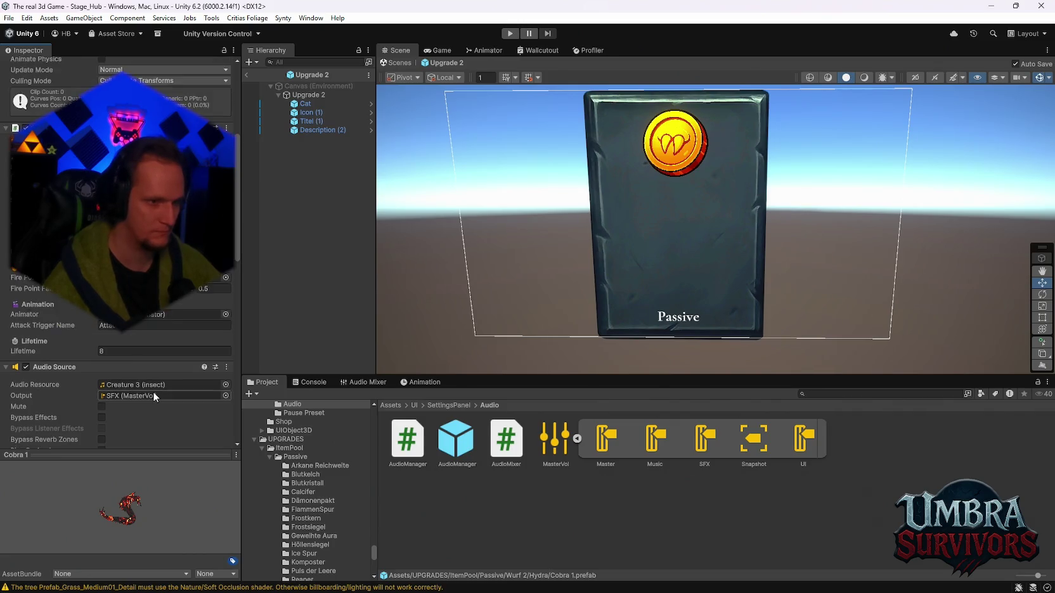
scroll(160, 356, "up", 4)
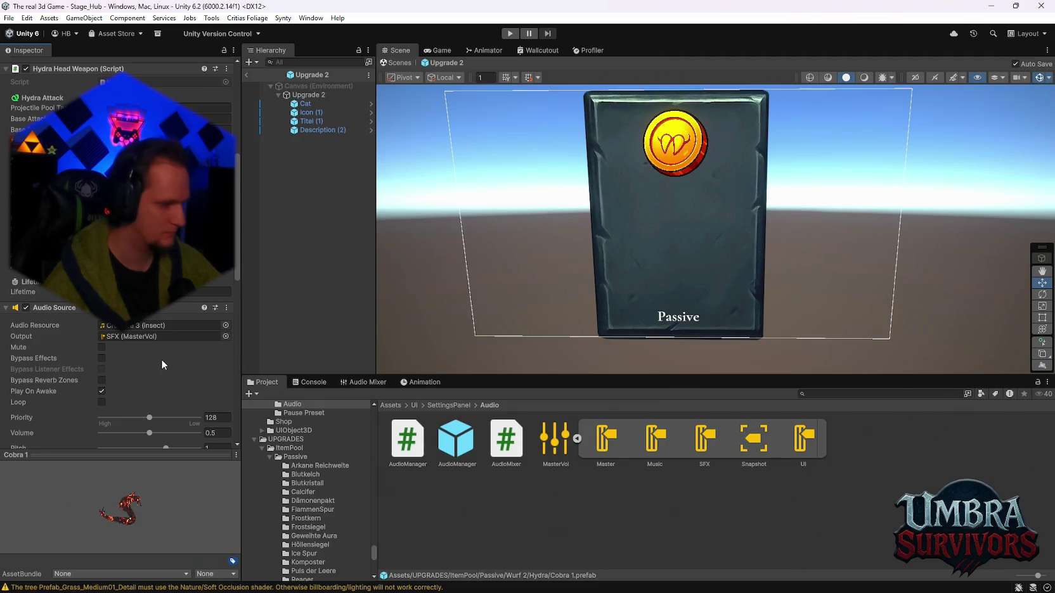
scroll(161, 358, "up", 2)
double_click(555, 437)
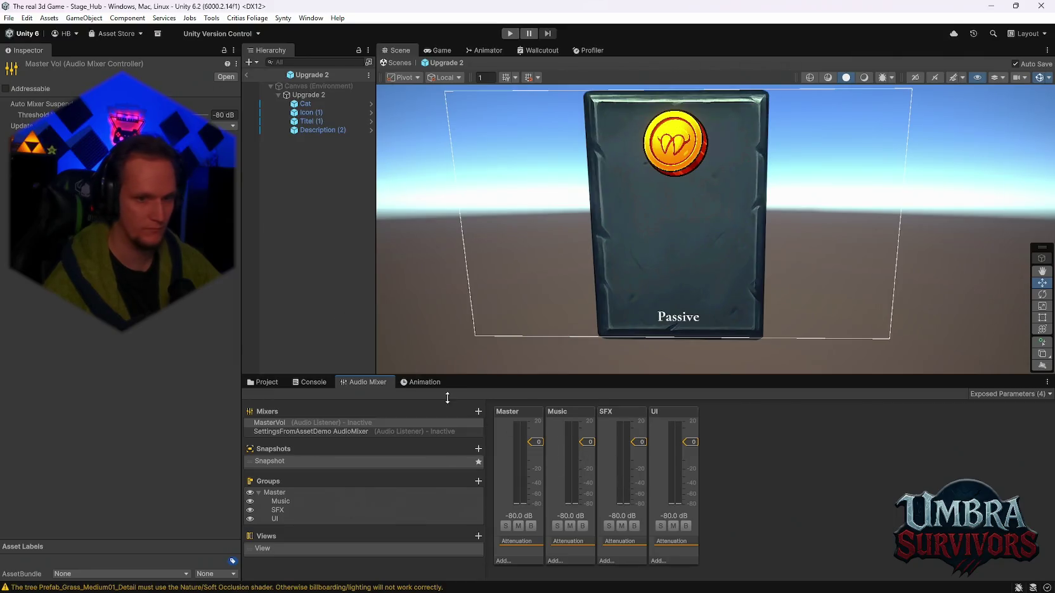
Switch back to the Project window to see the mixer assets.
left_click(266, 383)
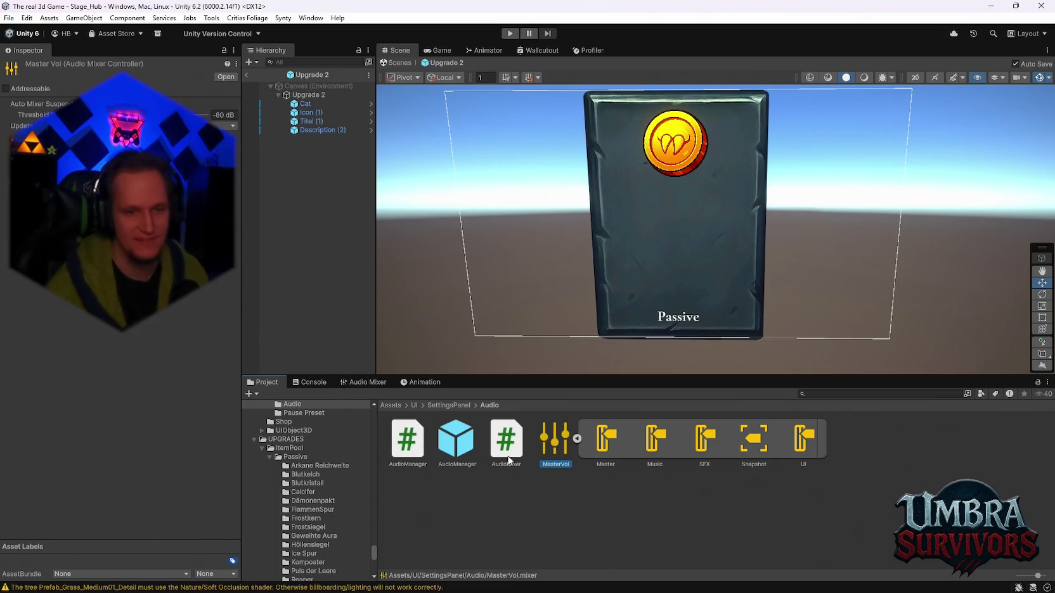
Inspect the SFX and Master mixer groups, the MasterVol mixer, and the Upgrade 2 card.
left_click(694, 438)
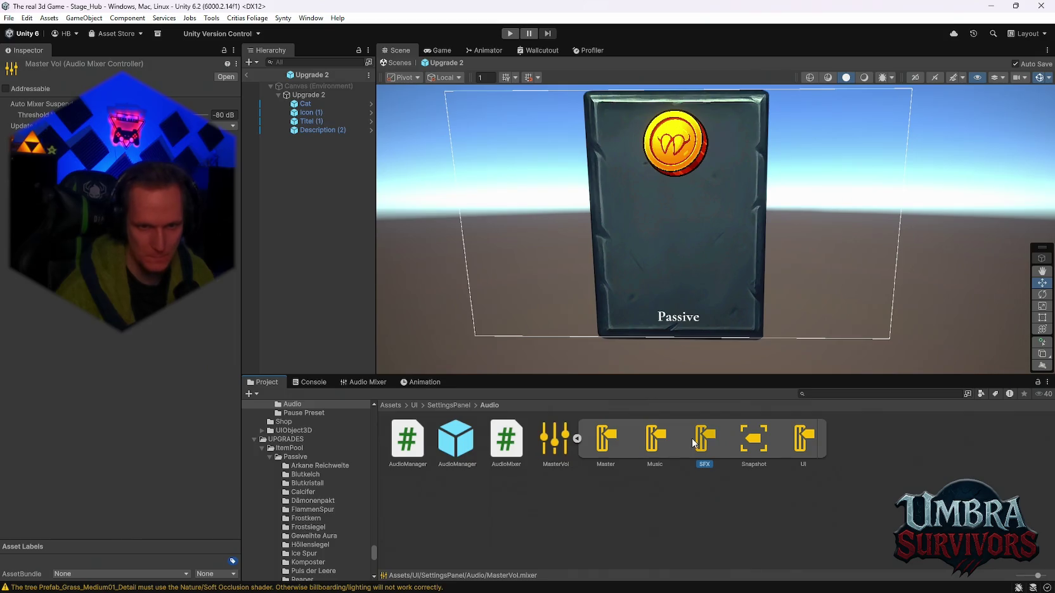
left_click(591, 445)
left_click(557, 443)
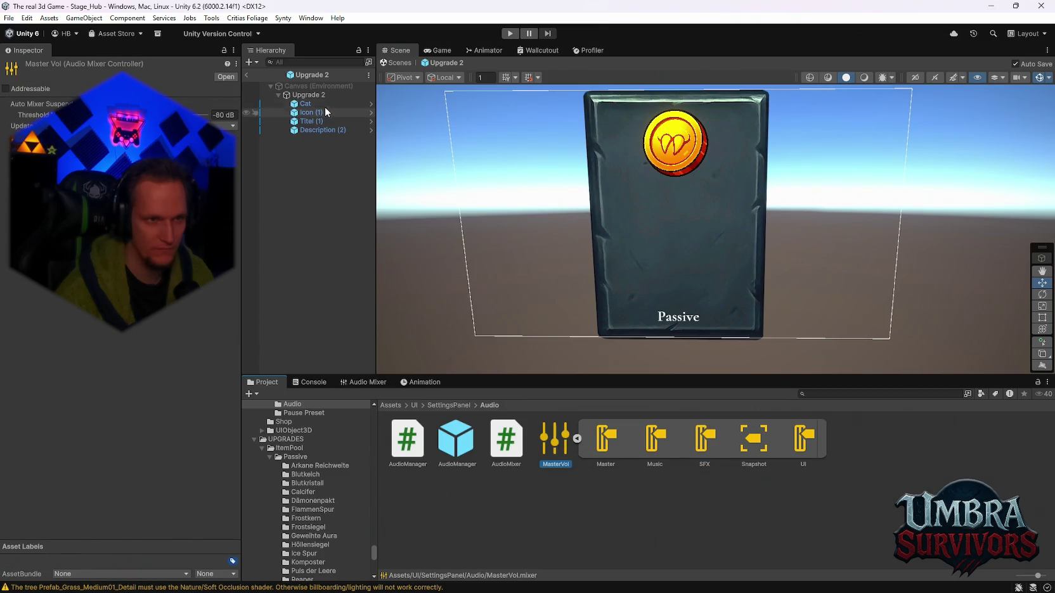
left_click(309, 95)
scroll(120, 317, "down", 3)
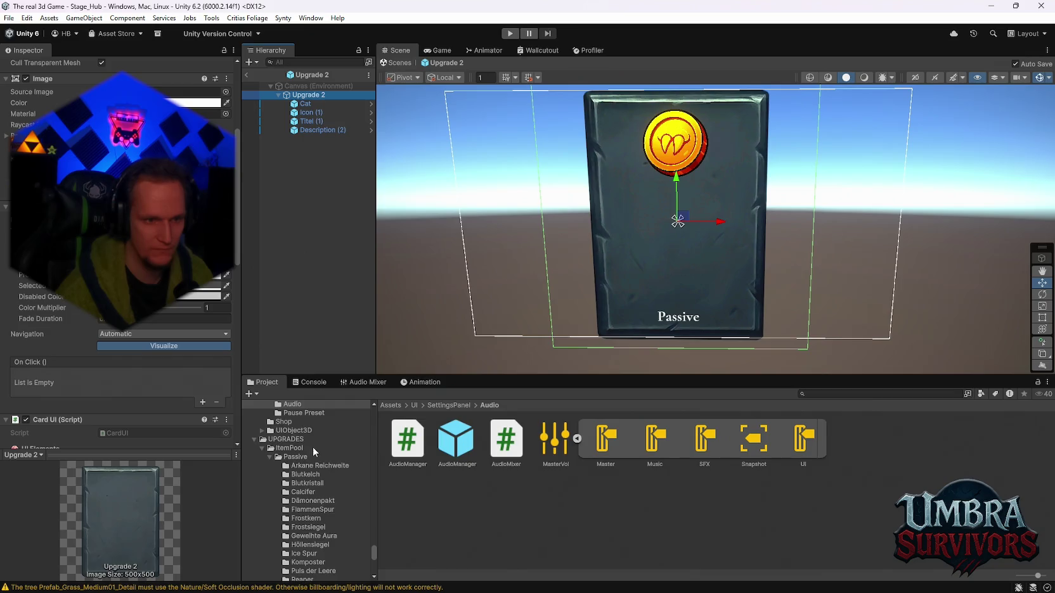
scroll(312, 447, "up", 5)
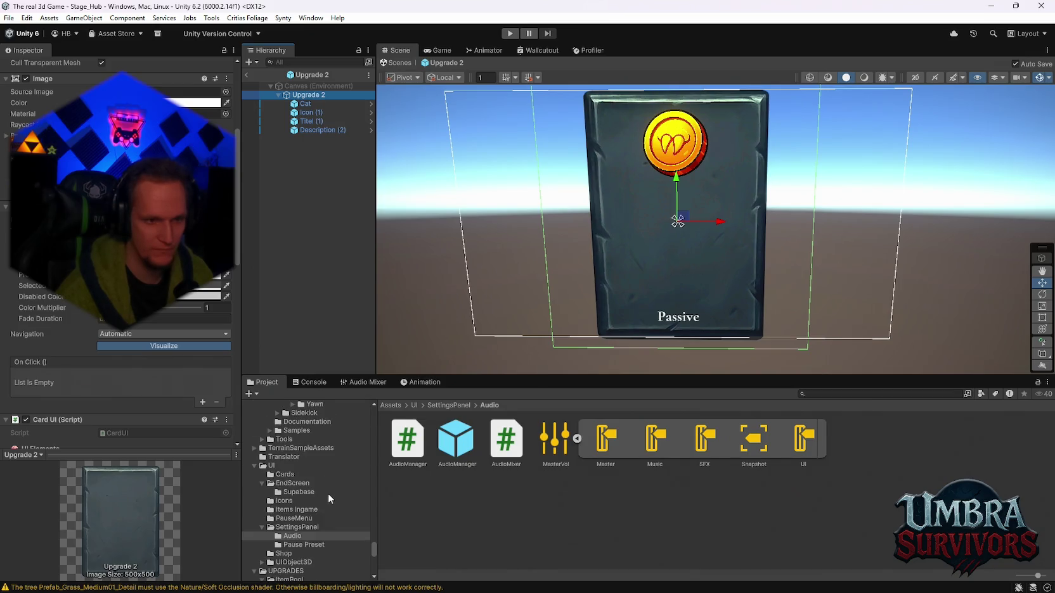
scroll(310, 473, "down", 4)
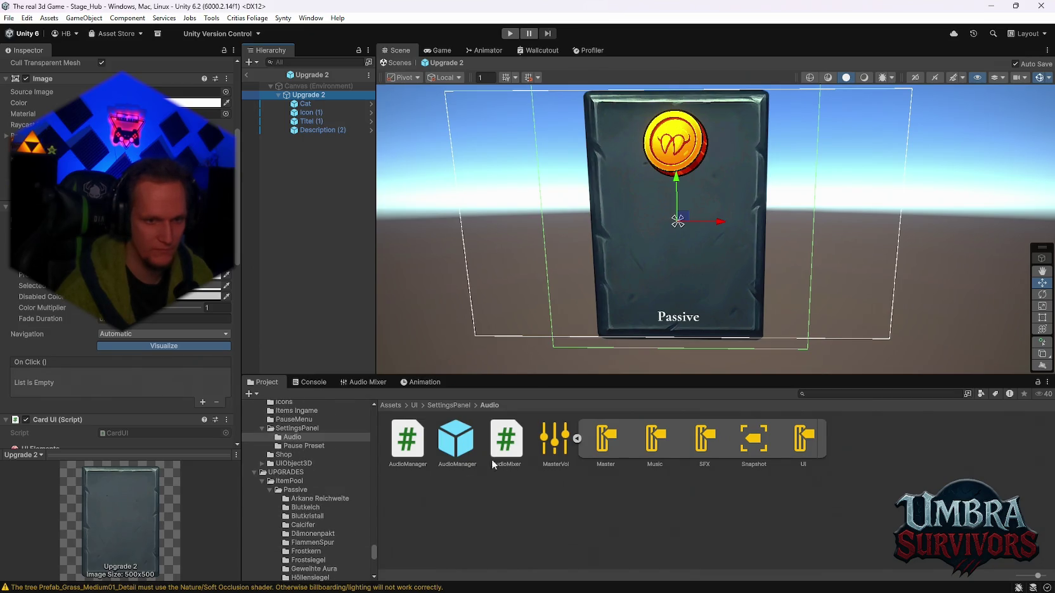
scroll(273, 472, "down", 10)
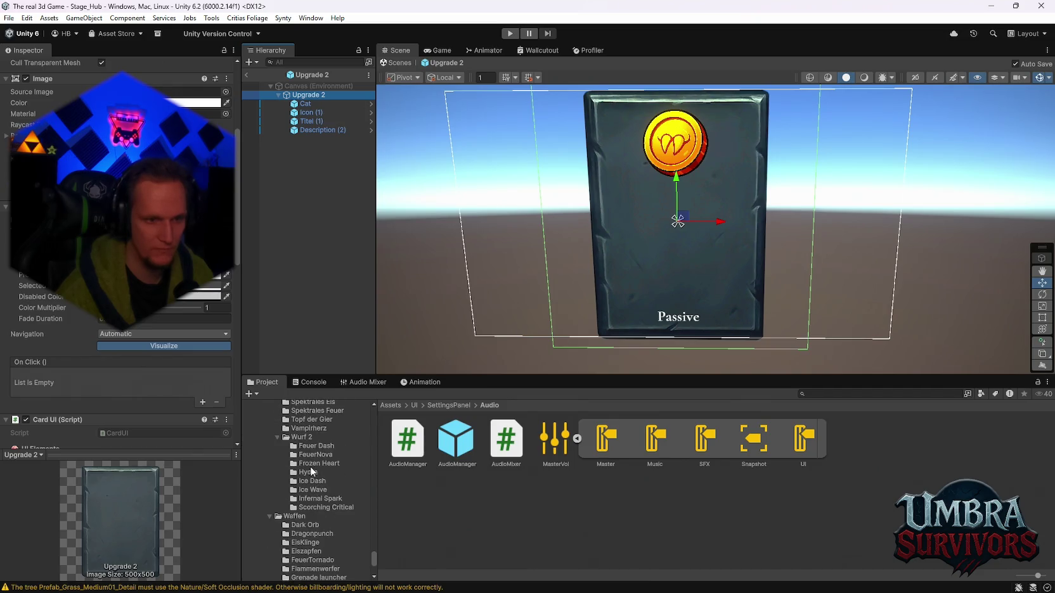
In the Hydra folder, change Cobra 1's Audio Source volume from 0.5 to 0.2 and ping its output group.
left_click(309, 472)
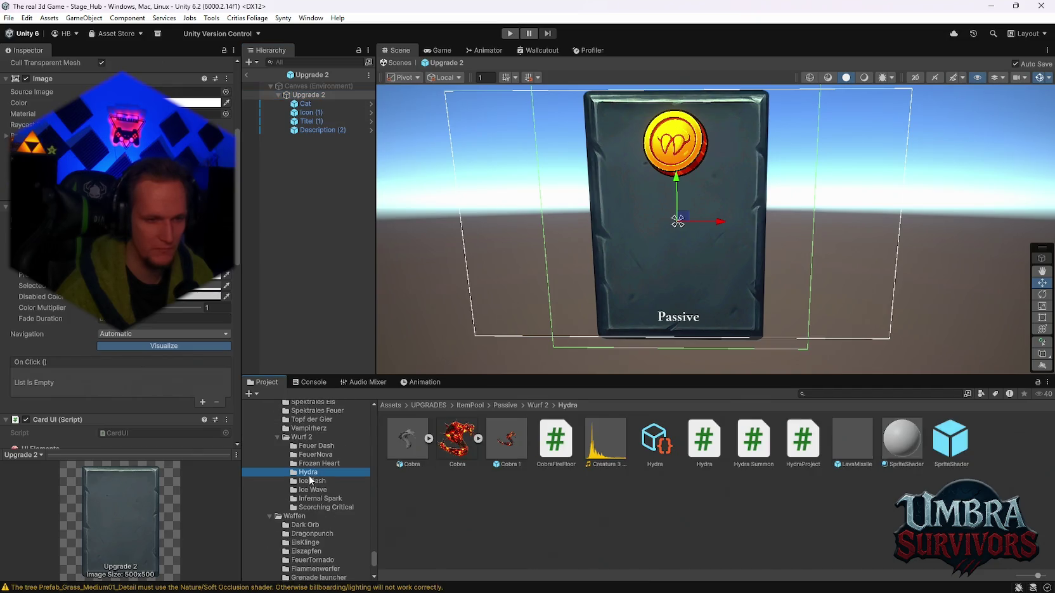
left_click(517, 444)
scroll(167, 333, "down", 9)
left_click(221, 284)
type("0.5")
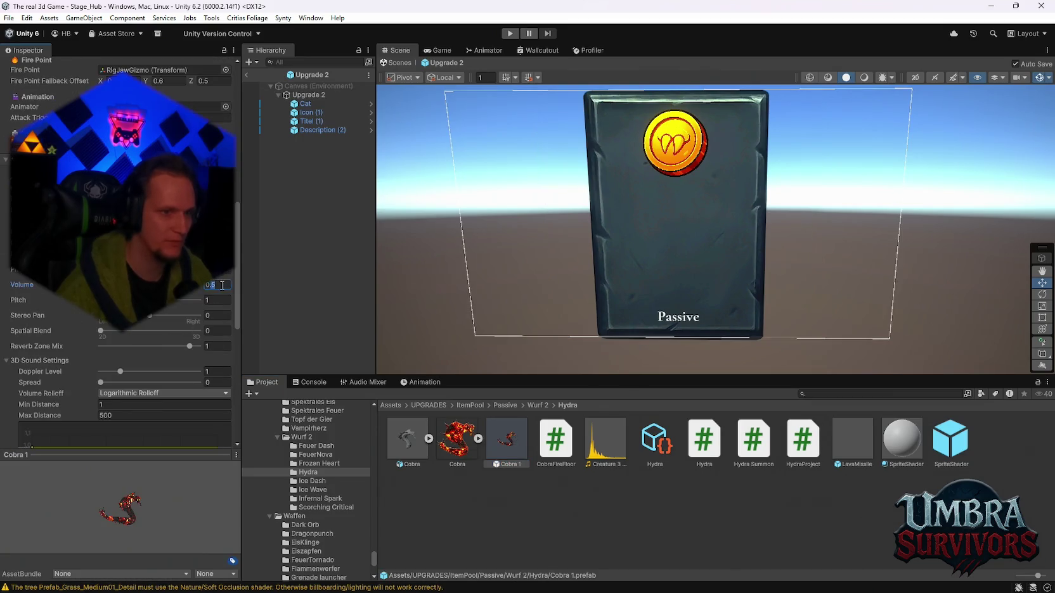
key("BackSpace")
type("2")
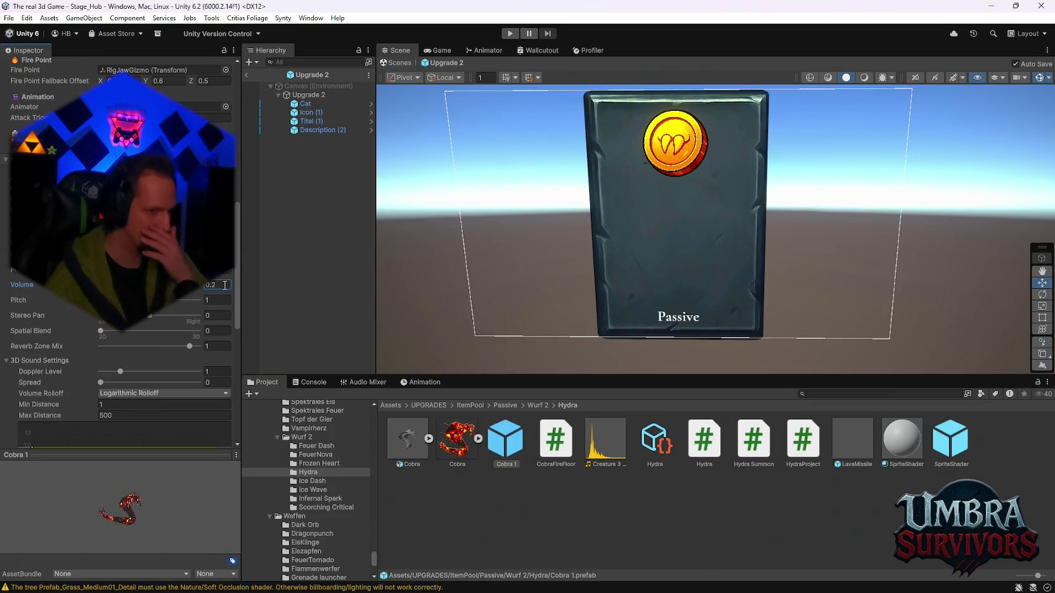
scroll(326, 489, "up", 6)
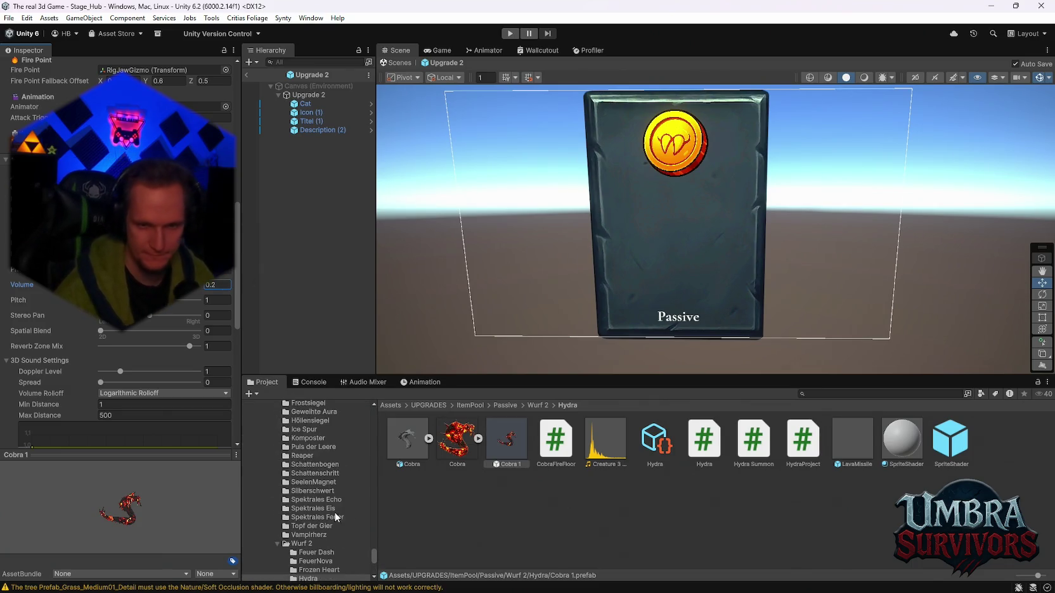
scroll(334, 512, "up", 2)
scroll(222, 337, "up", 2)
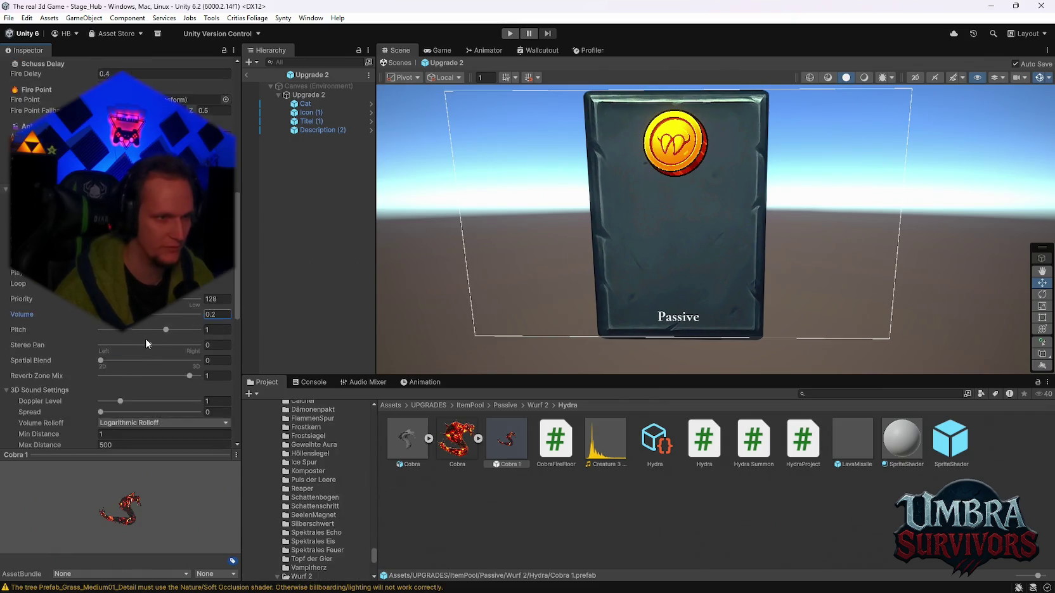
left_click(165, 248)
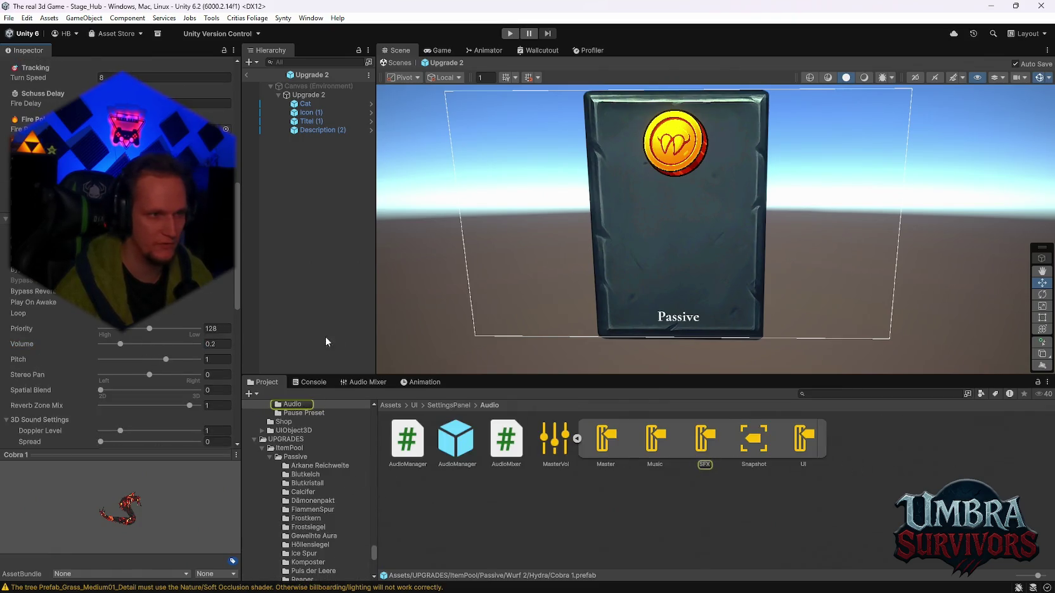
Inspect the Snapshot, UI, SFX and Master mixer assets in turn.
left_click(749, 446)
left_click(801, 447)
left_click(705, 443)
left_click(605, 437)
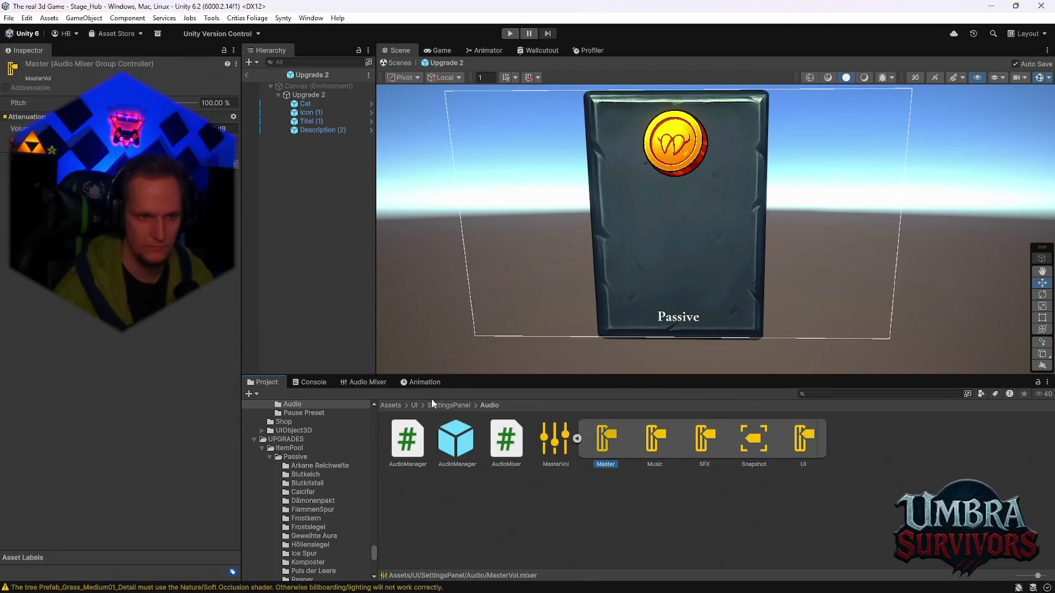
In the Audio Mixer window, collapse the groups under Master, then return to the Project window.
left_click(348, 382)
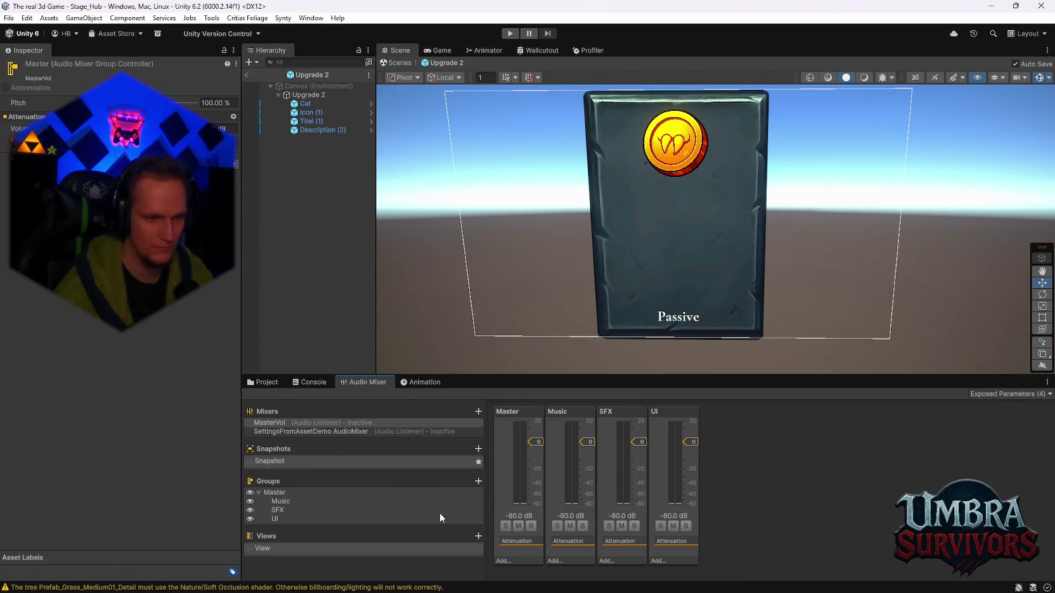
left_click(258, 492)
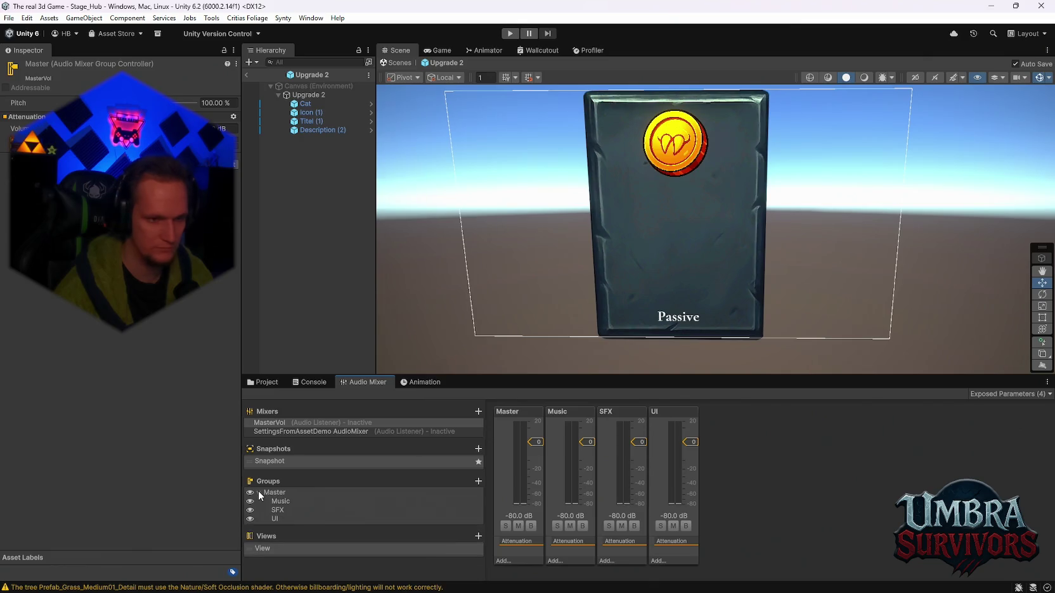
left_click(259, 492)
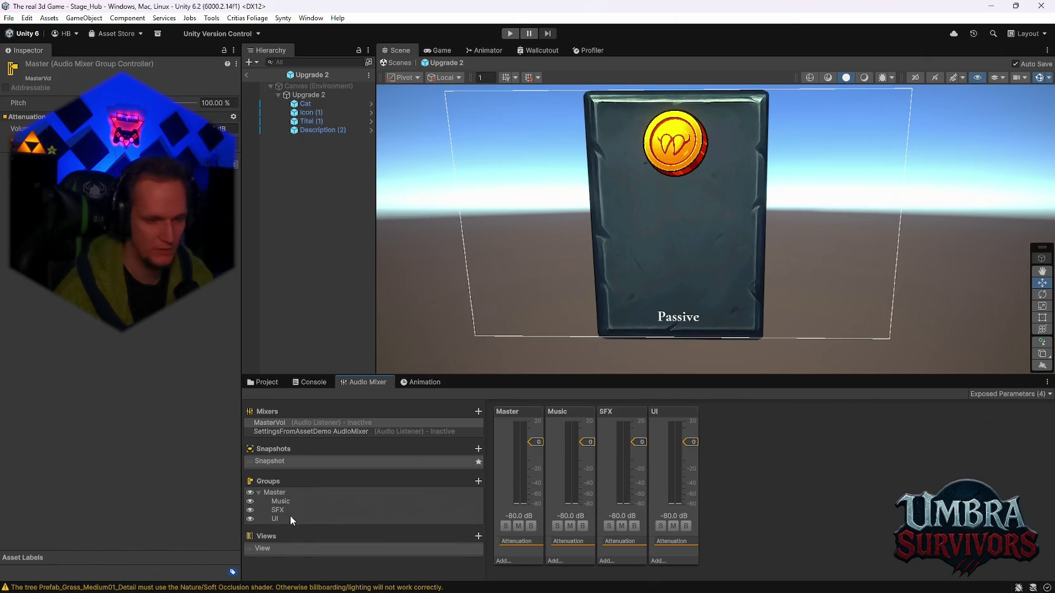
left_click(259, 492)
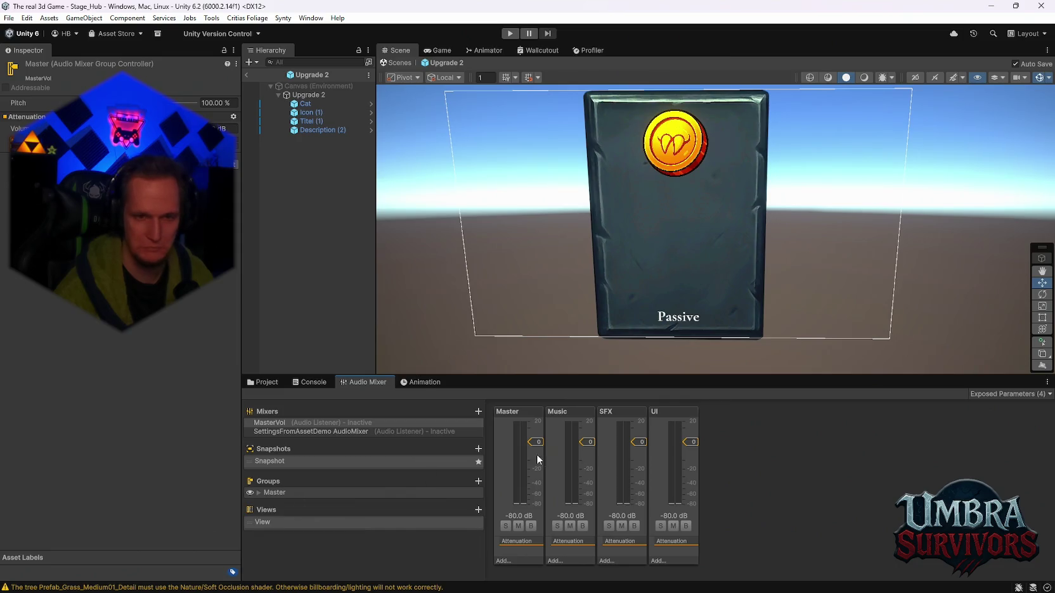
left_click(261, 382)
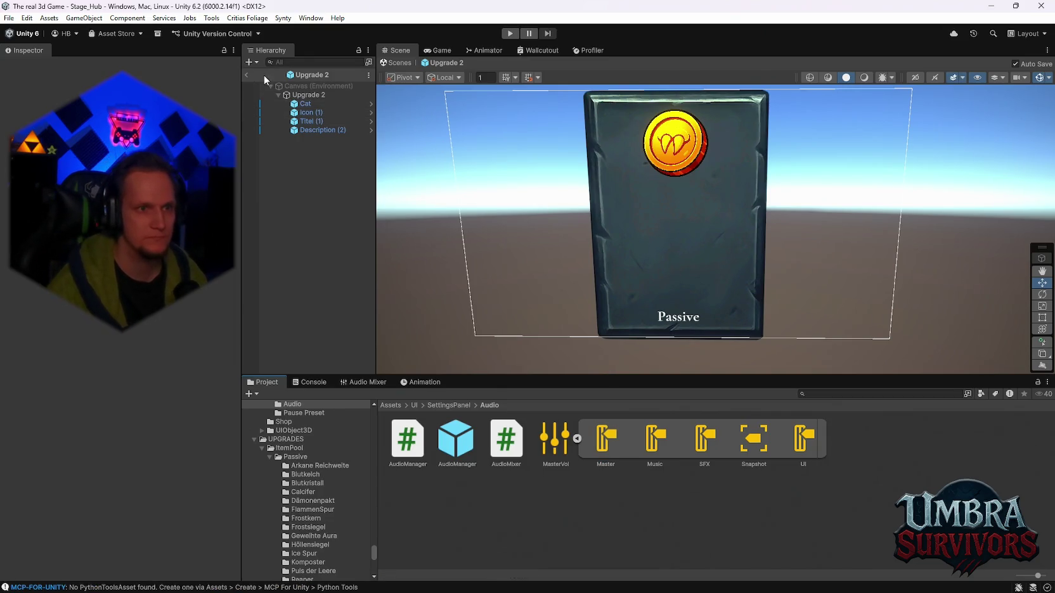
Select the Upgrade 2 card in the Hierarchy and look through its Inspector settings.
left_click(309, 95)
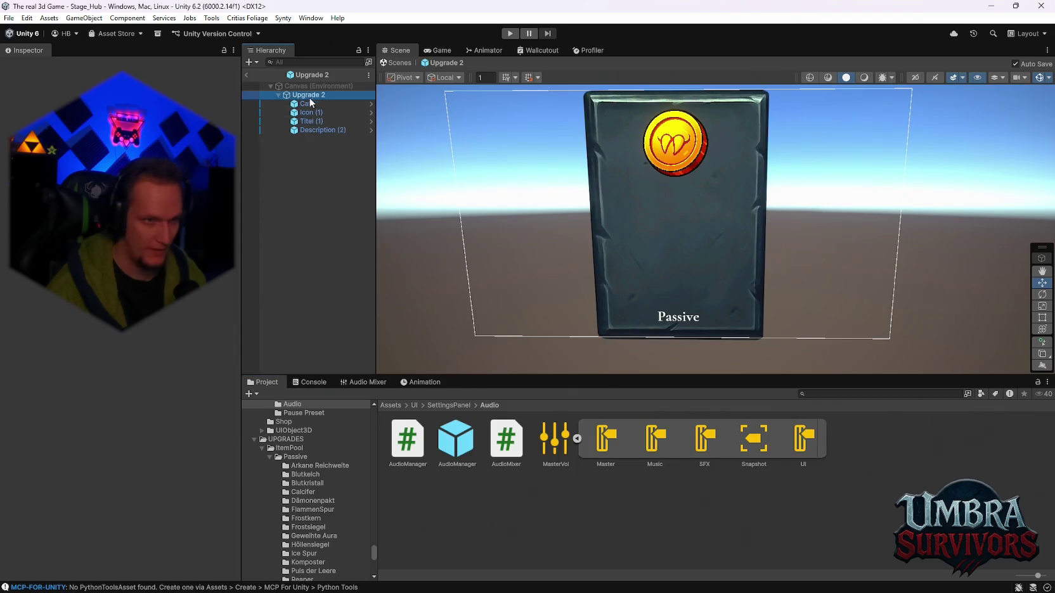
scroll(159, 330, "down", 10)
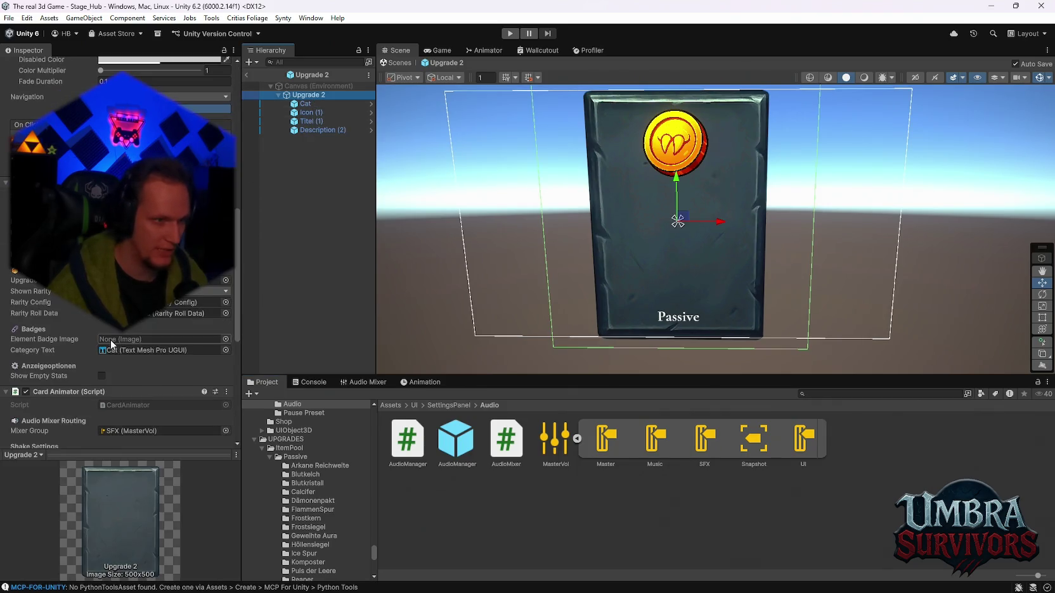
scroll(314, 519, "down", 10)
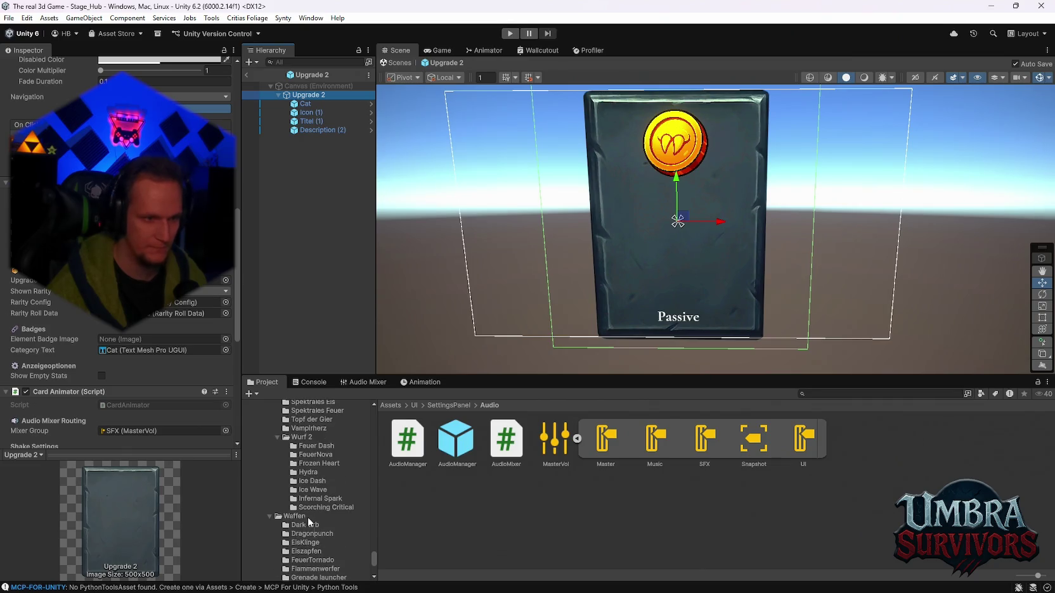
scroll(154, 340, "up", 5)
scroll(157, 374, "down", 5)
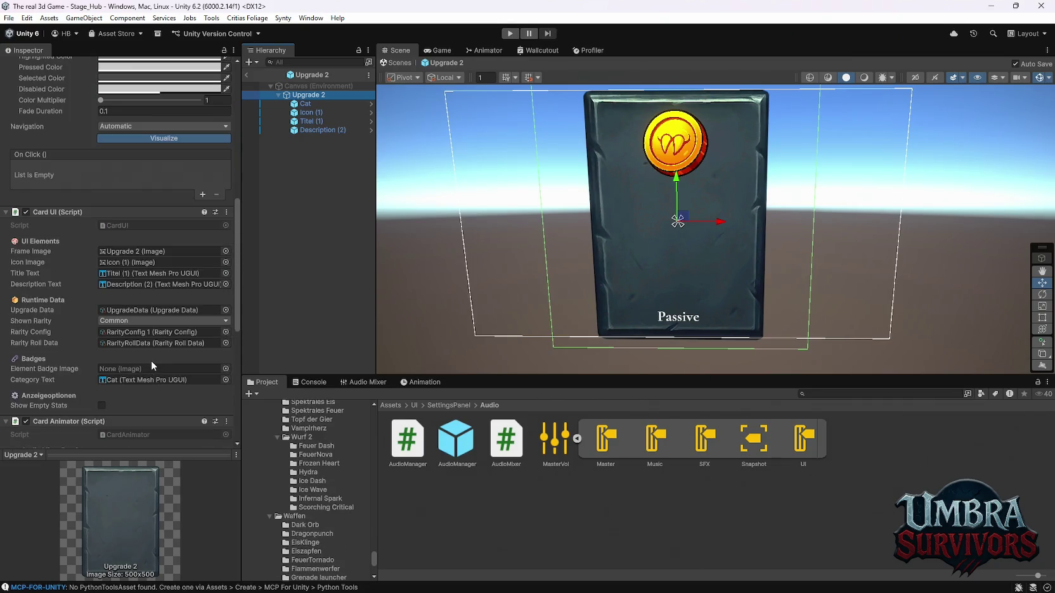
scroll(125, 340, "down", 3)
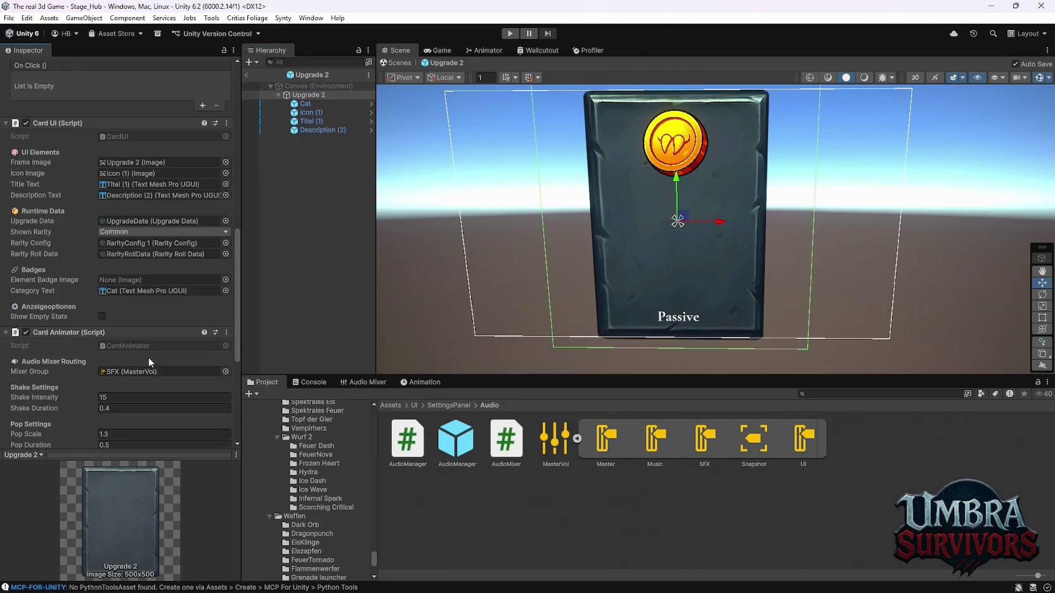
scroll(334, 505, "down", 9)
scroll(327, 508, "down", 4)
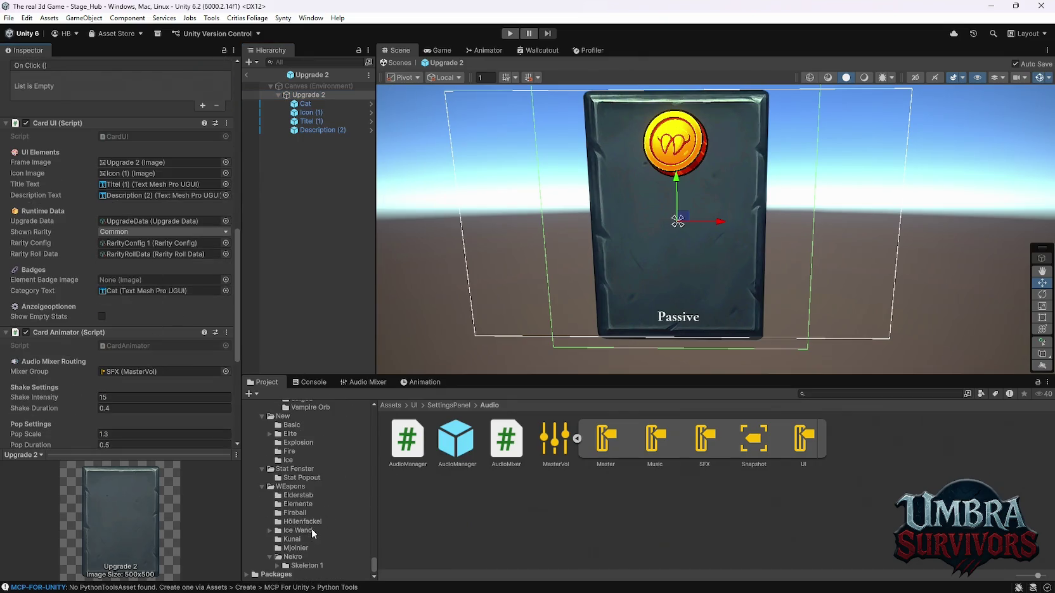
Open the Fireball folder and check Fire Staff's Element options, leaving the badge at None.
left_click(295, 513)
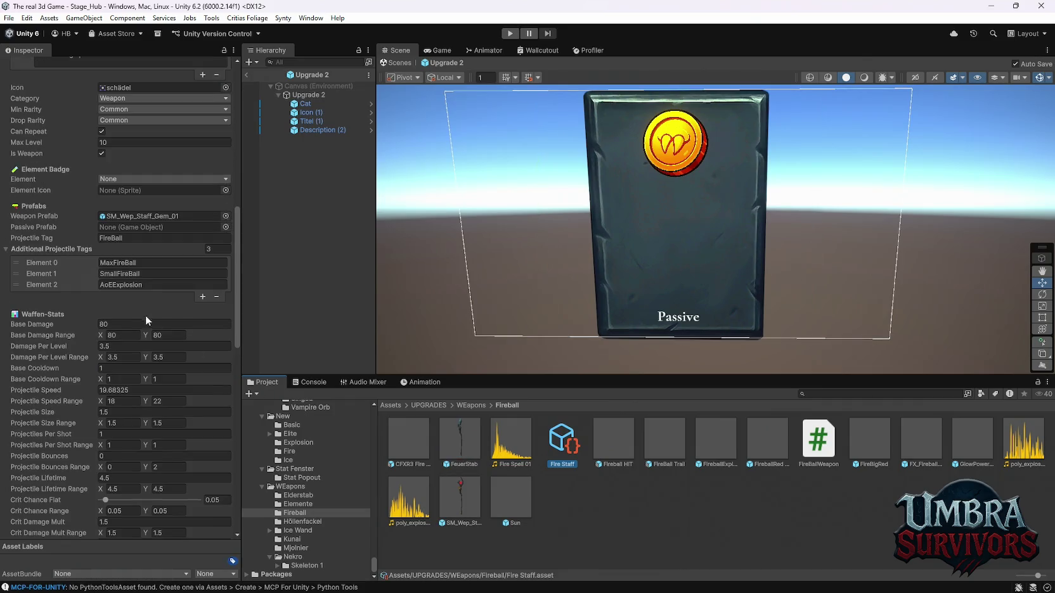
left_click(129, 179)
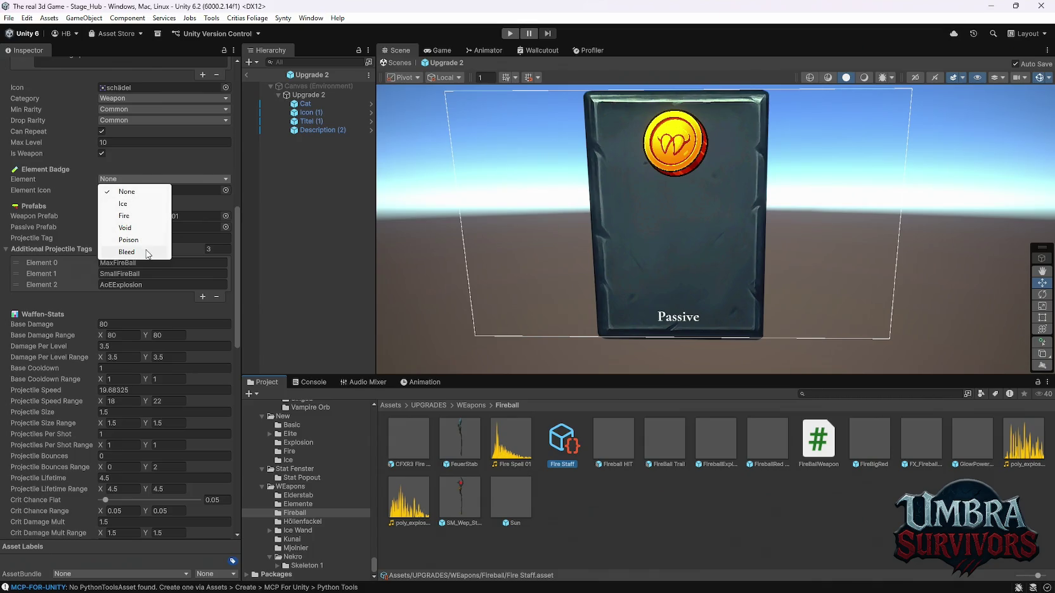
left_click(161, 153)
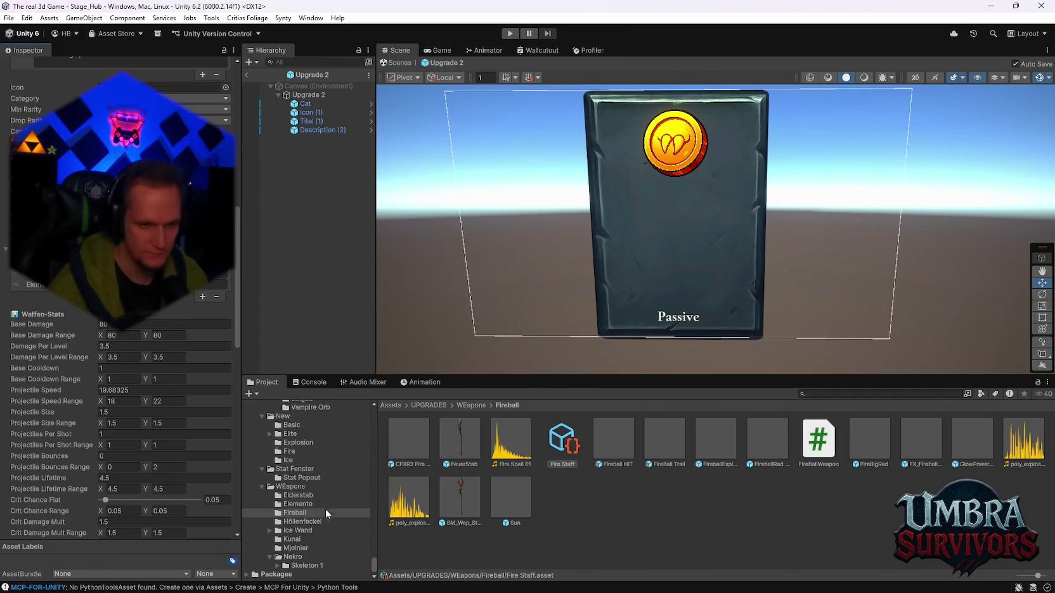
scroll(325, 508, "up", 5)
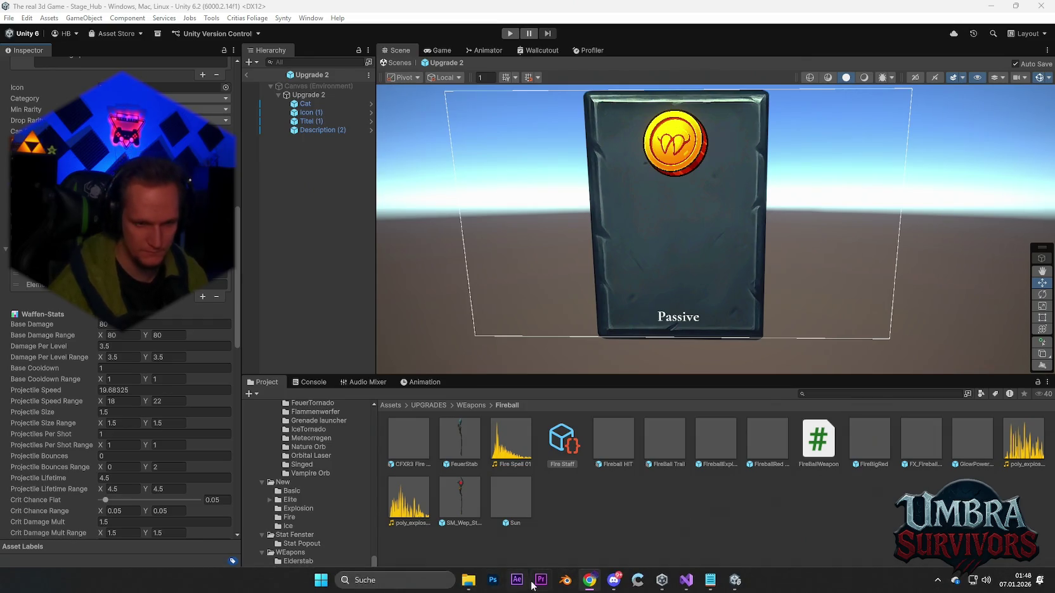
left_click(468, 580)
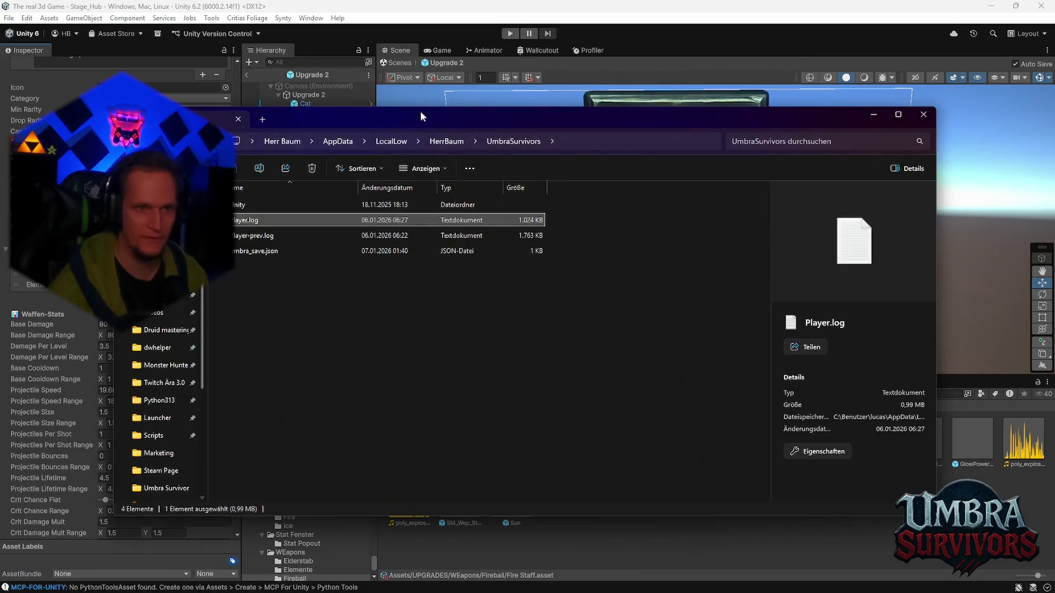
left_click(420, 102)
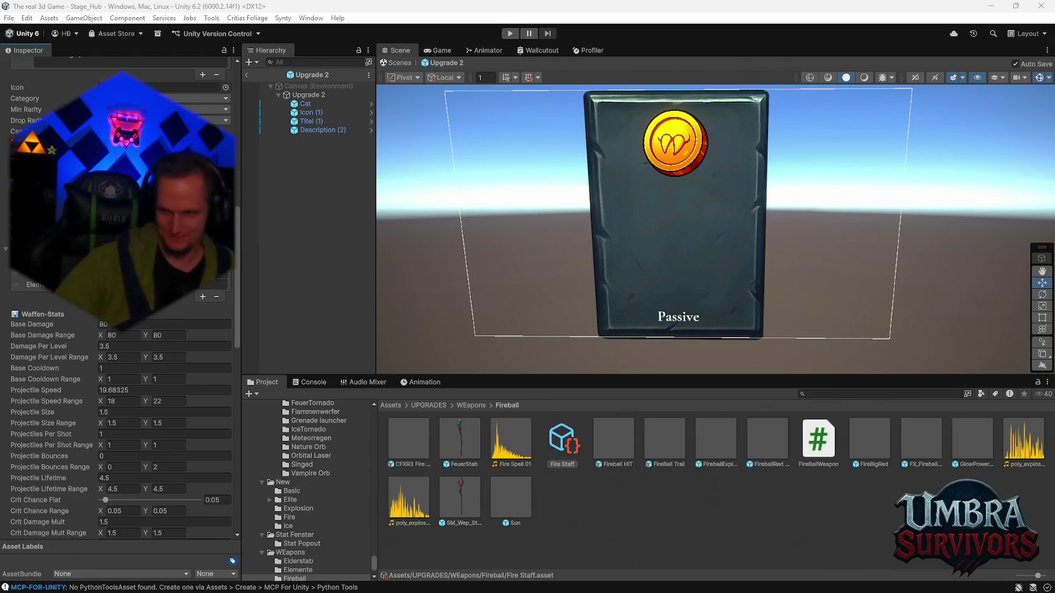
Bring Photoshop to the front from the taskbar to show its welcome screen.
mouse_move(492, 592)
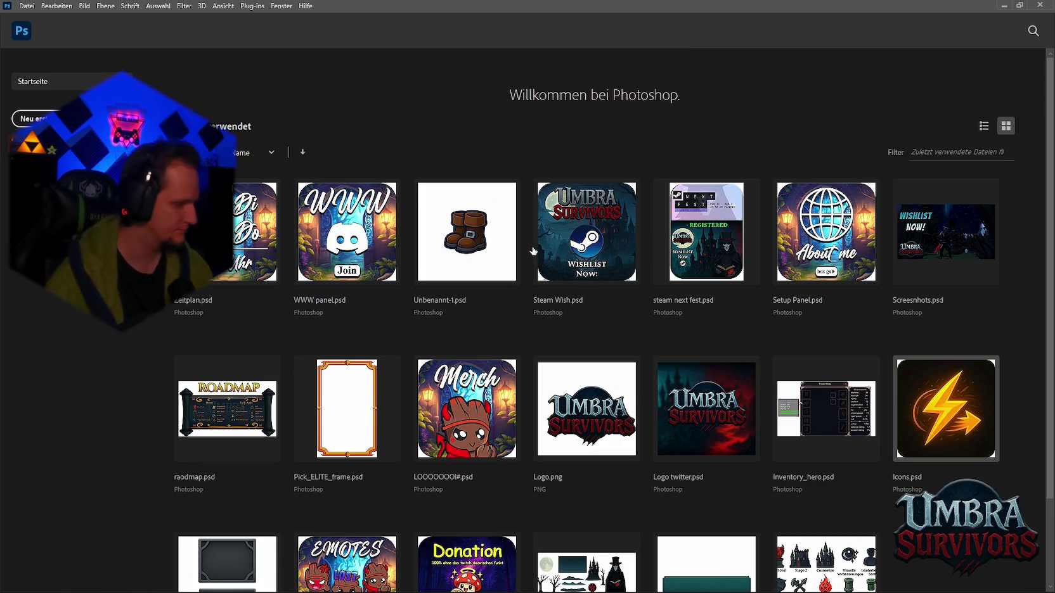
Open Icons.psd from Photoshop's recent files.
left_click(954, 428)
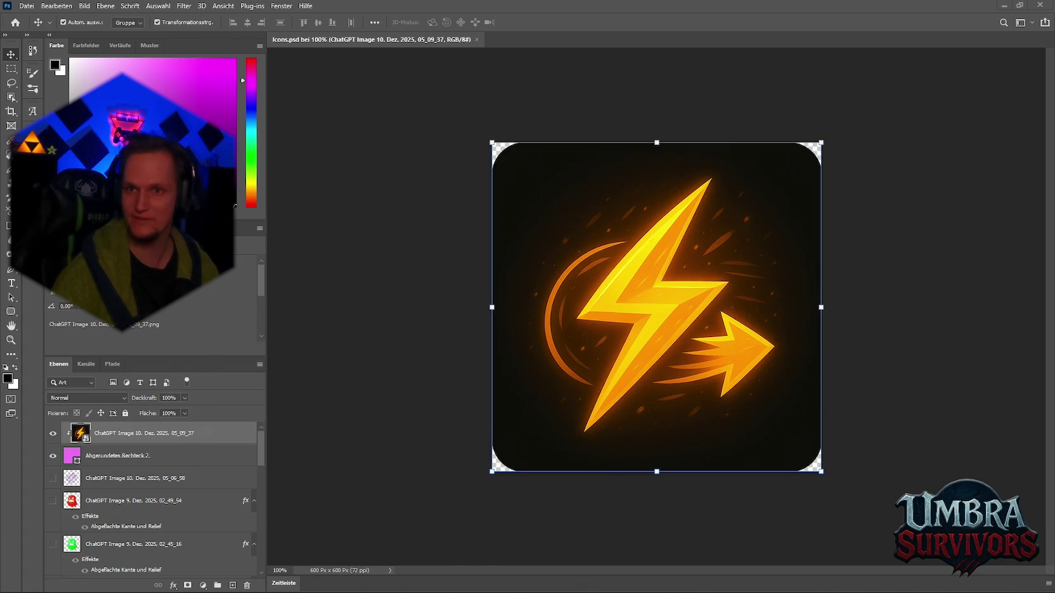
Alt+Tab to the Chrome window showing the getshirts.de merch shop.
key("alt+Tab")
scroll(707, 380, "down", 4)
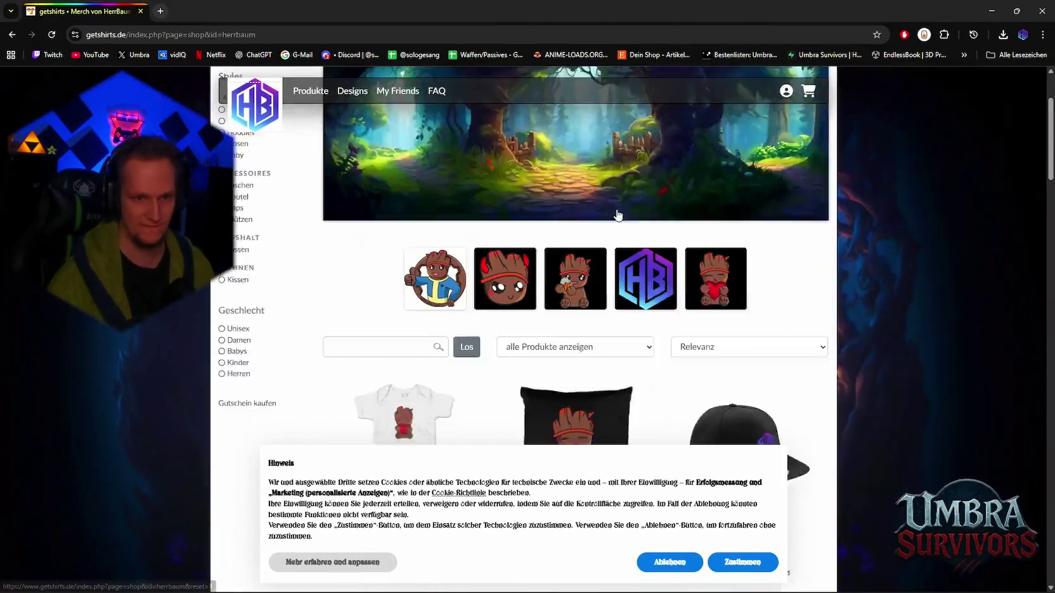
Dismiss the getshirts.de cookie notice.
left_click(743, 558)
scroll(721, 476, "down", 3)
scroll(707, 377, "up", 1)
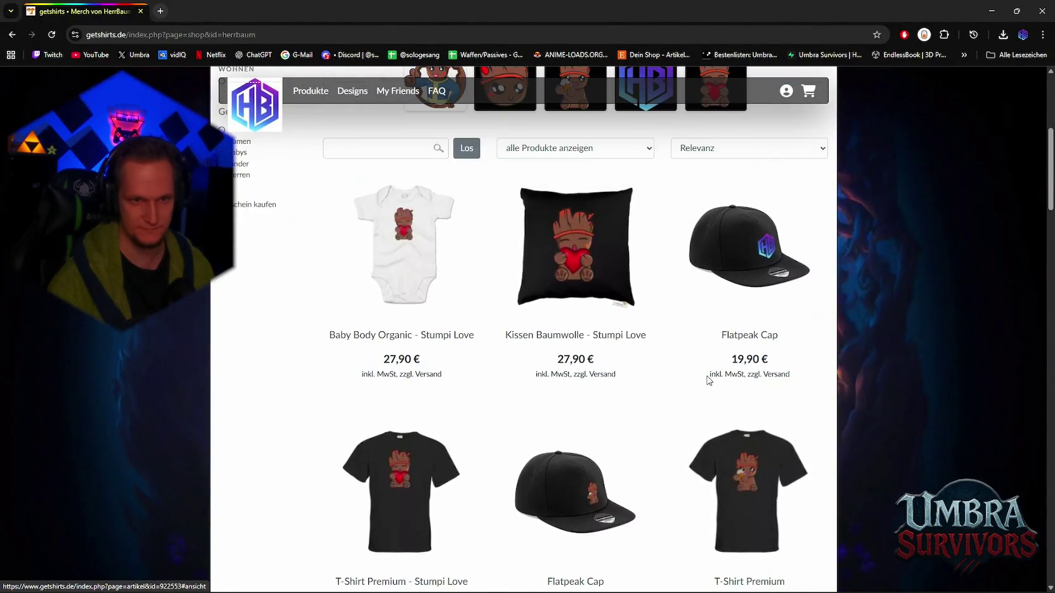
scroll(650, 313, "down", 10)
scroll(640, 333, "down", 5)
scroll(523, 346, "up", 2)
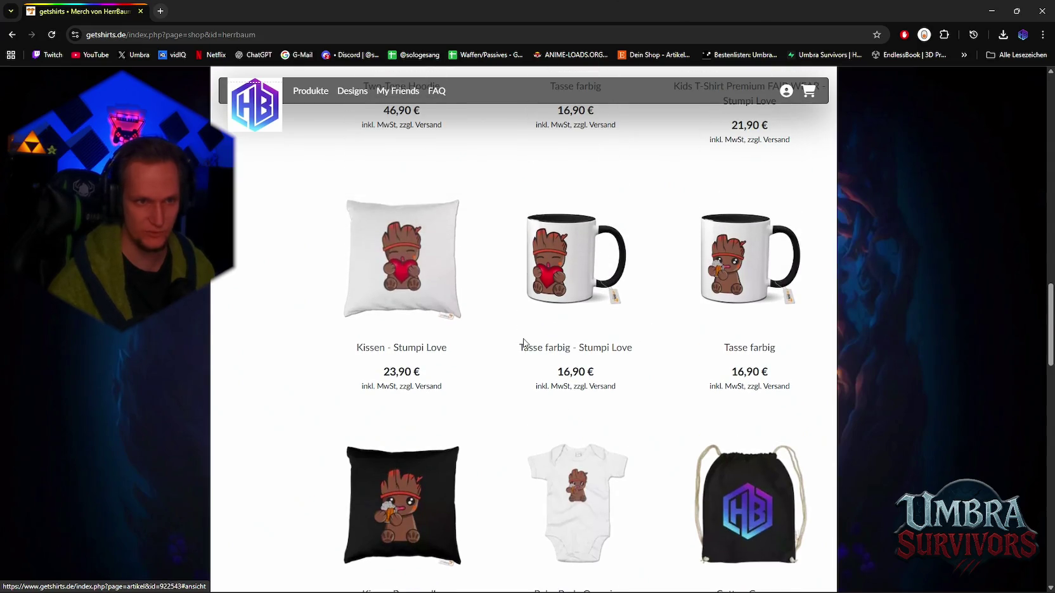
Browse the shop's product range, then minimize the browser to return to Photoshop.
scroll(443, 330, "down", 5)
scroll(401, 318, "up", 1)
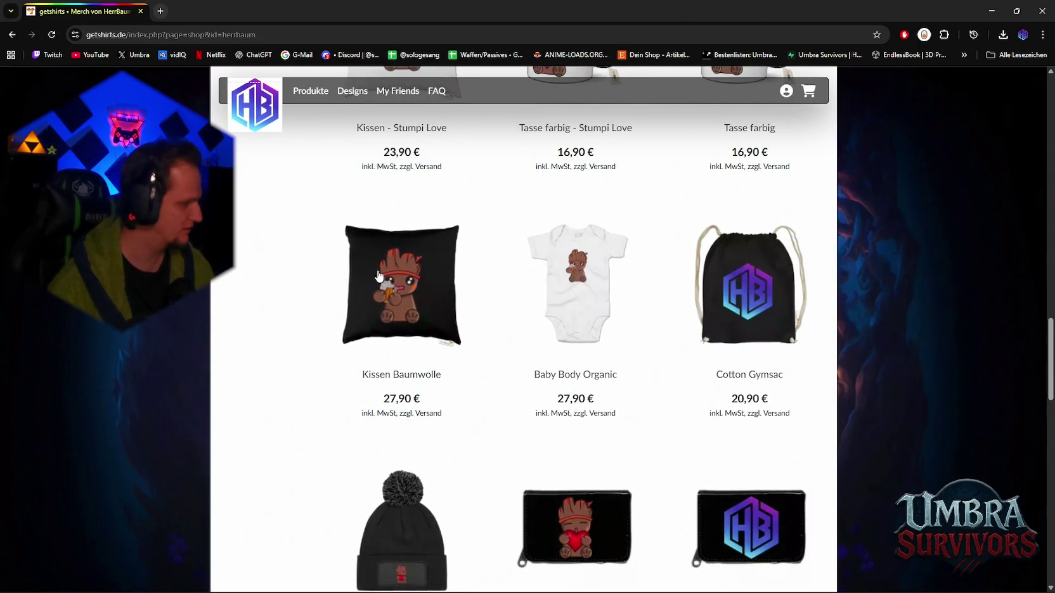
scroll(407, 306, "down", 4)
scroll(507, 331, "up", 1)
scroll(561, 366, "up", 2)
scroll(564, 366, "down", 7)
scroll(571, 361, "down", 7)
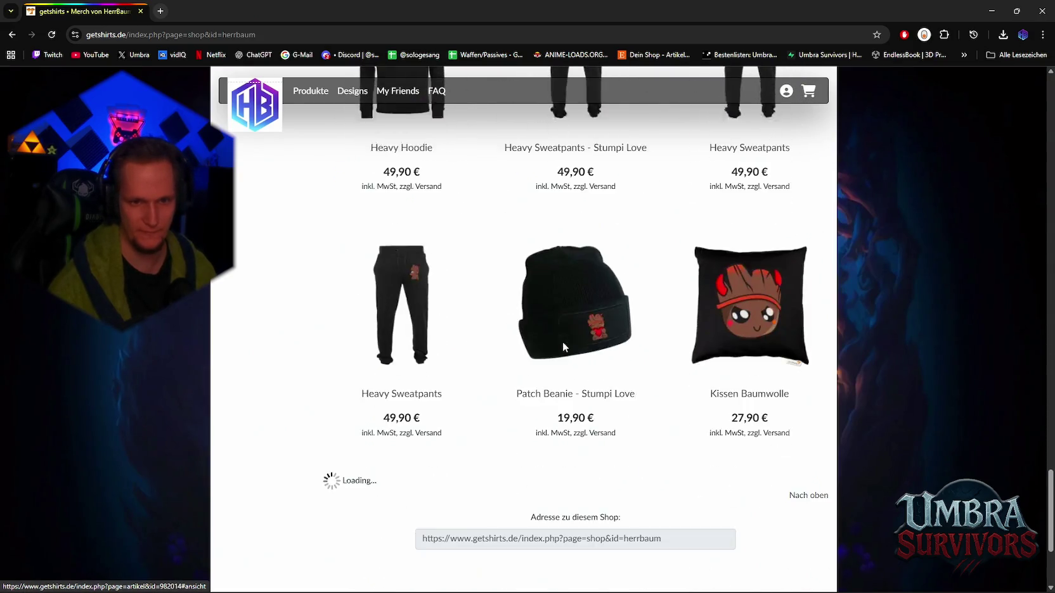
scroll(581, 369, "up", 10)
scroll(584, 374, "up", 20)
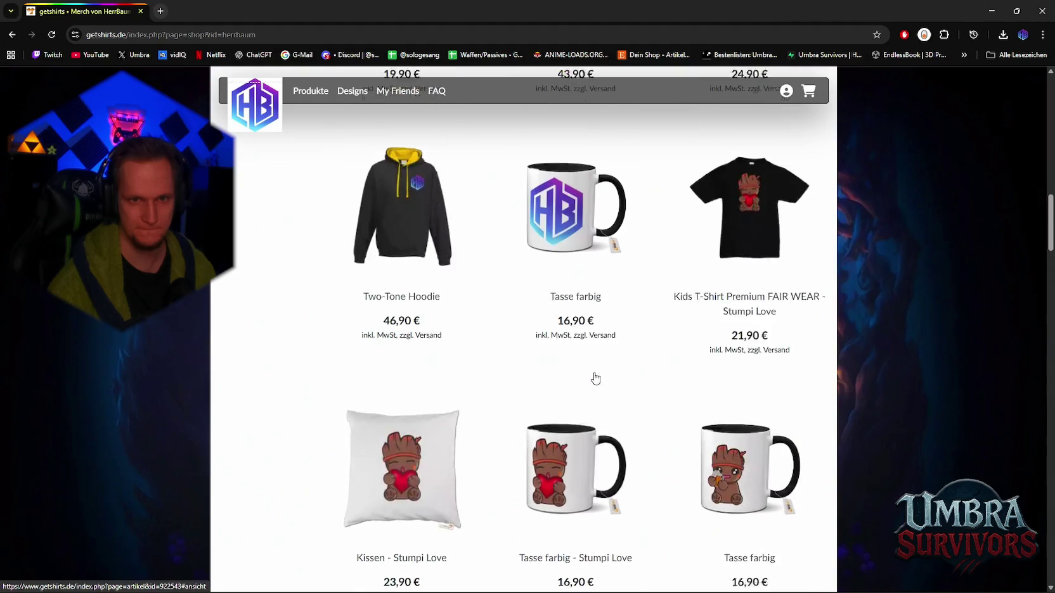
scroll(583, 372, "up", 6)
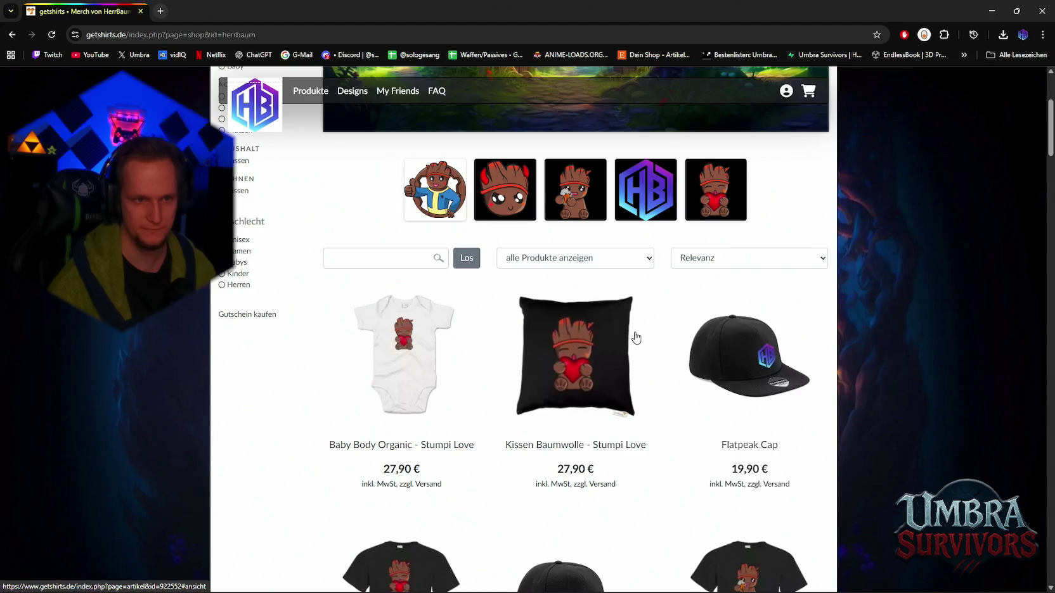
scroll(633, 336, "down", 4)
scroll(632, 331, "down", 15)
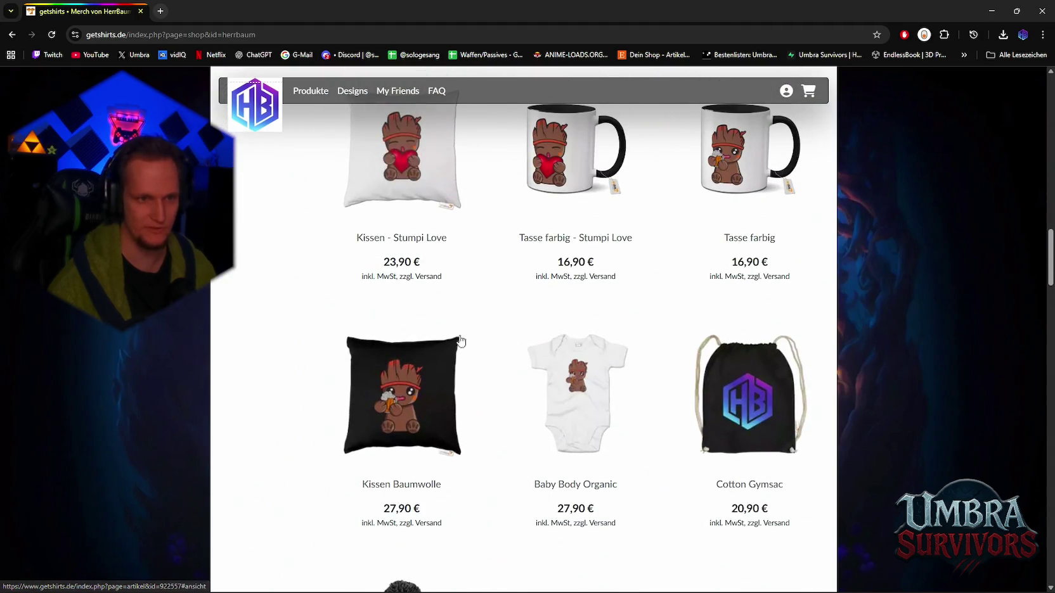
scroll(475, 269, "up", 3)
scroll(494, 305, "down", 15)
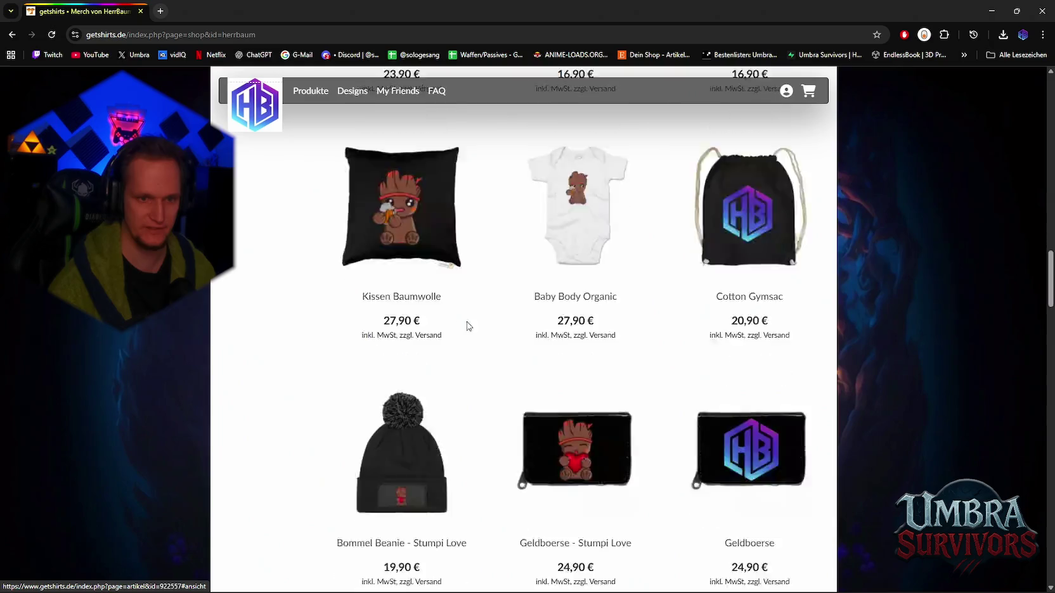
scroll(516, 318, "down", 10)
scroll(544, 329, "up", 6)
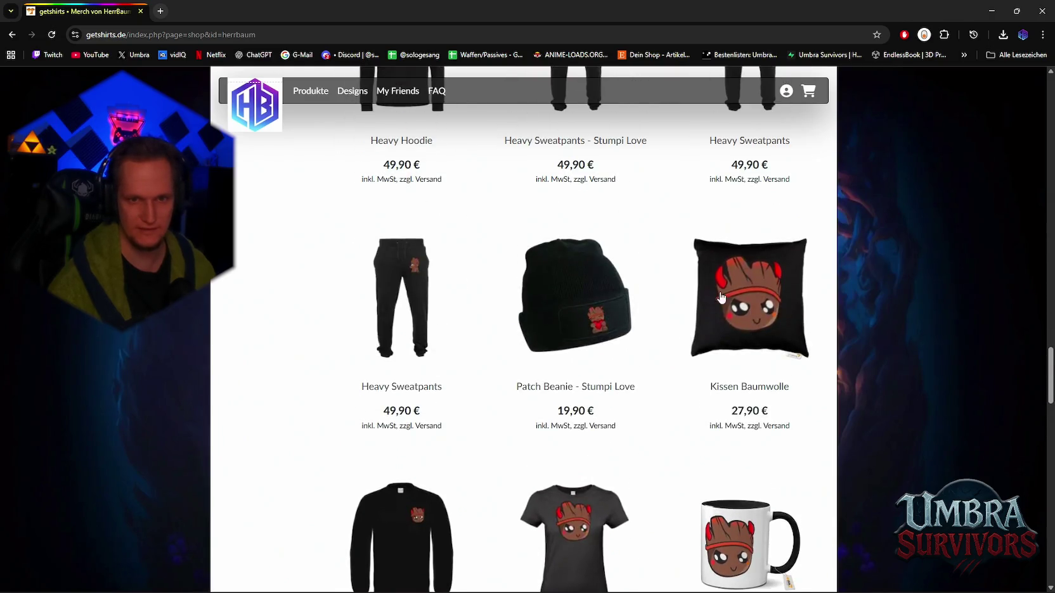
scroll(609, 346, "down", 7)
scroll(609, 347, "down", 10)
scroll(697, 298, "up", 4)
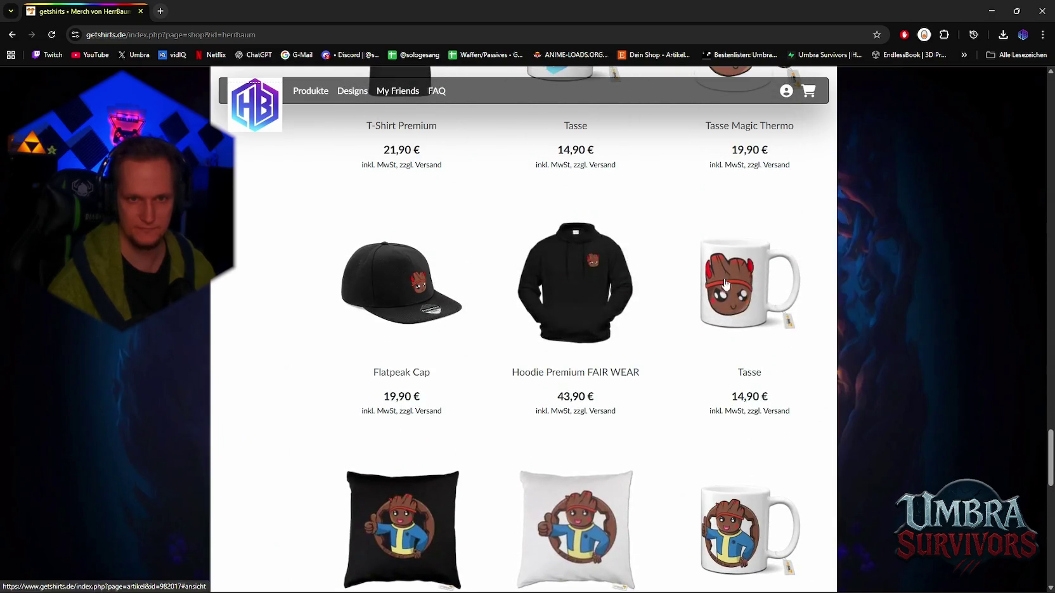
scroll(699, 306, "down", 5)
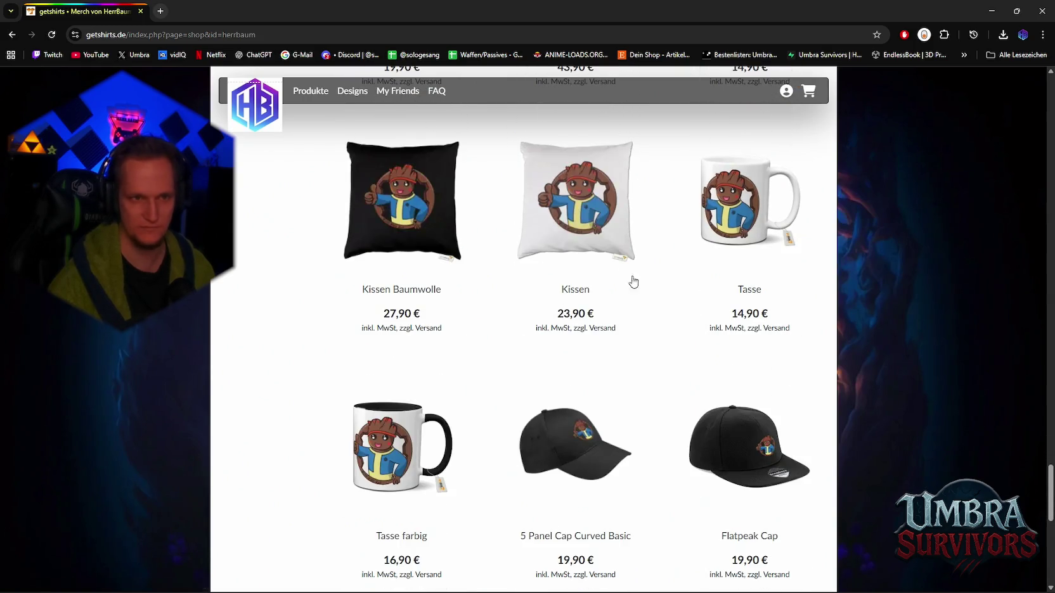
scroll(694, 289, "down", 1)
scroll(679, 283, "down", 7)
scroll(653, 279, "up", 6)
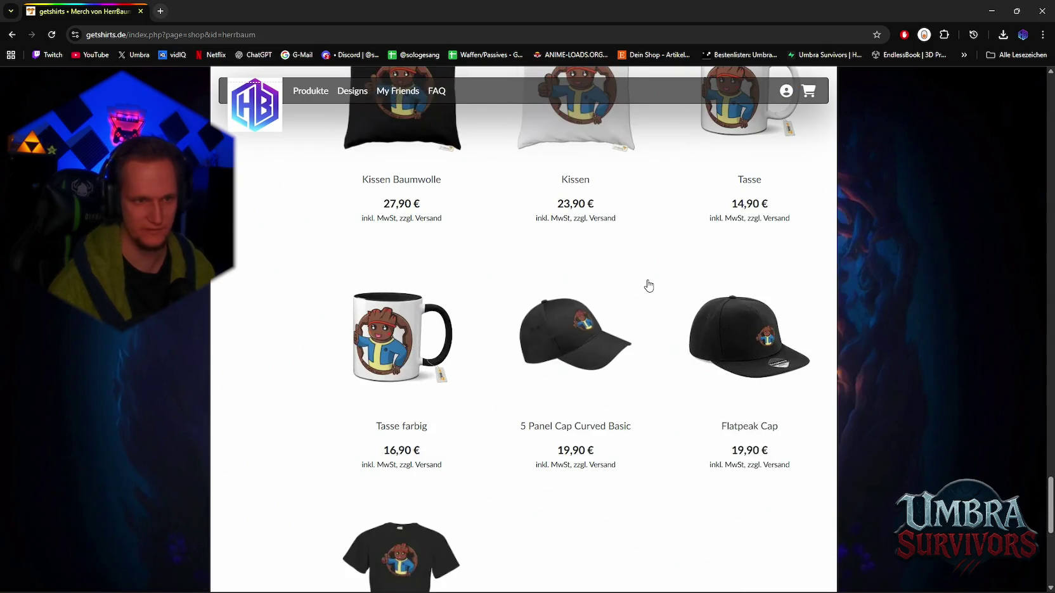
scroll(640, 292, "up", 4)
scroll(631, 304, "up", 4)
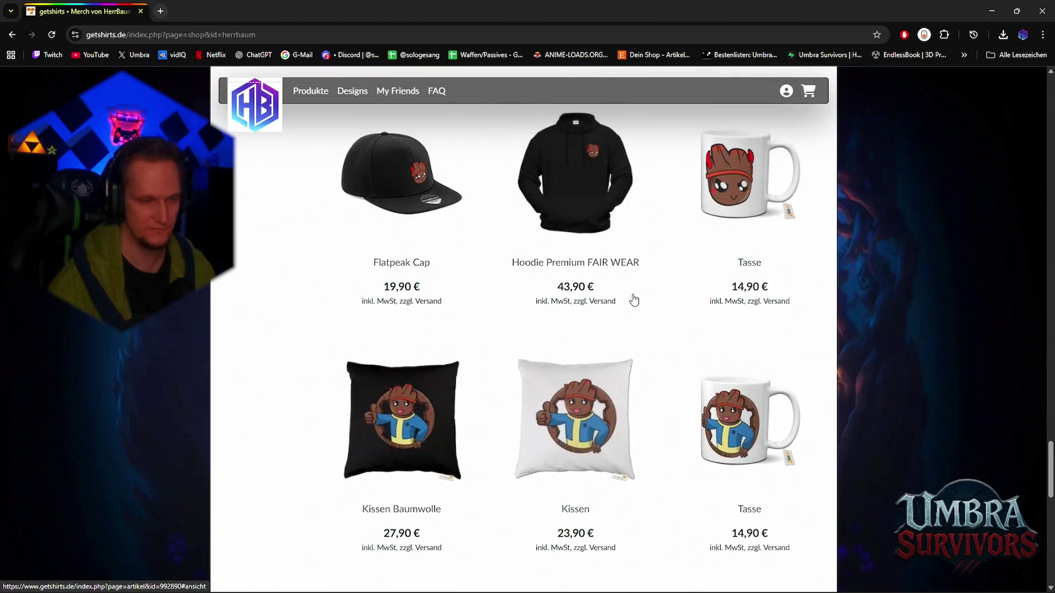
scroll(627, 309, "up", 3)
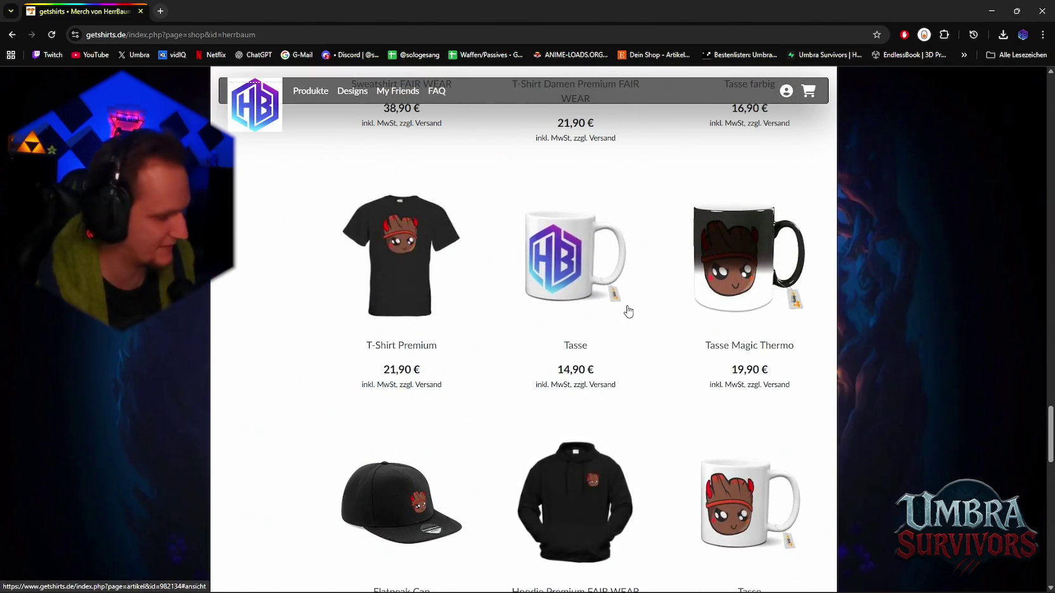
left_click(1043, 11)
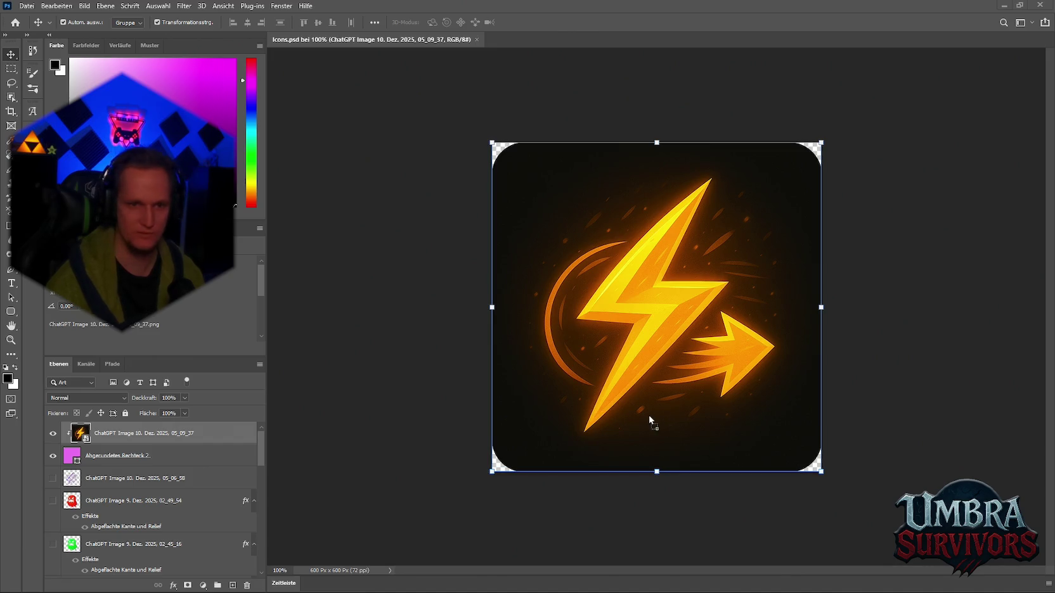
Place and commit the four elemental gem icons image in Icons.psd, keeping the lightning layer.
left_click_drag(649, 416, 649, 417)
key("Return")
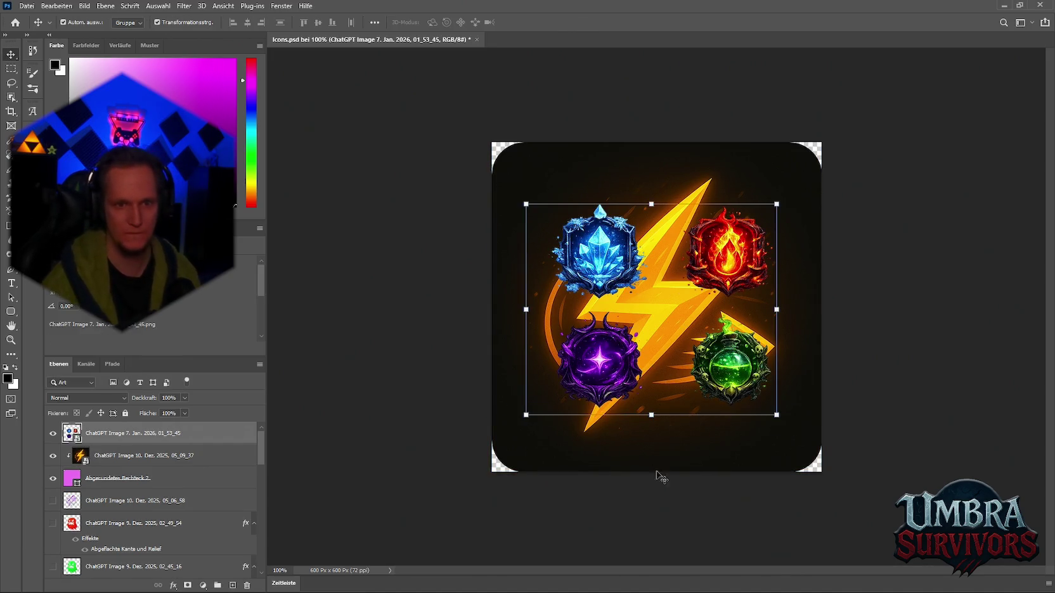
left_click(655, 462)
key("Delete")
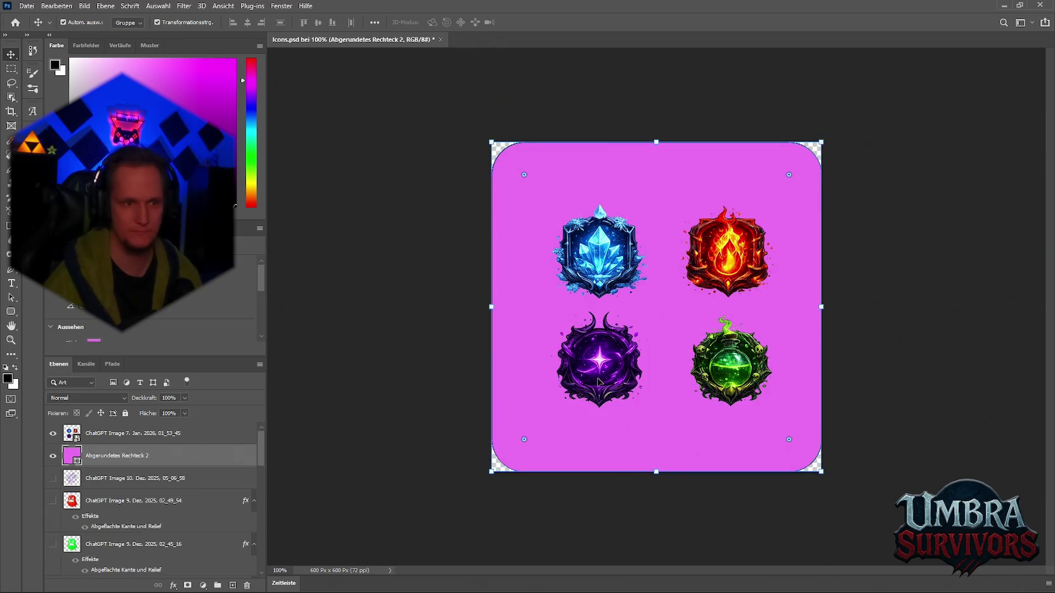
key("ctrl+z")
Hide the lightning and pink backdrop layers, then marquee-select the blue crystal on the gem layer.
left_click(53, 455)
left_click(53, 478)
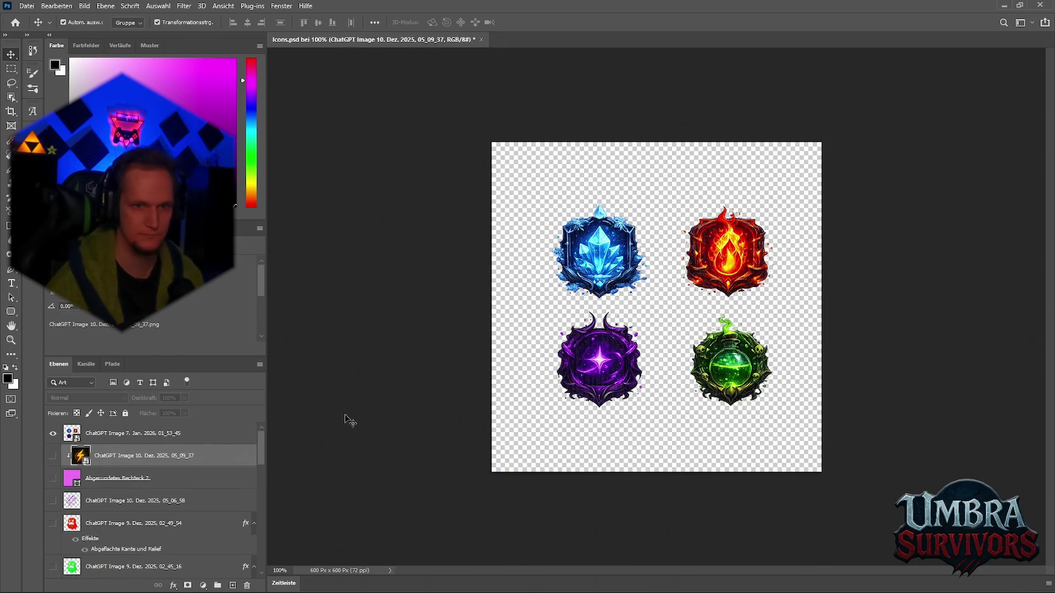
left_click(101, 437)
left_click(11, 68)
left_click_drag(526, 192, 657, 309)
Copy the blue, purple, green and red fire icons each onto their own layer.
key("ctrl+j")
key("alt+bracketleft")
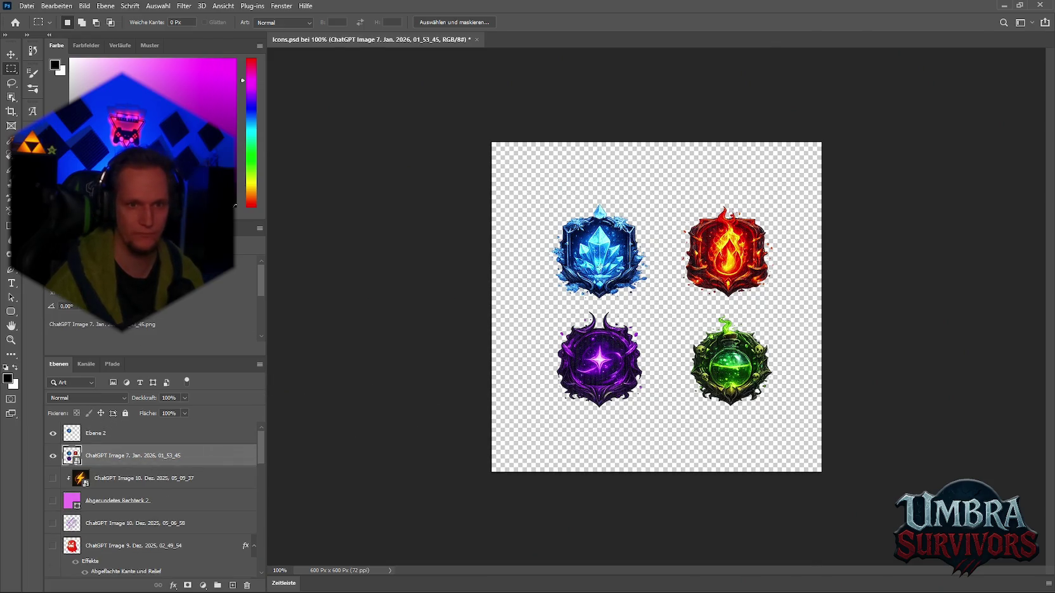
mouse_move(531, 304)
left_mouse_down()
mouse_move(663, 364)
mouse_move(663, 427)
left_mouse_up()
key("ctrl+j")
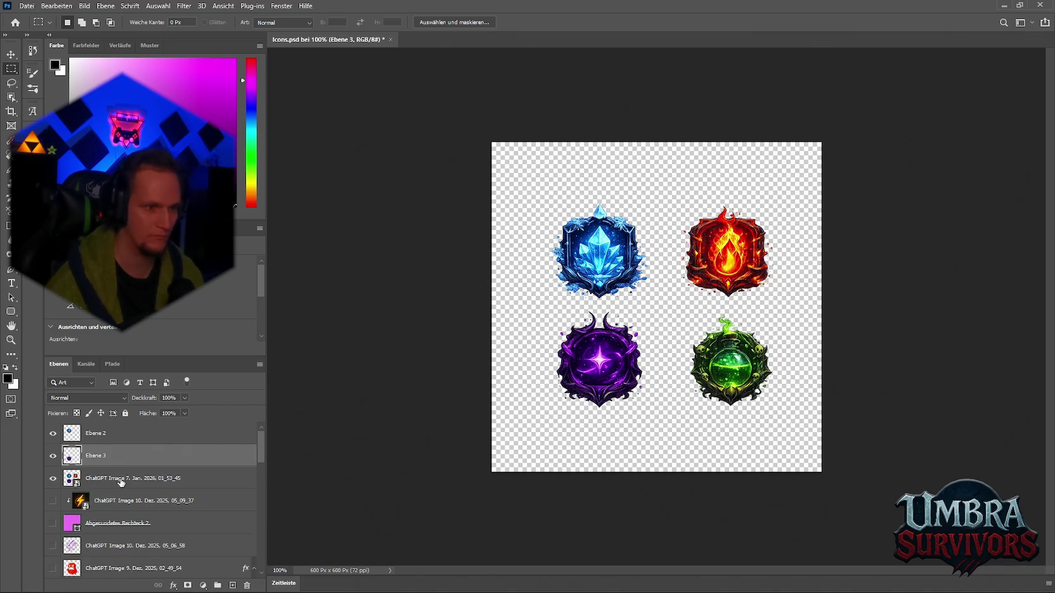
key("alt+bracketleft")
mouse_move(675, 312)
left_mouse_down()
mouse_move(778, 388)
mouse_move(781, 424)
left_mouse_up()
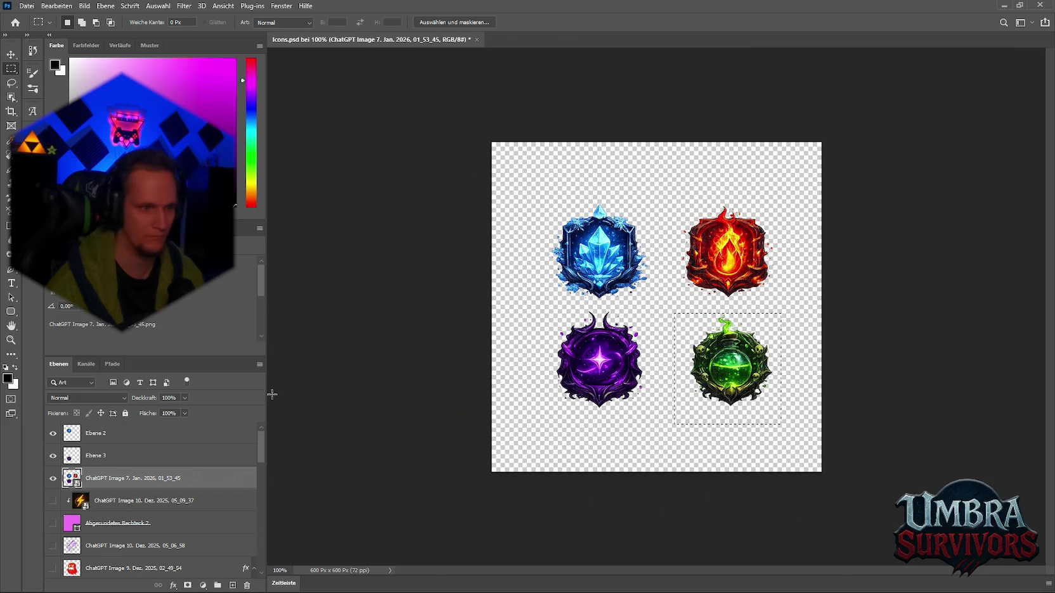
key("ctrl+j")
mouse_move(670, 199)
left_mouse_down()
mouse_move(787, 296)
mouse_move(786, 308)
left_mouse_up()
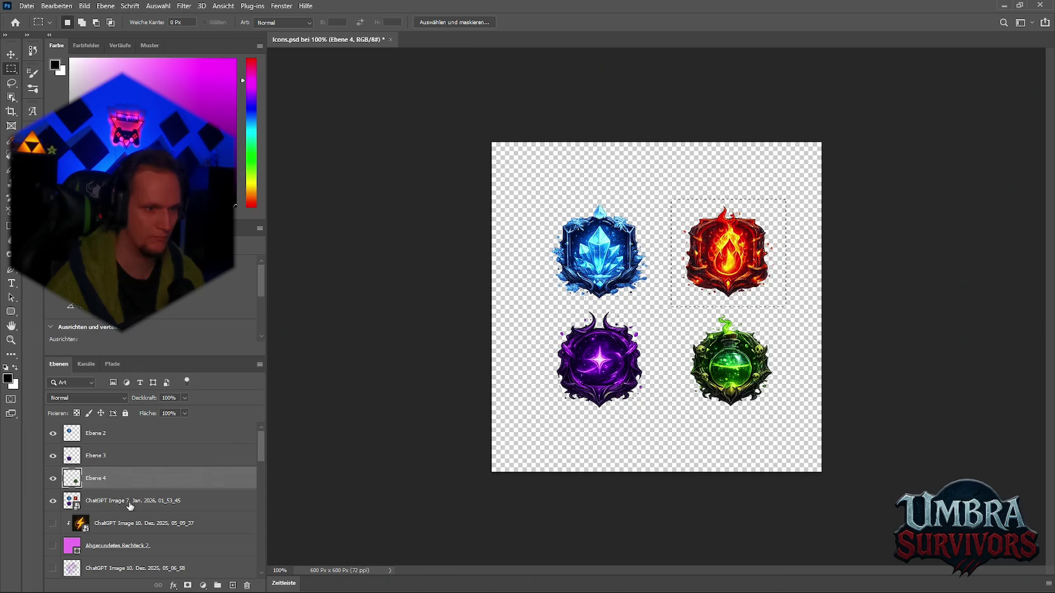
key("ctrl+j")
Hide the original gem layer, duplicate Ebene 2–5, and nudge the copies a few pixels.
left_click(52, 523)
left_click(108, 478, "shift")
left_click(100, 455, "shift")
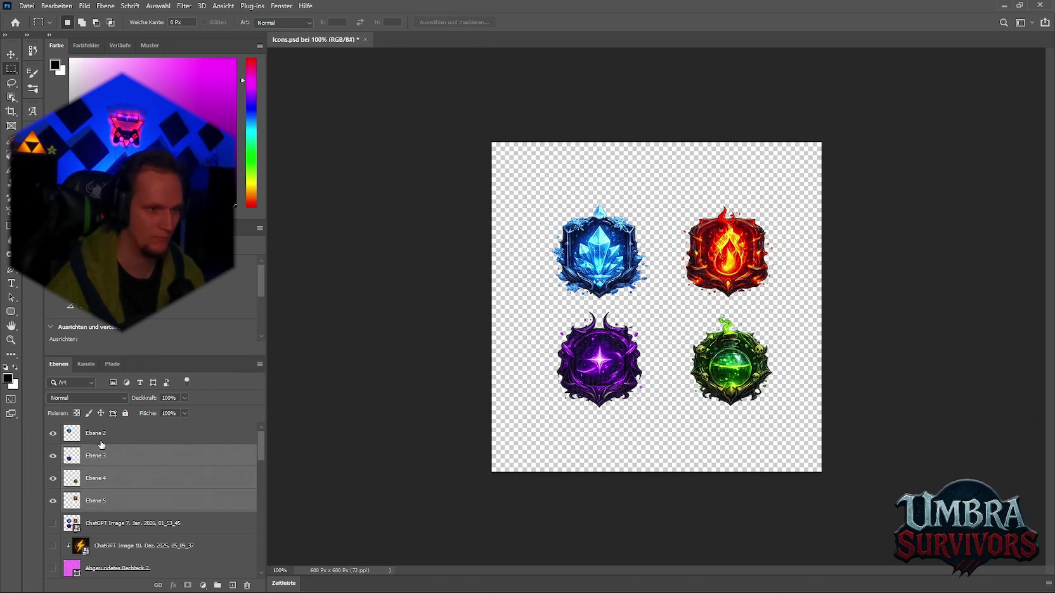
left_click(102, 440, "shift")
key("ctrl+j")
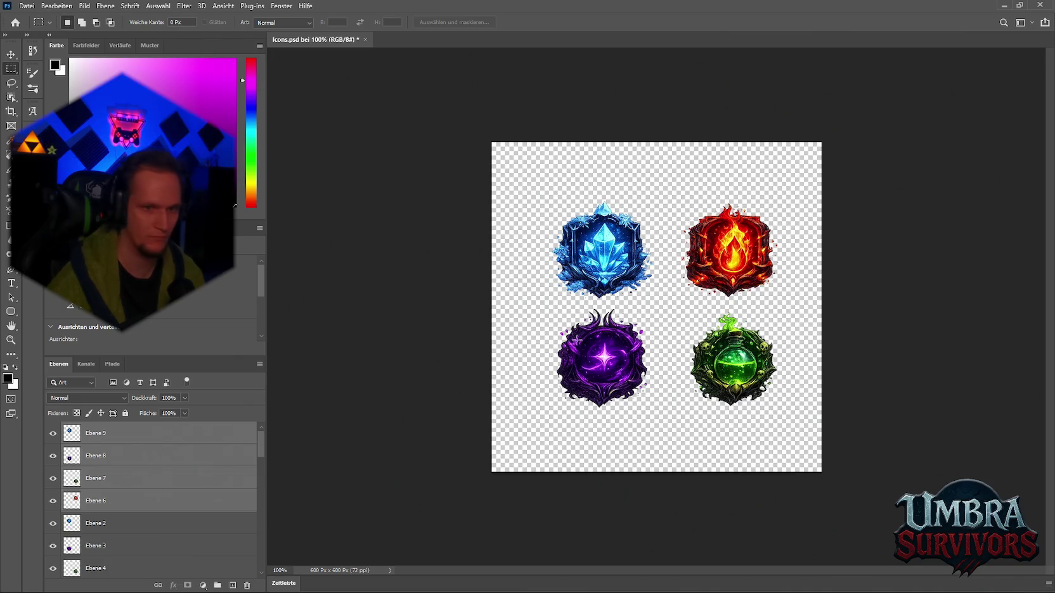
left_click(11, 55)
left_click_drag(608, 253, 614, 256)
Merge the blue icon layers Ebene 2 and Ebene 9 into one layer.
scroll(654, 280, "up", 3)
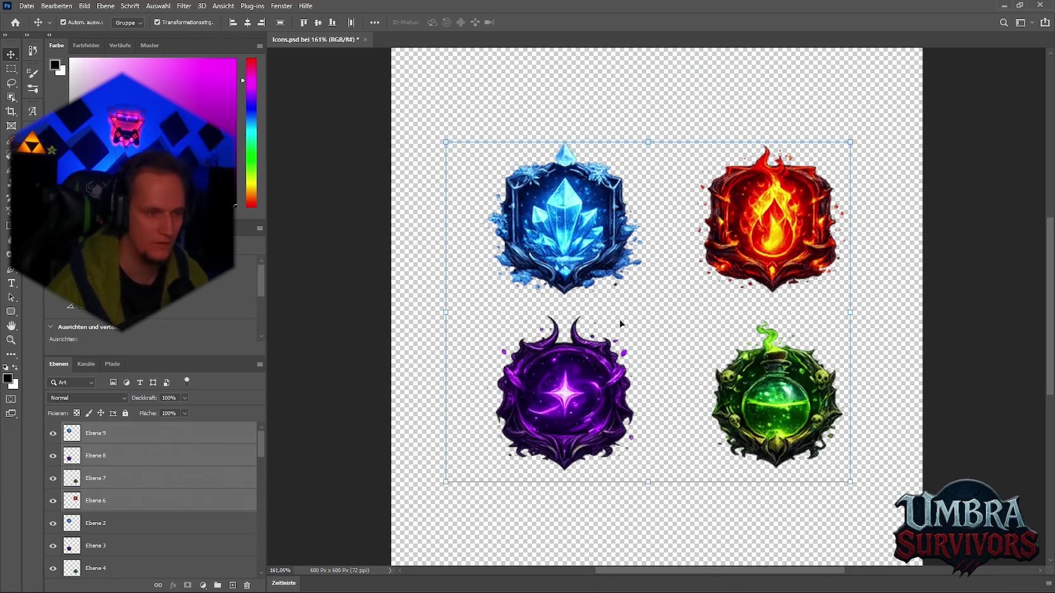
left_click(182, 431)
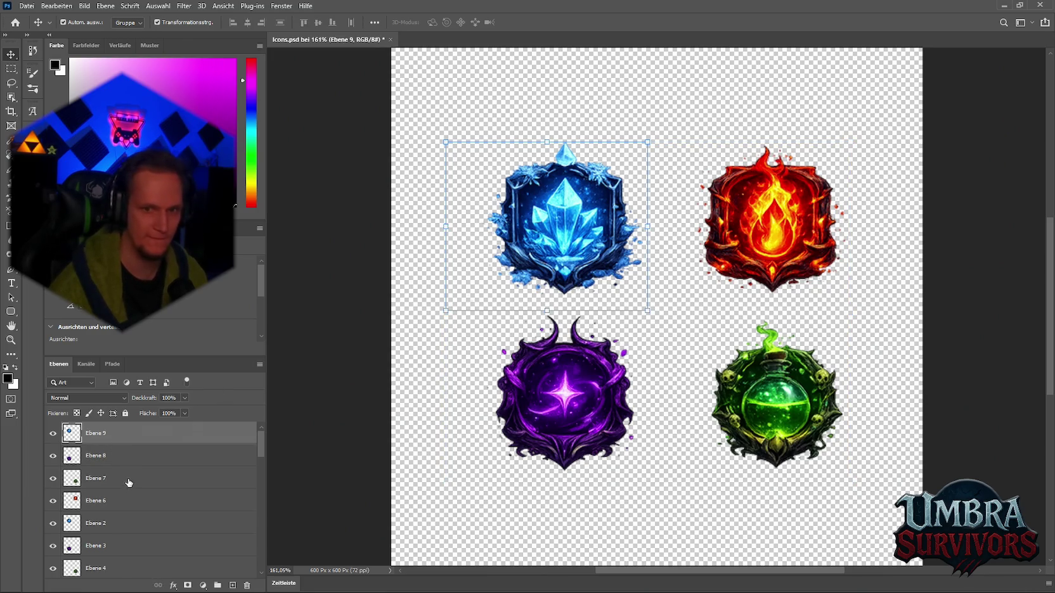
scroll(560, 358, "down", 3)
scroll(573, 345, "up", 5)
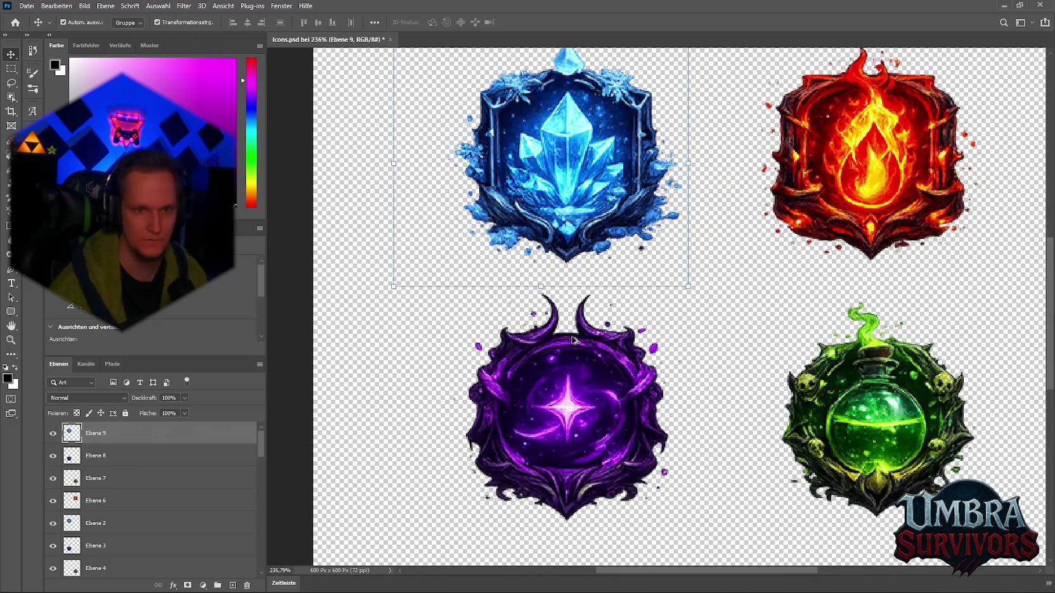
scroll(543, 384, "down", 2)
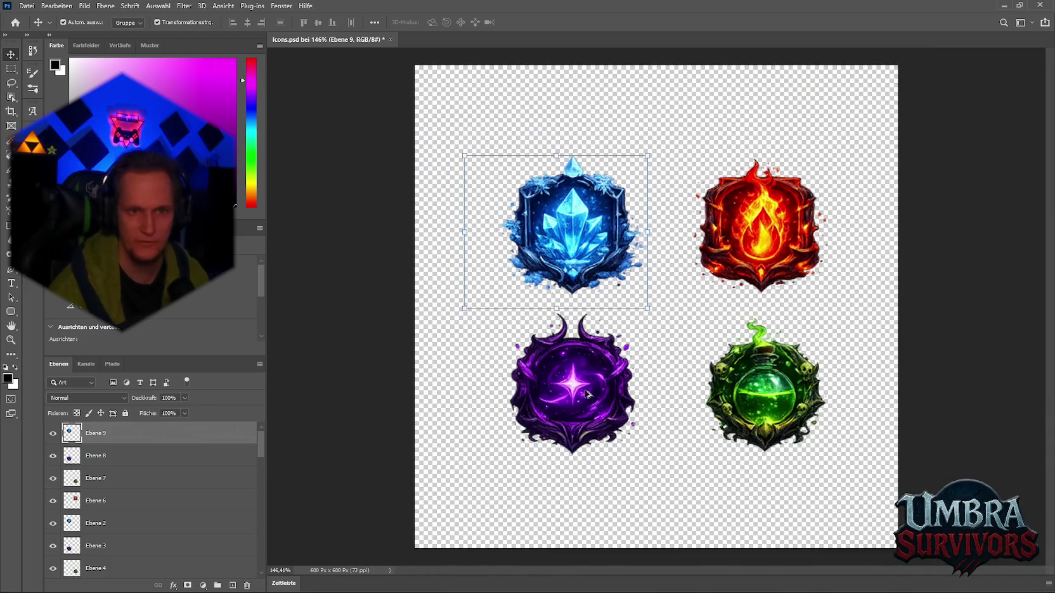
scroll(585, 394, "down", 2)
scroll(474, 432, "up", 1)
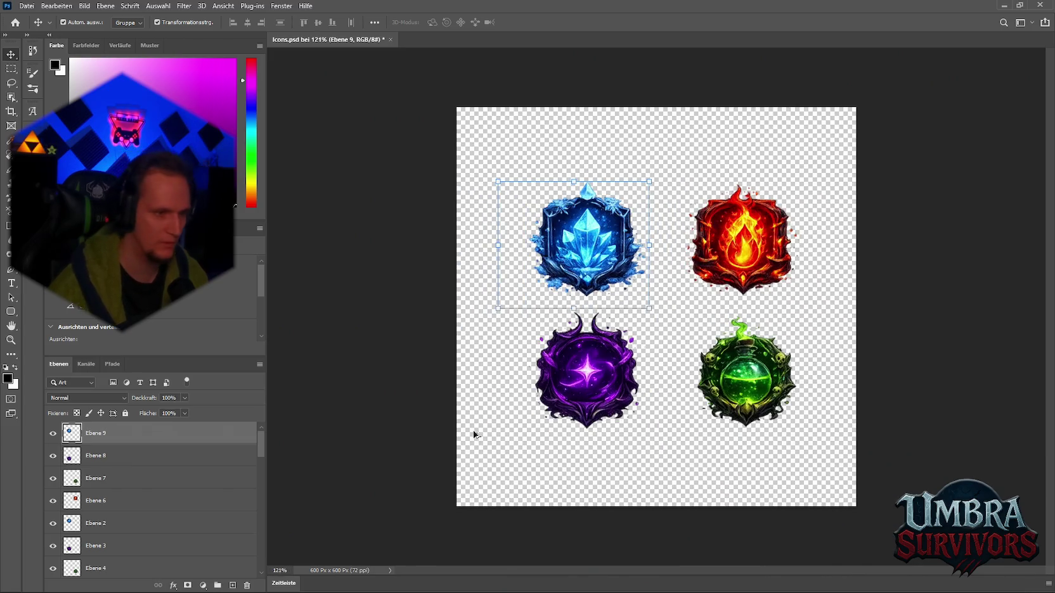
scroll(120, 479, "down", 2)
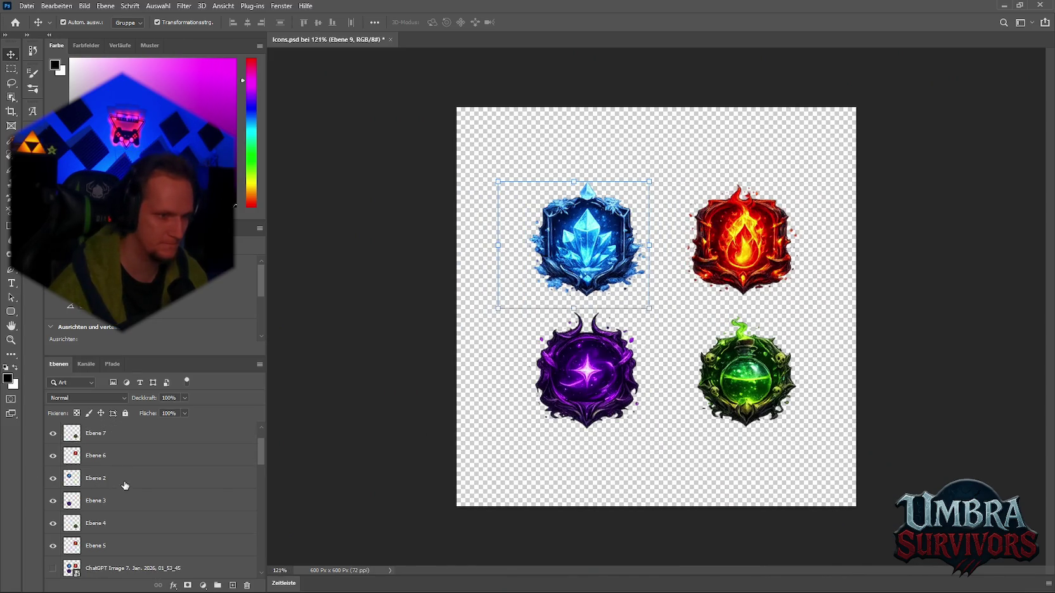
scroll(131, 510, "up", 2)
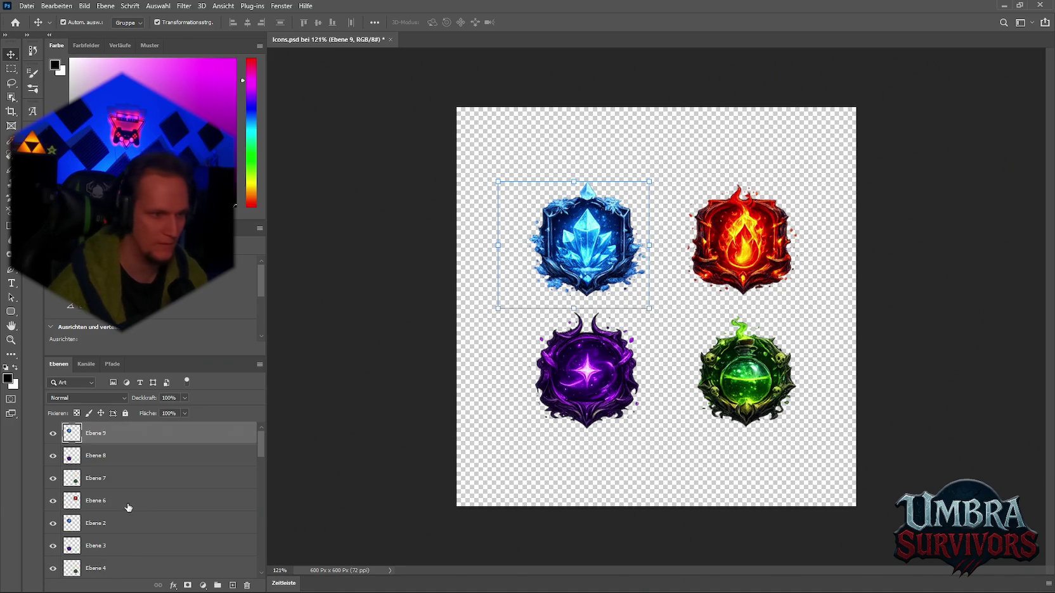
left_click(123, 521)
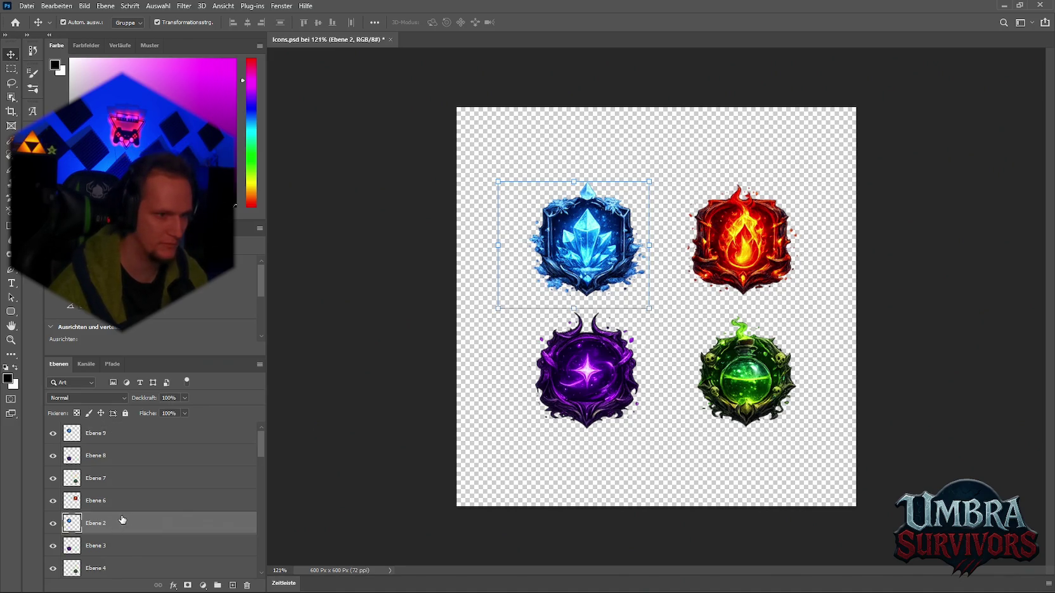
left_click(102, 435, "ctrl")
right_click(102, 436)
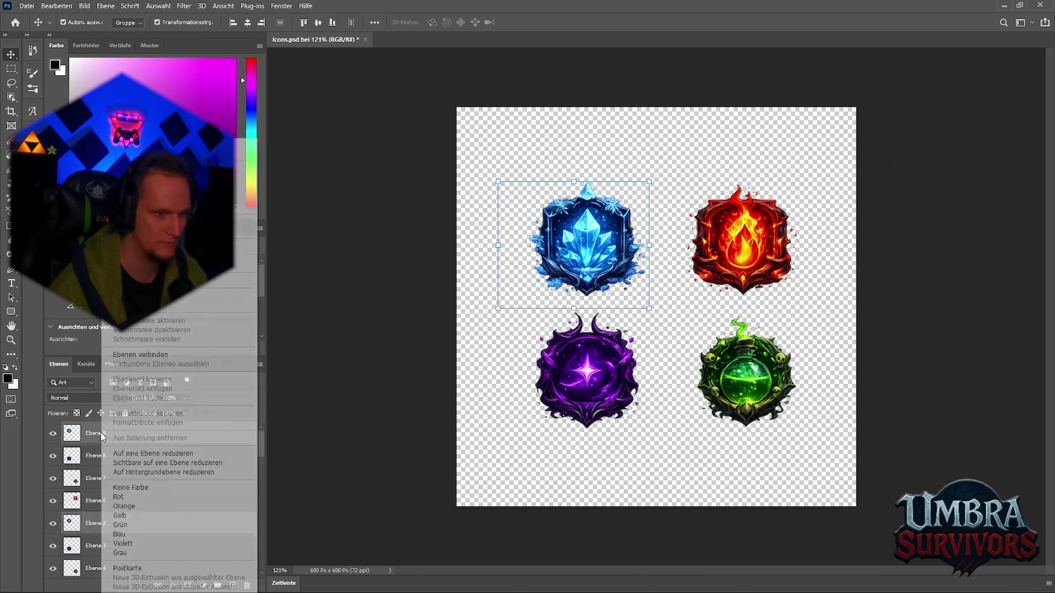
left_click(141, 454)
Duplicate the ice icon over itself and merge the copy into Ebene 10.
left_click_drag(566, 314, 584, 269)
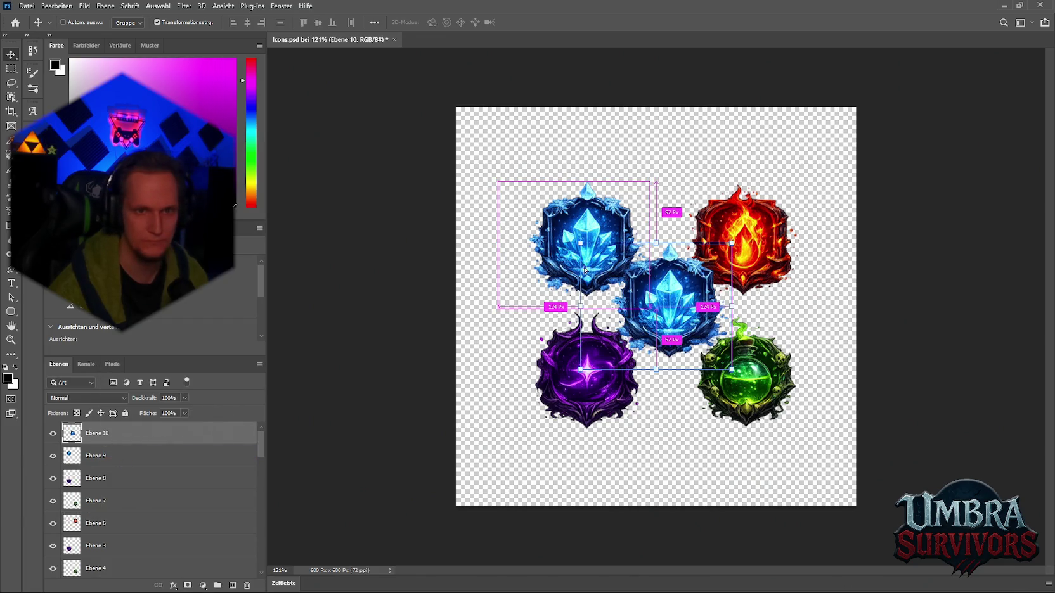
left_click_drag(678, 286, 596, 226)
left_click(94, 458, "shift")
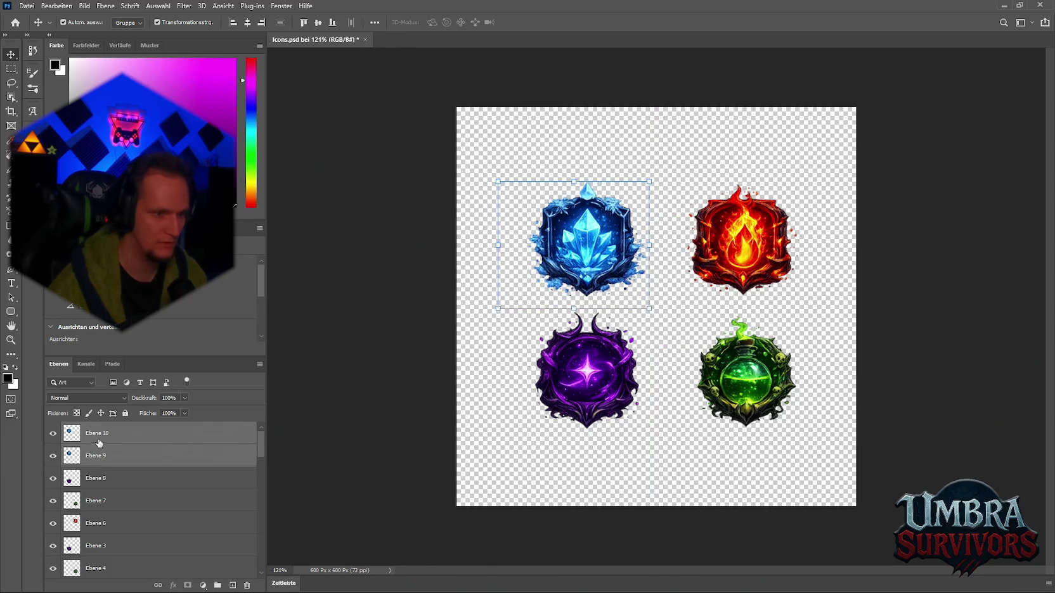
right_click(96, 458)
left_click(143, 453)
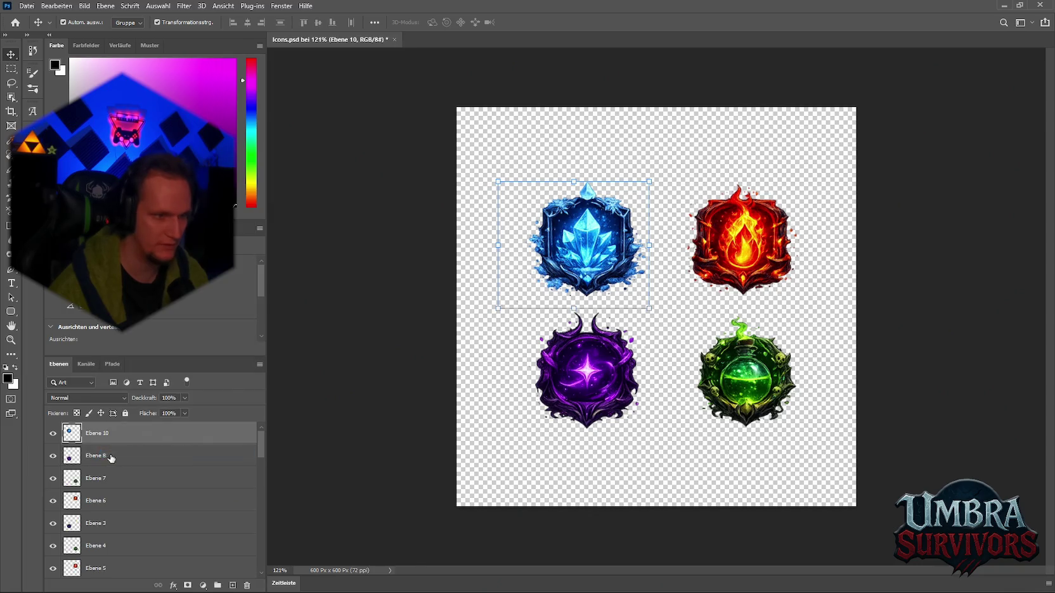
Merge the purple icon layers, duplicate the result, and merge it into Ebene 11.
left_click(105, 463)
left_click(91, 526, "ctrl")
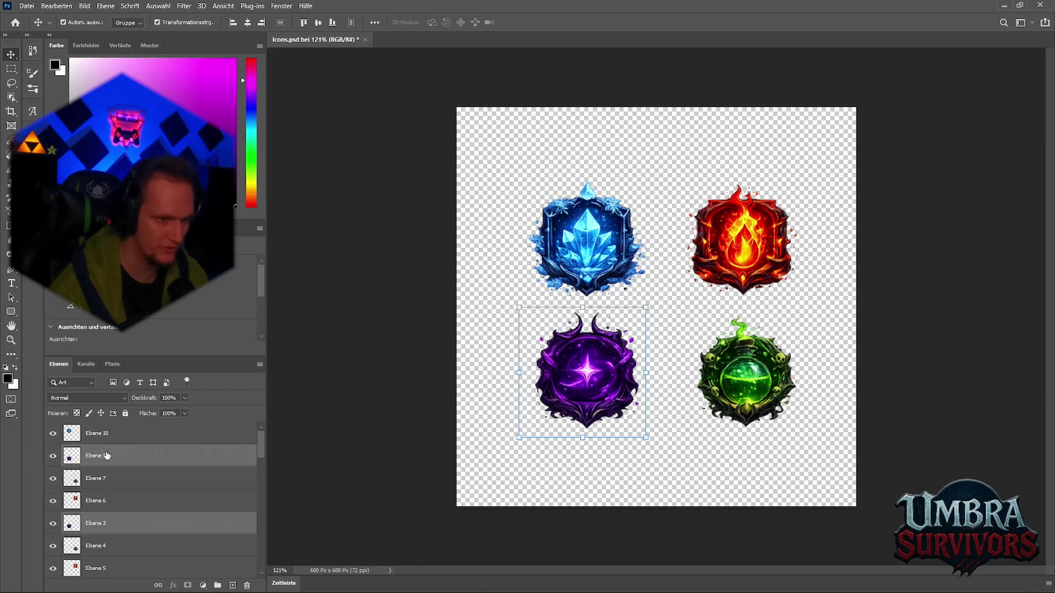
right_click(104, 456)
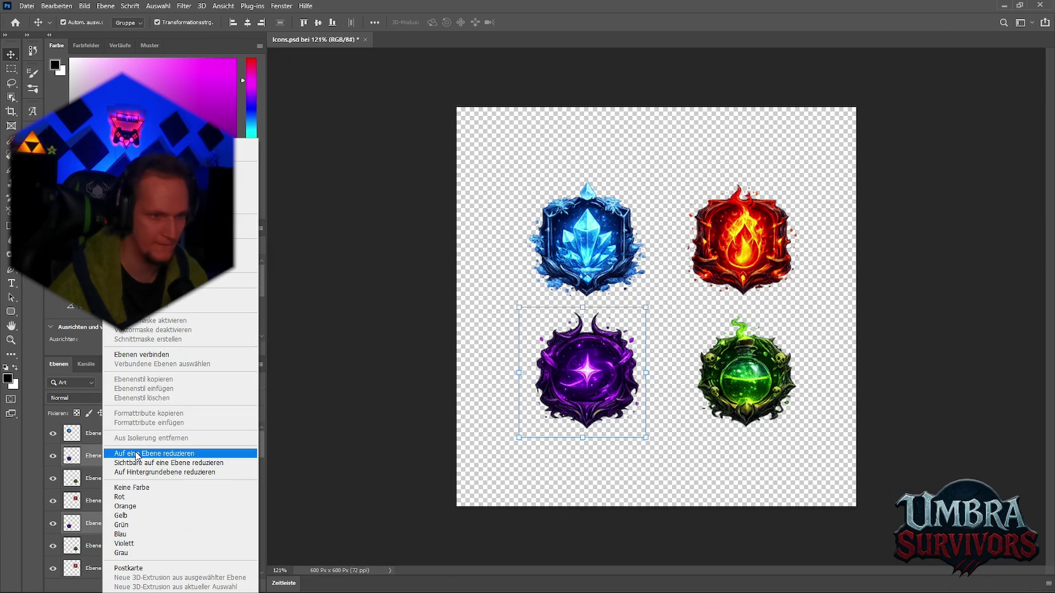
left_click(137, 453)
mouse_move(587, 391)
left_mouse_down()
mouse_move(664, 327)
mouse_move(587, 387)
left_mouse_up()
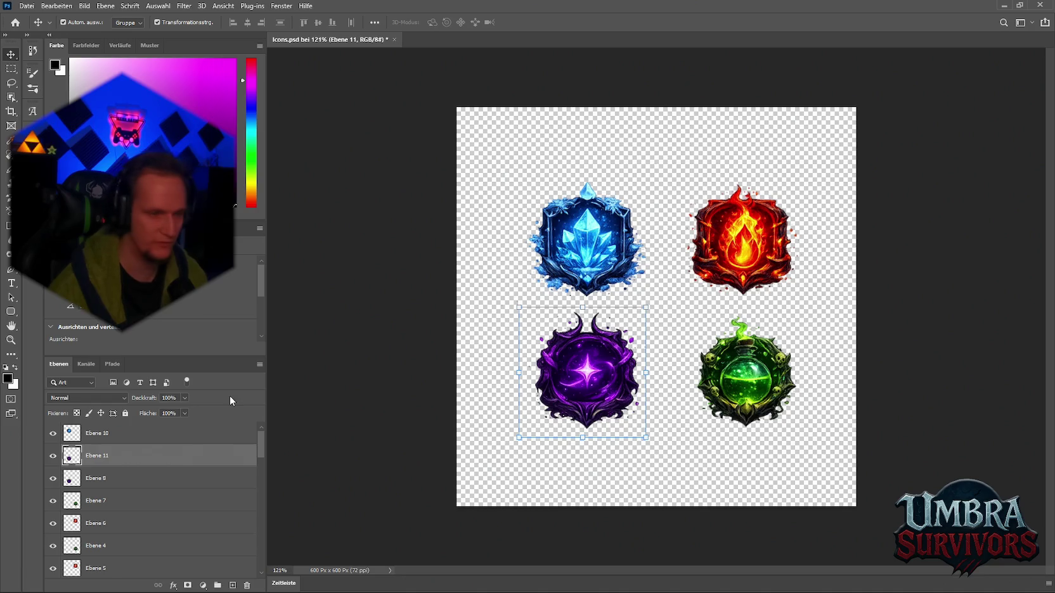
left_click(105, 483, "shift")
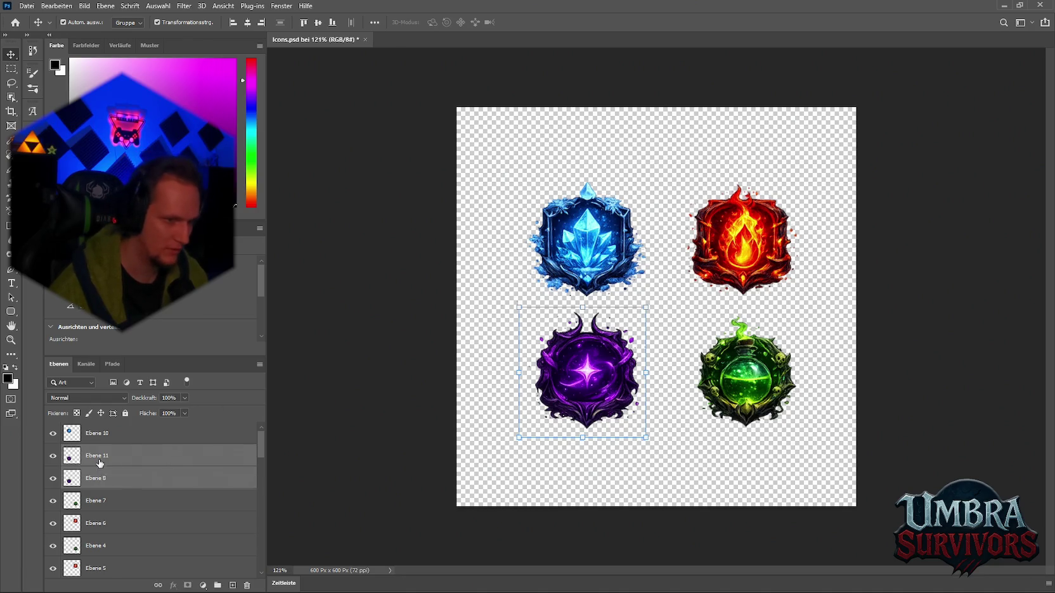
right_click(100, 462)
left_click(133, 454)
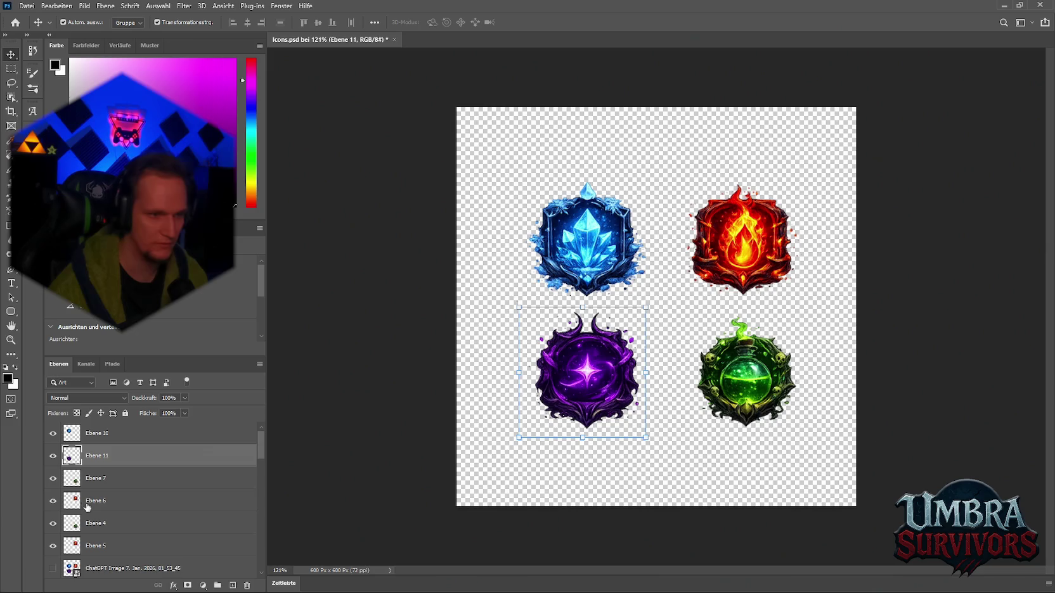
Merge the green icon layers, then duplicate and align a copy and merge it into Ebene 12.
left_click(108, 479)
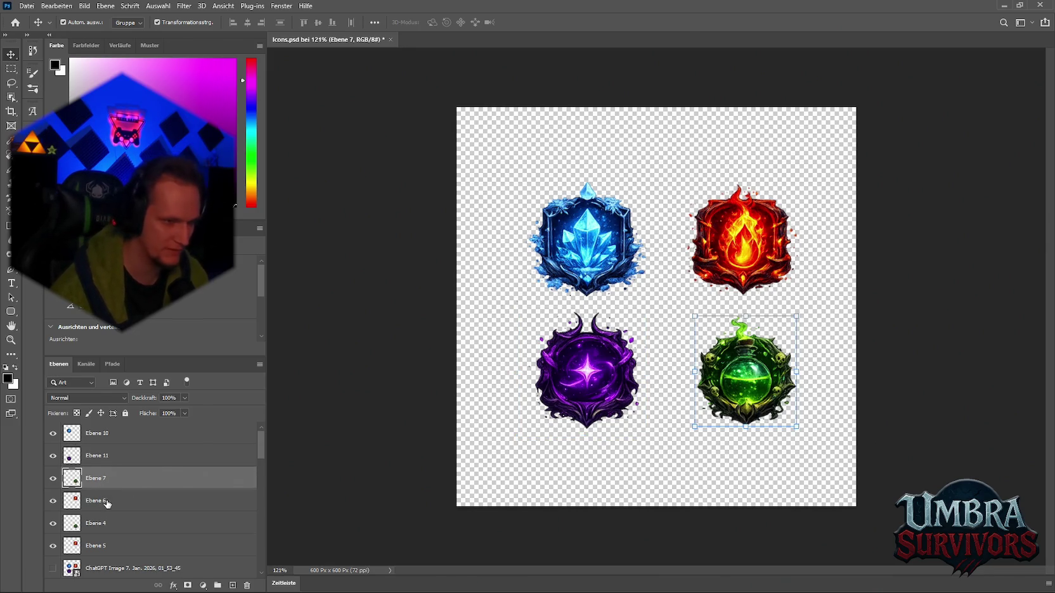
left_click(94, 521, "ctrl")
right_click(93, 521)
left_click(145, 343)
mouse_move(754, 377)
left_mouse_down()
mouse_move(666, 312)
mouse_move(755, 380)
left_mouse_up()
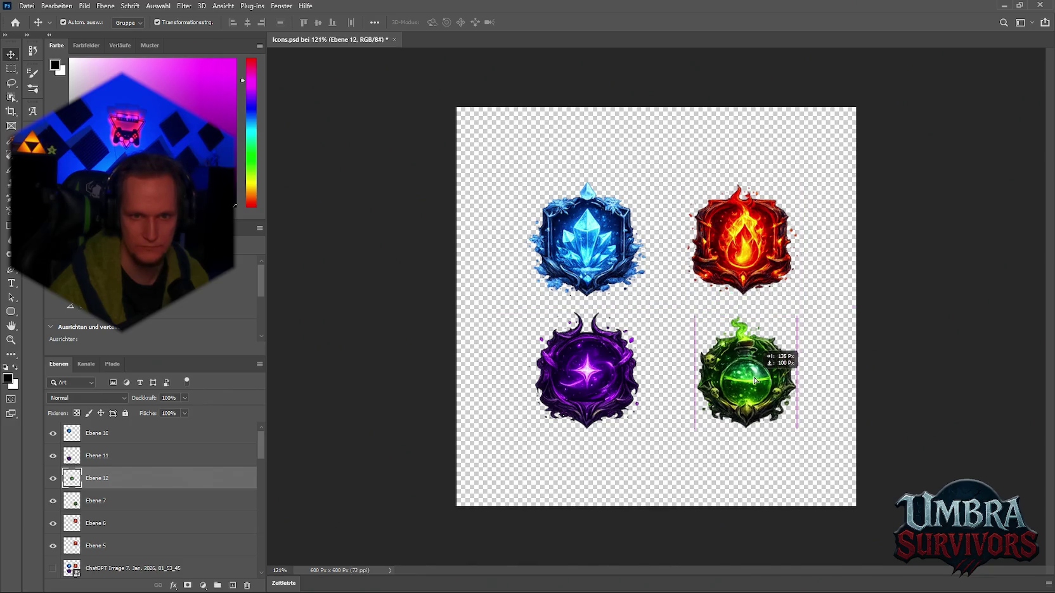
scroll(755, 381, "up", 5)
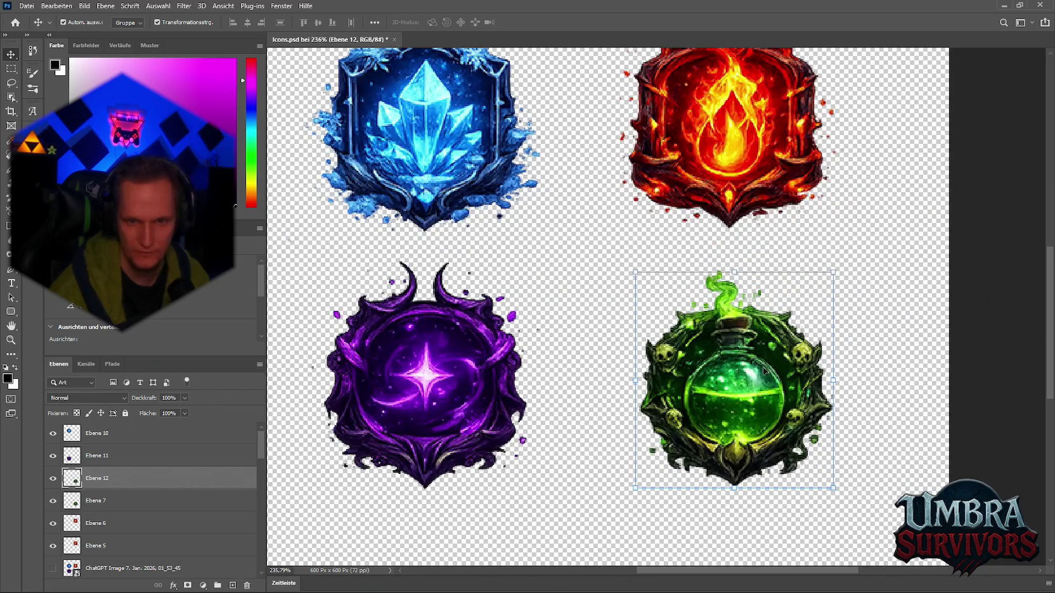
mouse_move(754, 383)
left_mouse_down()
mouse_move(764, 388)
mouse_move(760, 378)
left_mouse_up()
scroll(691, 426, "down", 1)
scroll(691, 427, "up", 4)
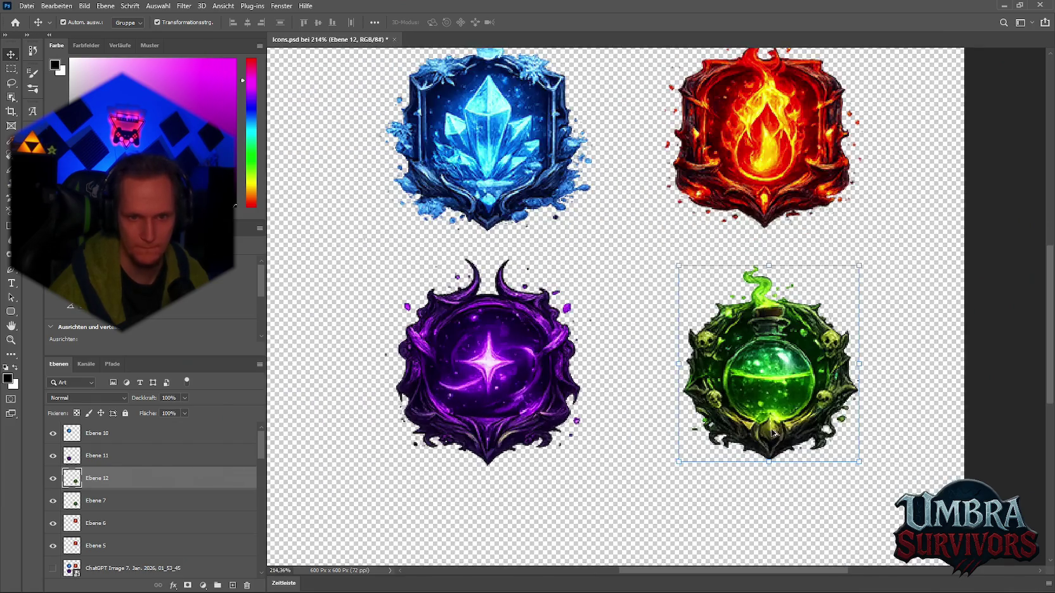
scroll(769, 408, "down", 5)
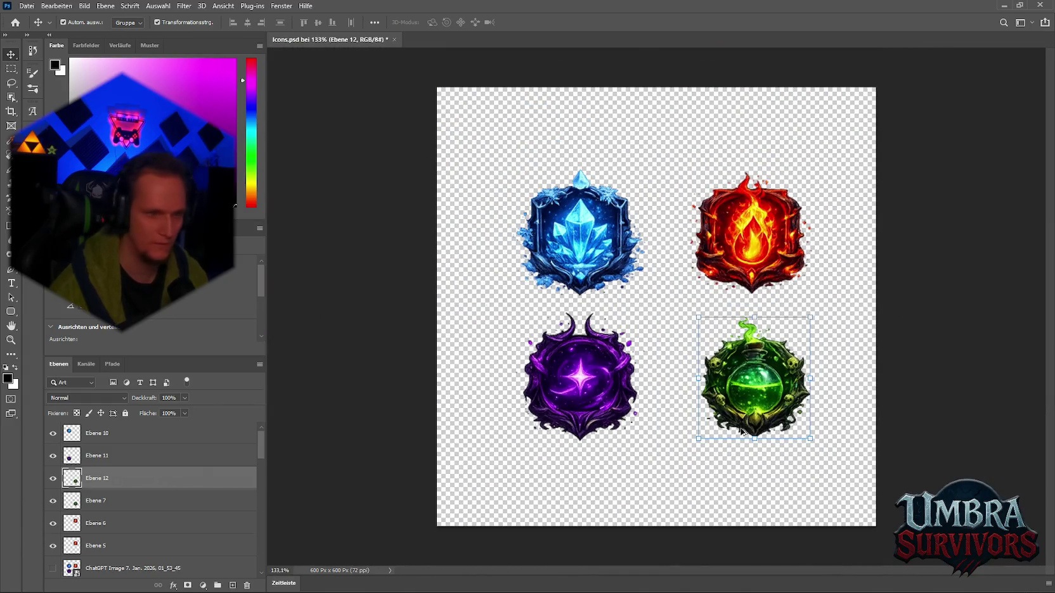
left_click(97, 505, "ctrl")
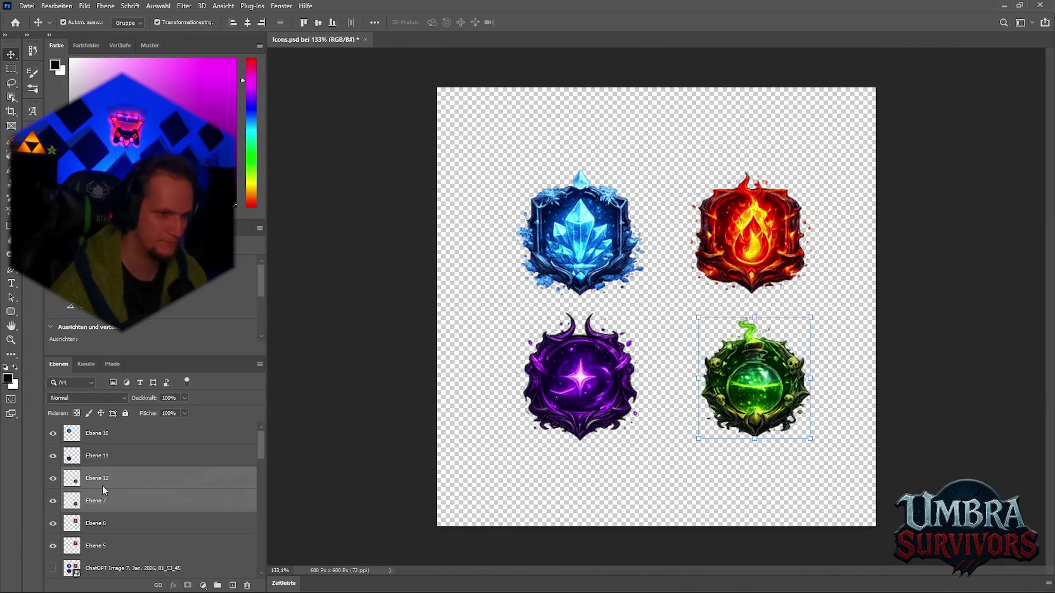
right_click(102, 485)
left_click(133, 341)
Merge fire badge layers Ebene 5 and 6, duplicate, and merge into Ebene 13.
left_click(97, 504)
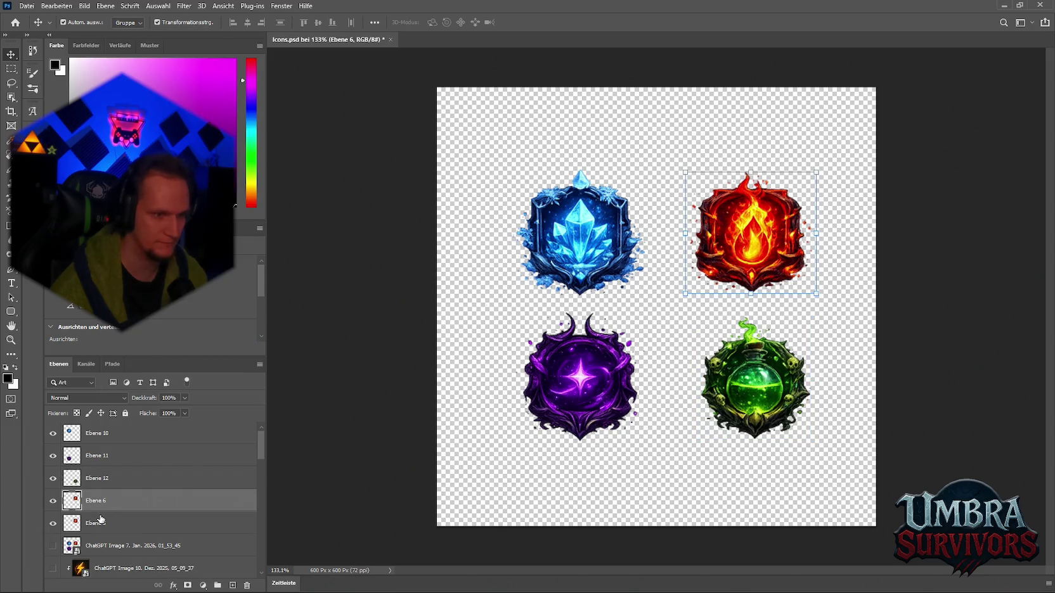
left_click(95, 525, "ctrl")
right_click(95, 525)
left_click(133, 361)
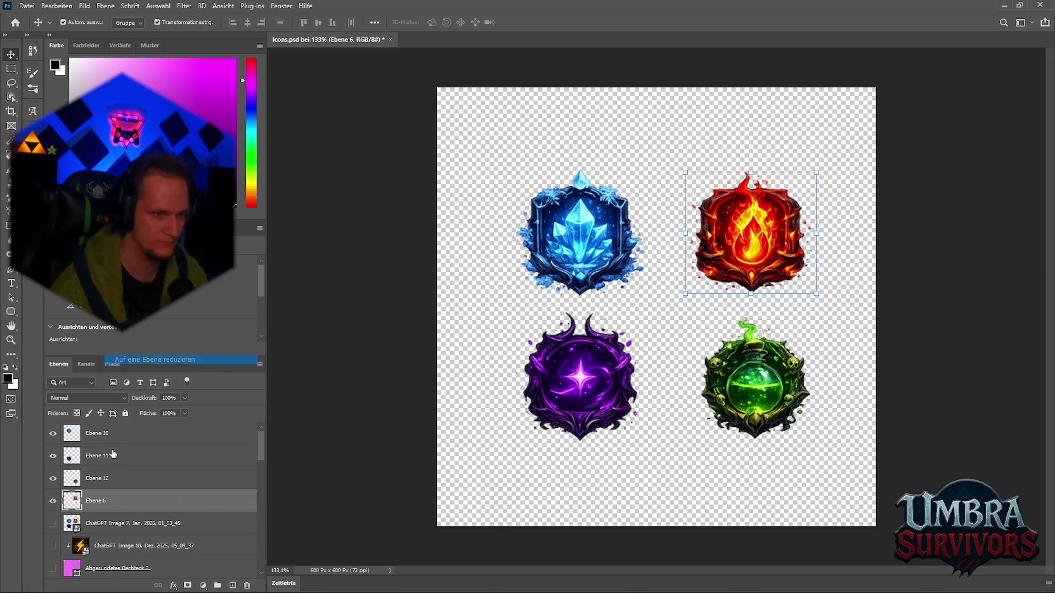
mouse_move(786, 233)
left_mouse_down()
mouse_move(693, 306)
mouse_move(722, 271)
mouse_move(780, 237)
left_mouse_up()
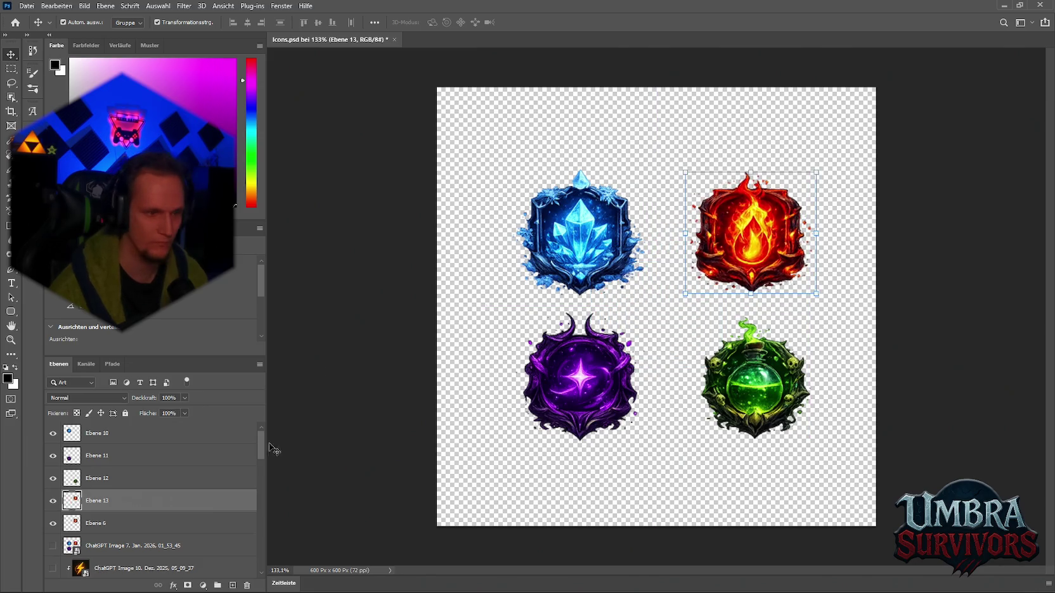
left_click(90, 522, "ctrl")
right_click(89, 521)
left_click(174, 356)
Open the Layer Style settings for the fire badge layer Ebene 13.
scroll(575, 300, "down", 2)
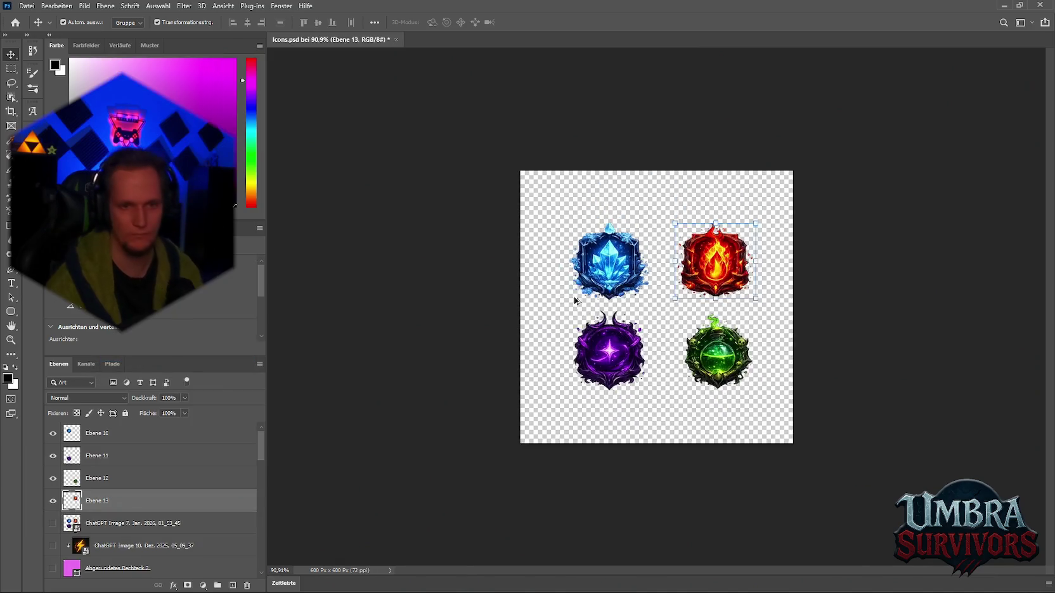
scroll(575, 300, "up", 2)
left_click(103, 441, "shift")
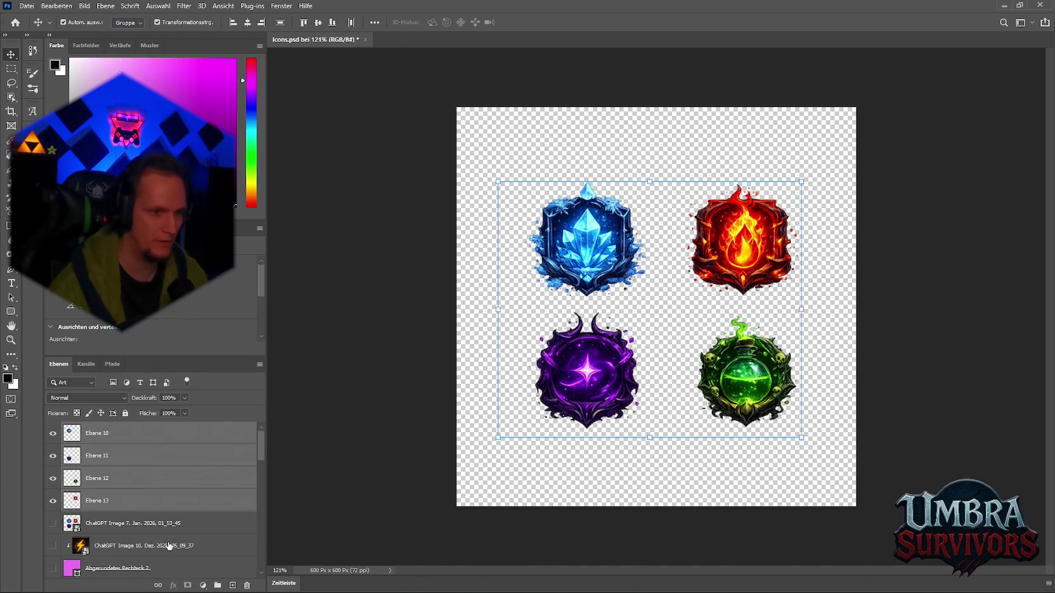
left_click(127, 501)
left_click(174, 586)
left_click(241, 474)
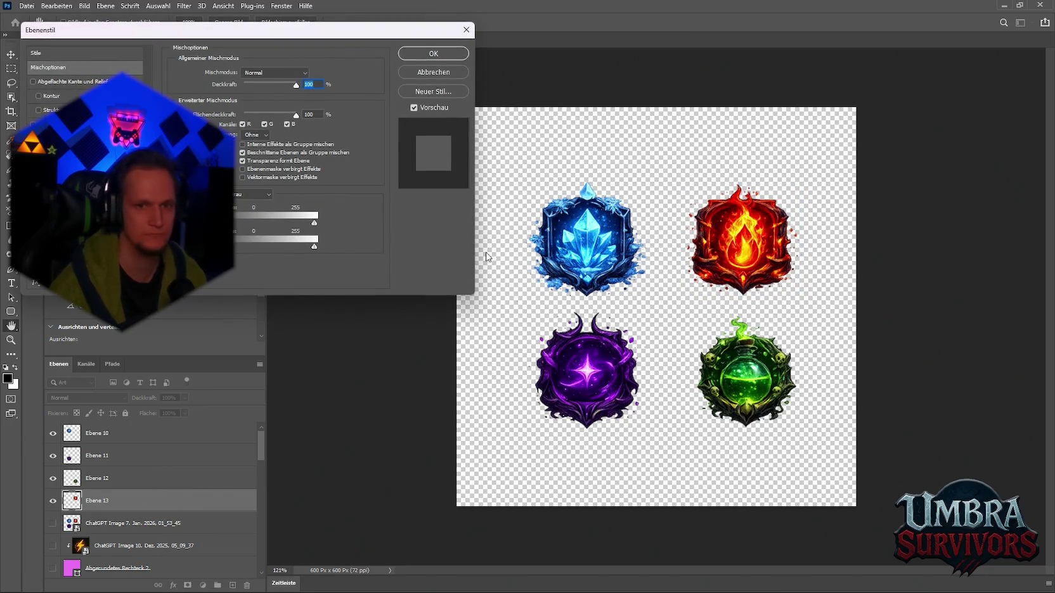
Close Layer Style, hide Ebene 11–13, then try enlarging Ebene 10 and undo it.
key("Escape")
left_click_drag(50, 464, 52, 500)
left_click(105, 434)
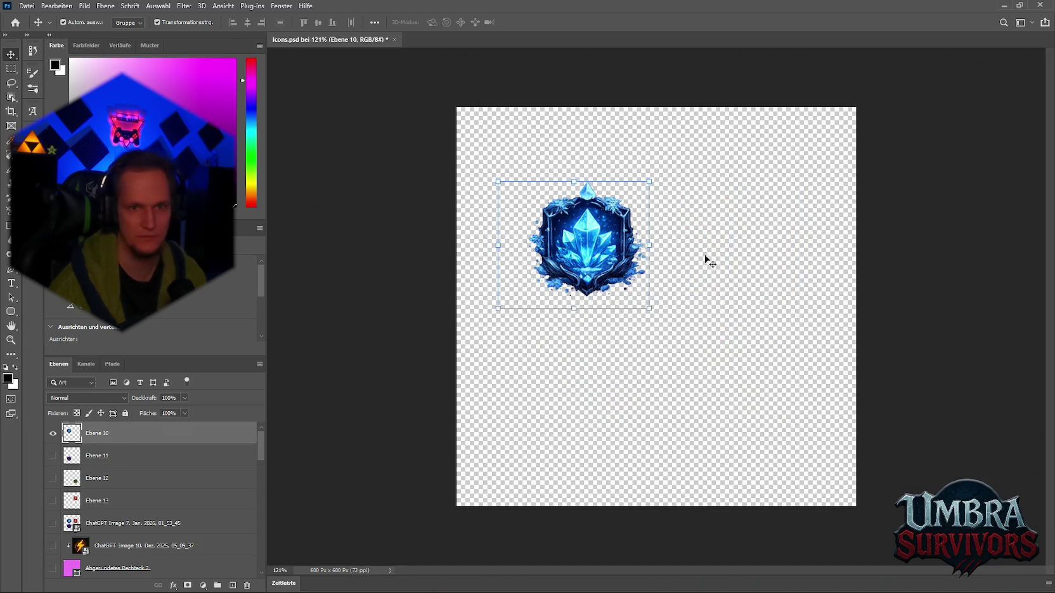
left_click_drag(651, 246, 854, 231)
left_click_drag(730, 263, 732, 322)
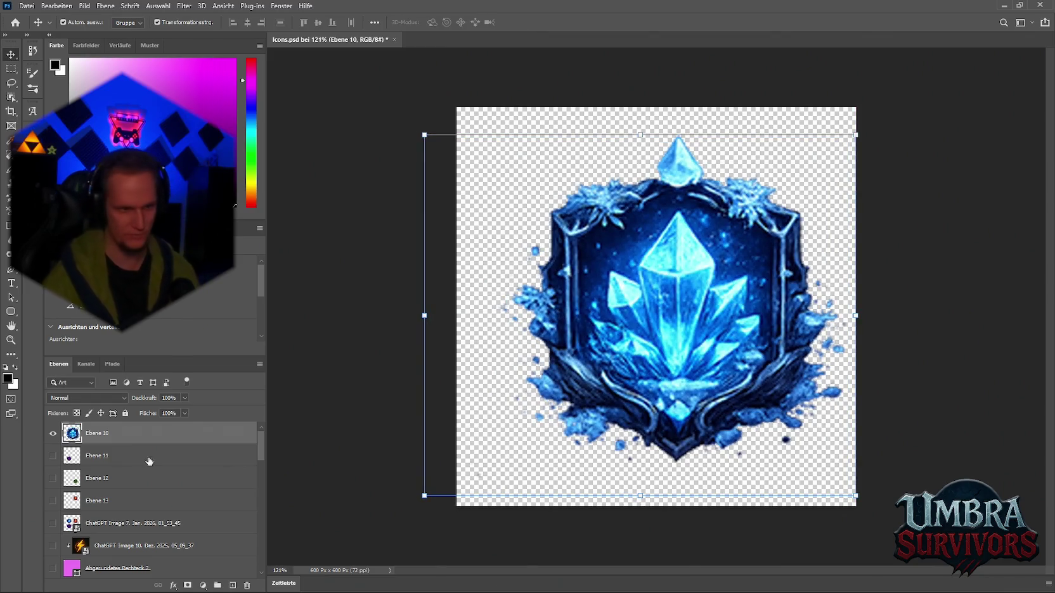
left_click(121, 523)
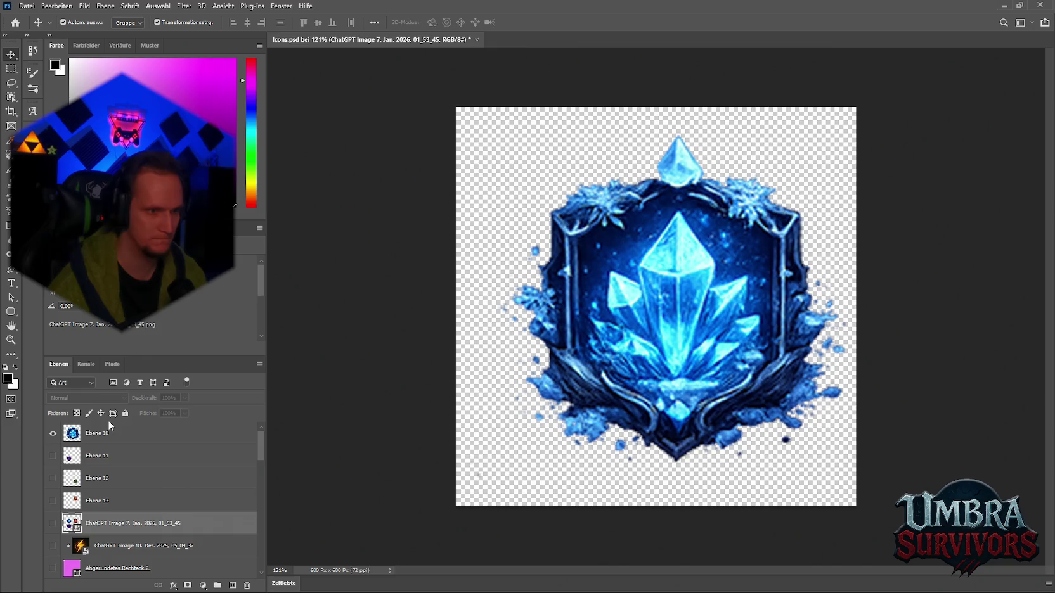
left_click(94, 435)
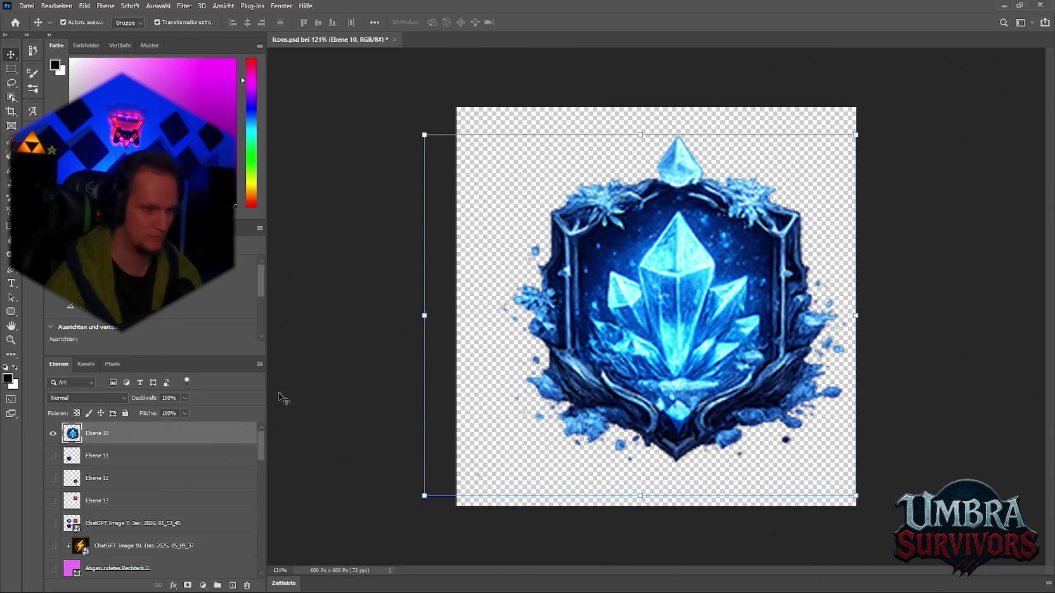
key("ctrl+z")
left_click(111, 526)
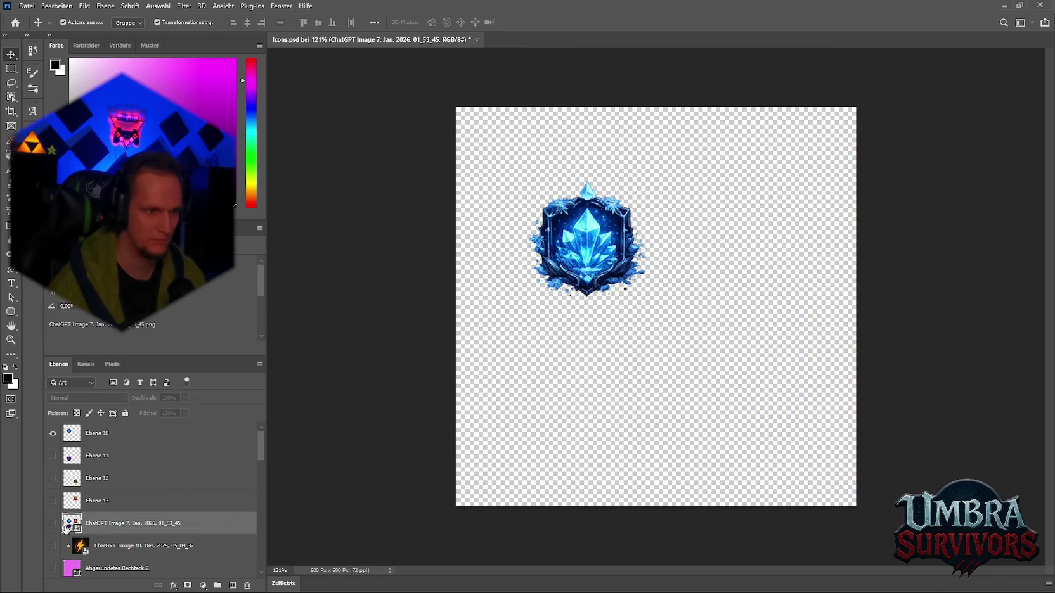
Show the four-badge image layer and try scaling it between about 57% and 114%.
left_click(53, 523)
left_click_drag(805, 309, 1008, 300)
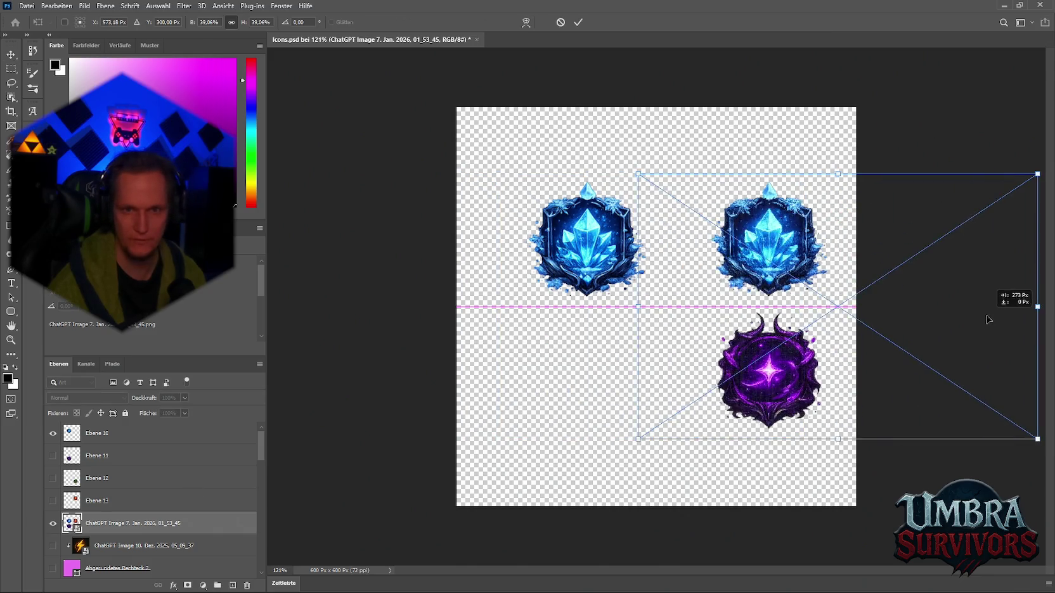
left_click_drag(635, 308, 267, 307)
mouse_move(793, 254)
left_mouse_down()
mouse_move(679, 271)
mouse_move(705, 260)
left_mouse_up()
left_click_drag(563, 57, 568, 179)
mouse_move(674, 289)
left_mouse_down()
mouse_move(744, 212)
mouse_move(772, 232)
left_mouse_up()
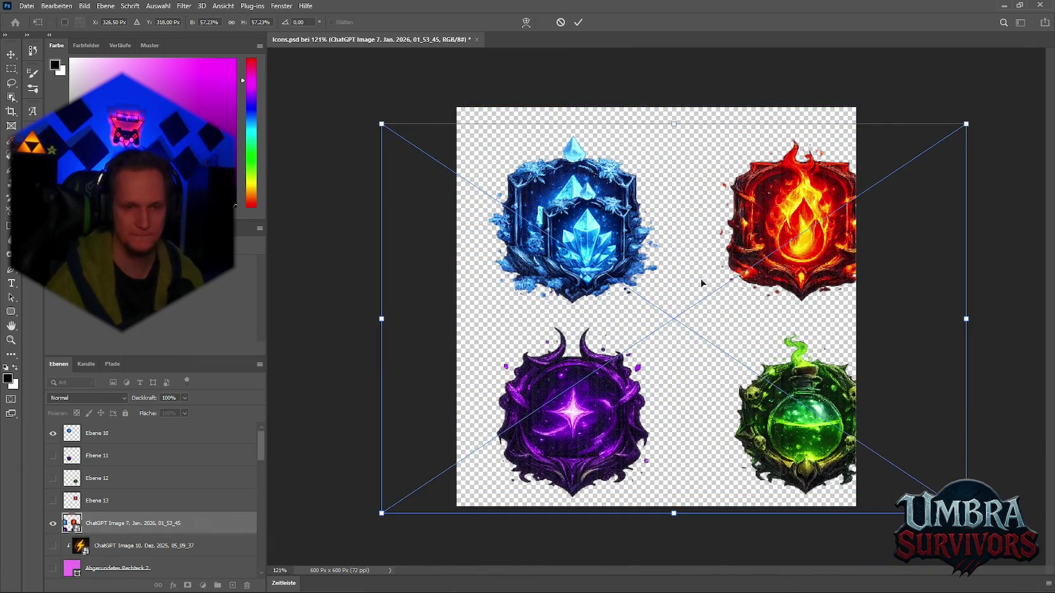
scroll(779, 400, "down", 3)
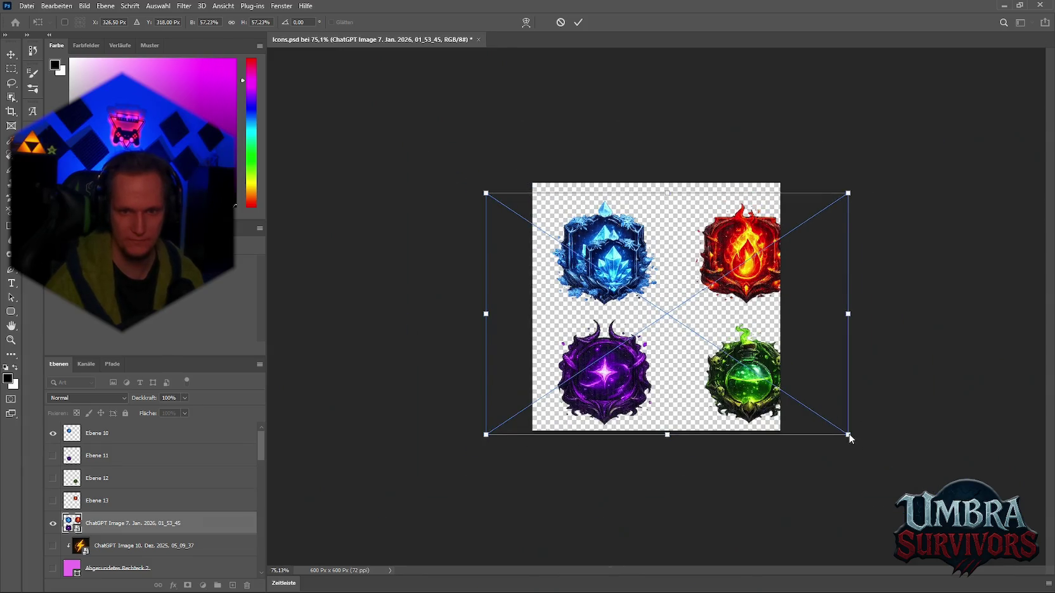
left_click_drag(848, 435, 1046, 566)
scroll(746, 328, "down", 2)
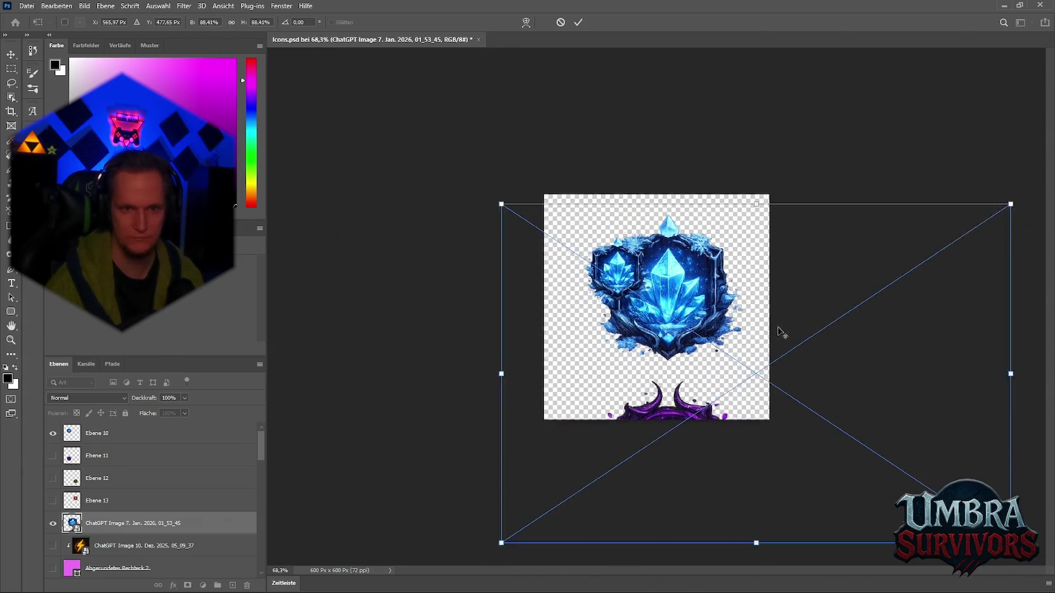
left_click_drag(746, 213, 765, 106)
mouse_move(735, 298)
left_mouse_down()
mouse_move(771, 326)
mouse_move(729, 288)
left_mouse_up()
scroll(729, 288, "down", 4)
scroll(700, 280, "up", 3)
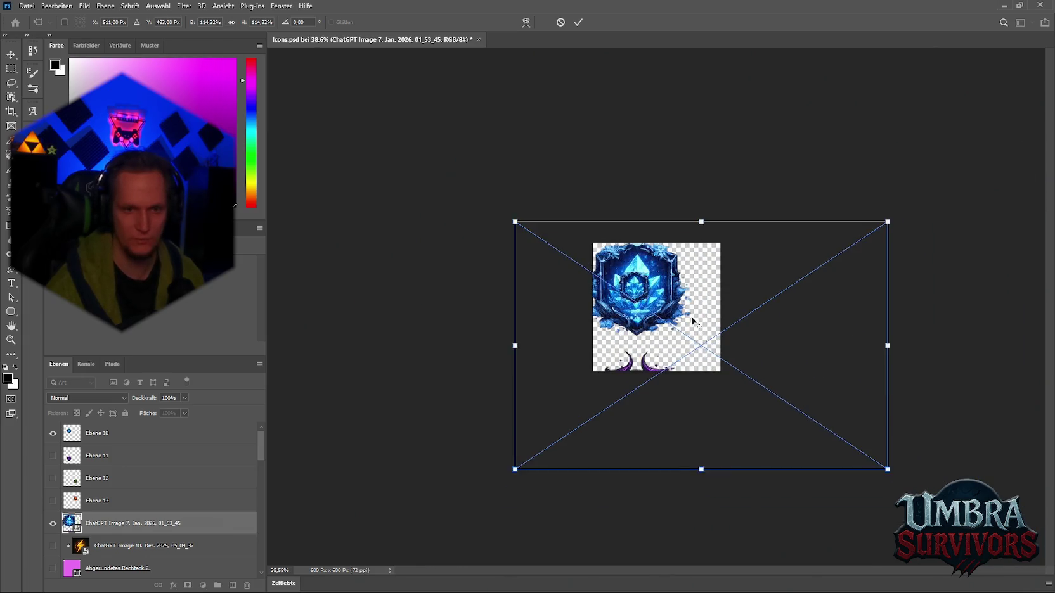
left_click_drag(717, 195, 718, 219)
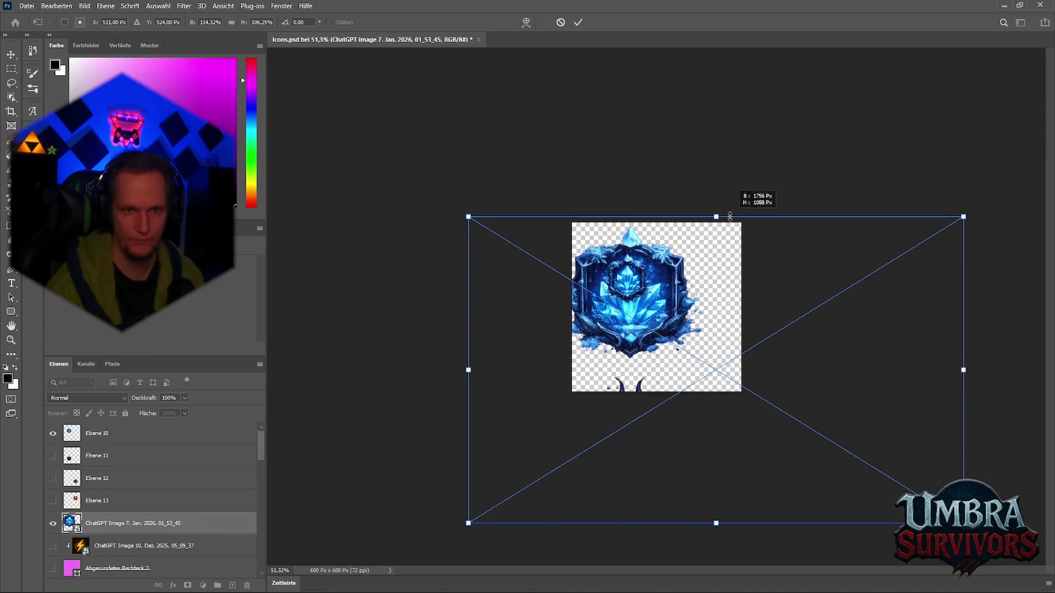
key("ctrl+z")
Scale the image to about 127% so the crystal badge fills the canvas, then delete Ebene 10–13.
left_click_drag(472, 339, 765, 355)
mouse_move(847, 359)
left_mouse_down()
mouse_move(689, 307)
mouse_move(637, 328)
left_mouse_up()
scroll(637, 329, "up", 5)
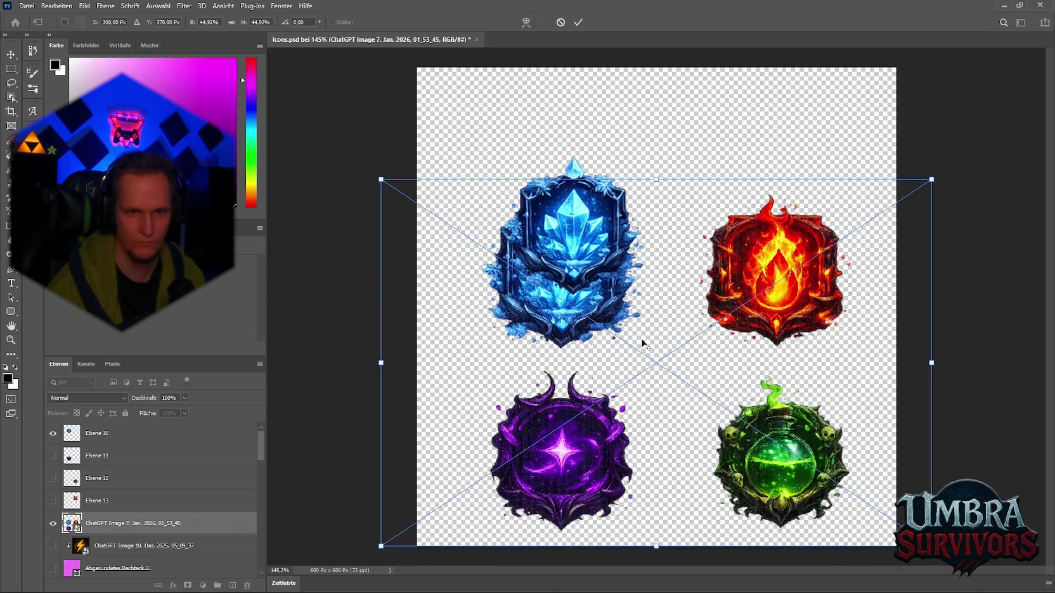
left_click_drag(655, 178, 656, 77)
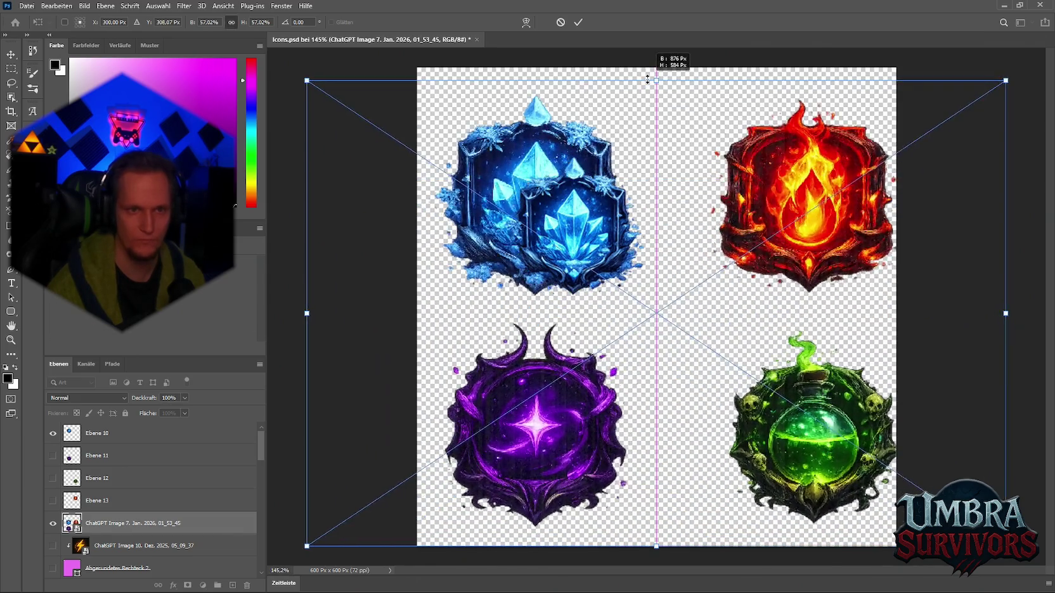
scroll(750, 270, "down", 2)
left_click_drag(656, 163, 656, 51)
mouse_move(664, 320)
left_mouse_down()
mouse_move(744, 392)
mouse_move(761, 432)
mouse_move(755, 466)
left_mouse_up()
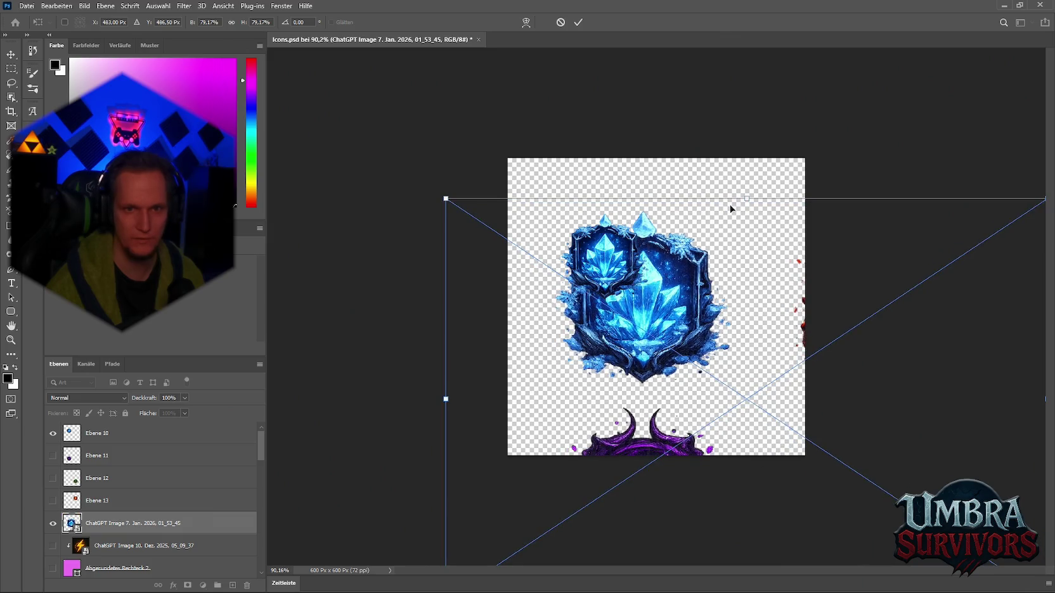
mouse_move(747, 199)
left_mouse_down()
mouse_move(772, 172)
mouse_move(746, 54)
mouse_move(683, 294)
mouse_move(723, 283)
left_mouse_up()
left_click_drag(795, 171, 794, 70)
left_click_drag(735, 182, 762, 256)
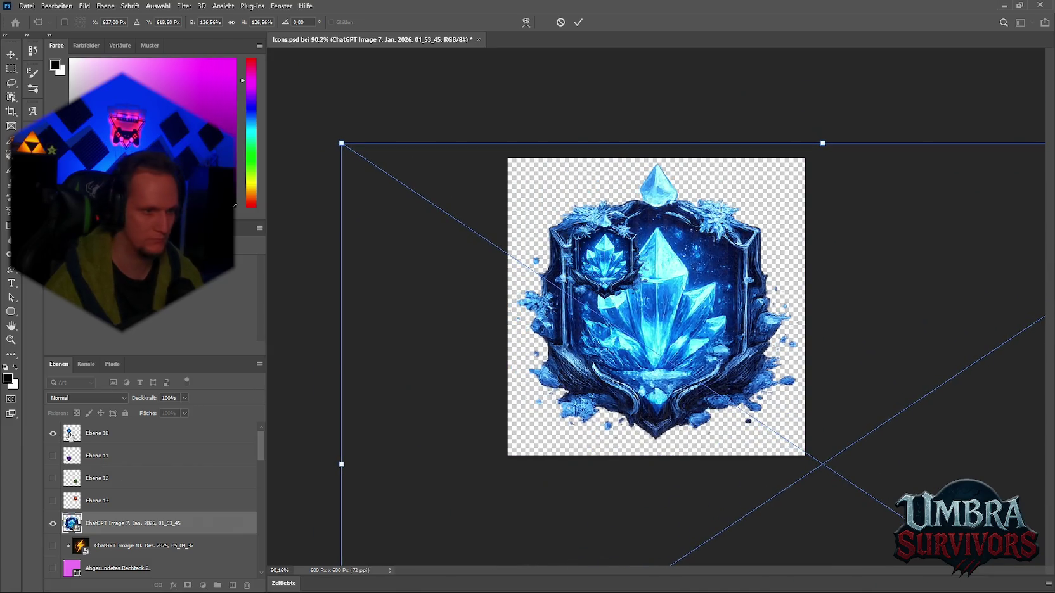
left_click(97, 433)
left_click(107, 501, "shift")
key("Delete")
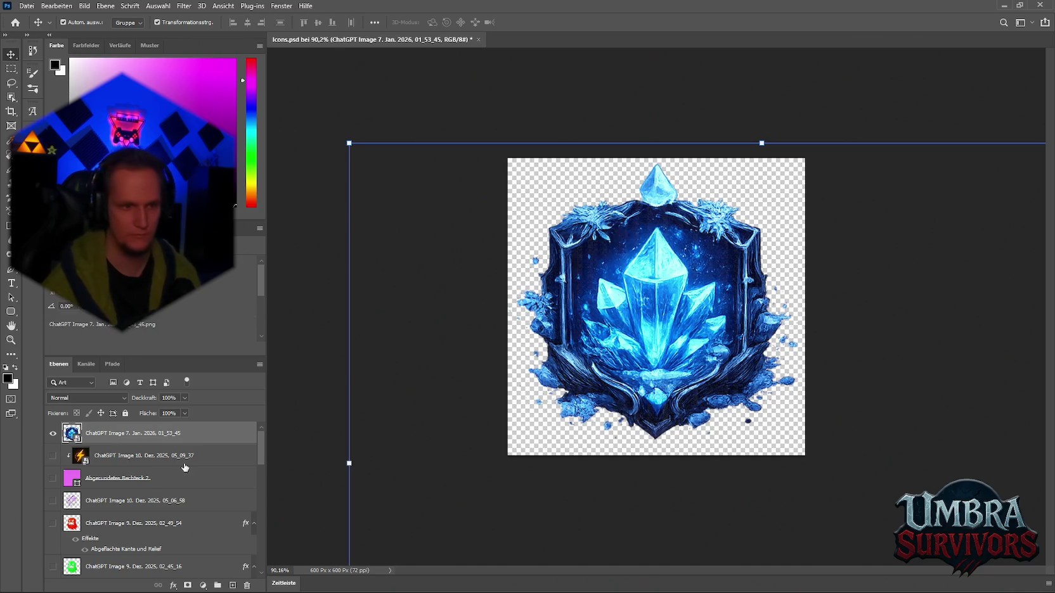
Duplicate the crystal badge layer twice and merge the three copies into one layer.
mouse_move(670, 328)
left_mouse_down()
mouse_move(663, 333)
mouse_move(845, 330)
mouse_move(610, 328)
left_mouse_up()
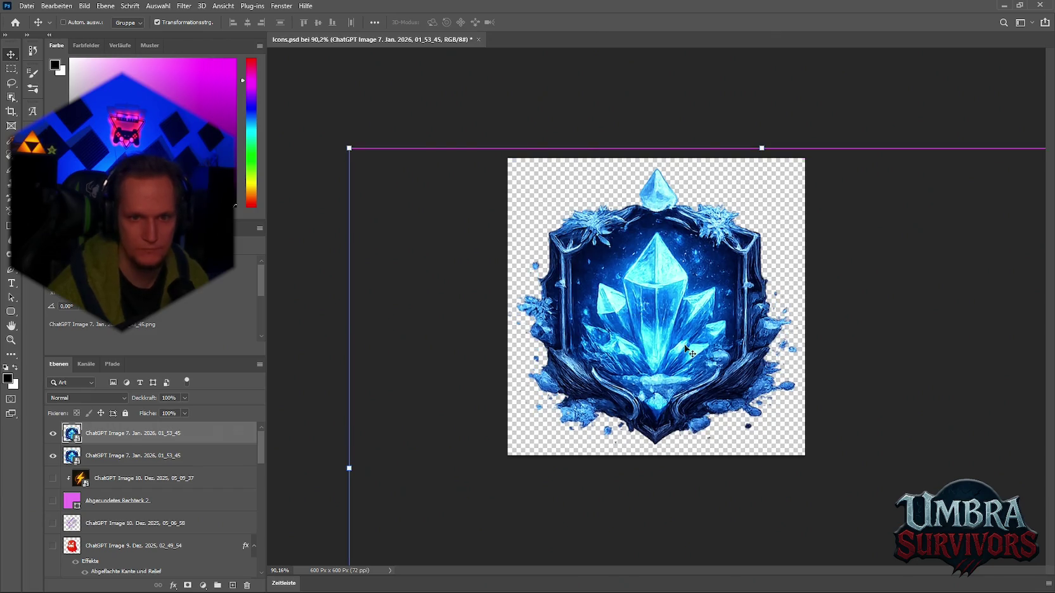
mouse_move(676, 327)
left_mouse_down()
mouse_move(696, 307)
mouse_move(631, 309)
left_mouse_up()
left_click(121, 480, "shift")
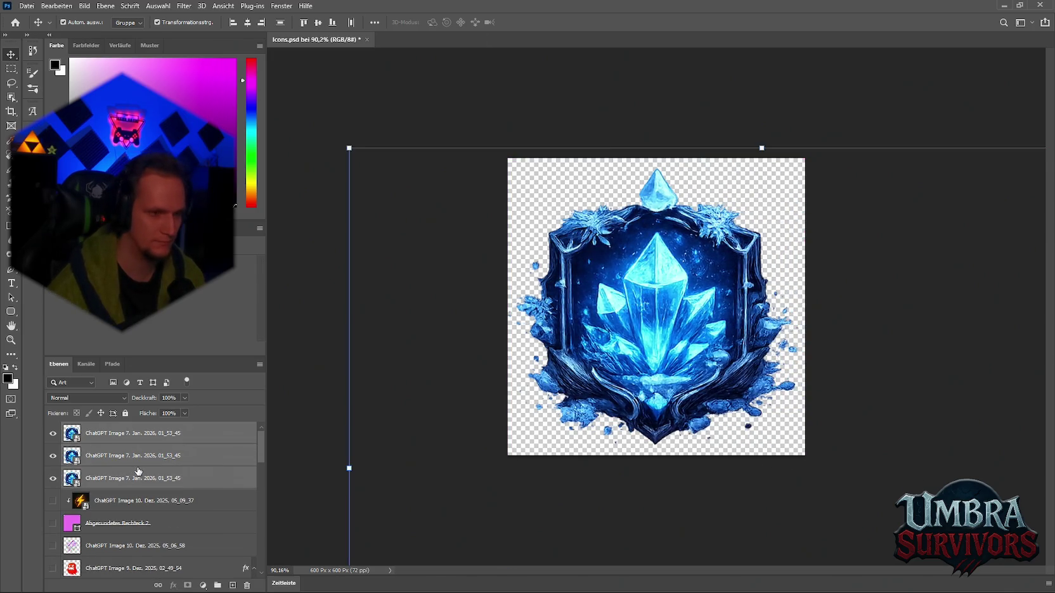
right_click(118, 476)
left_click(155, 341)
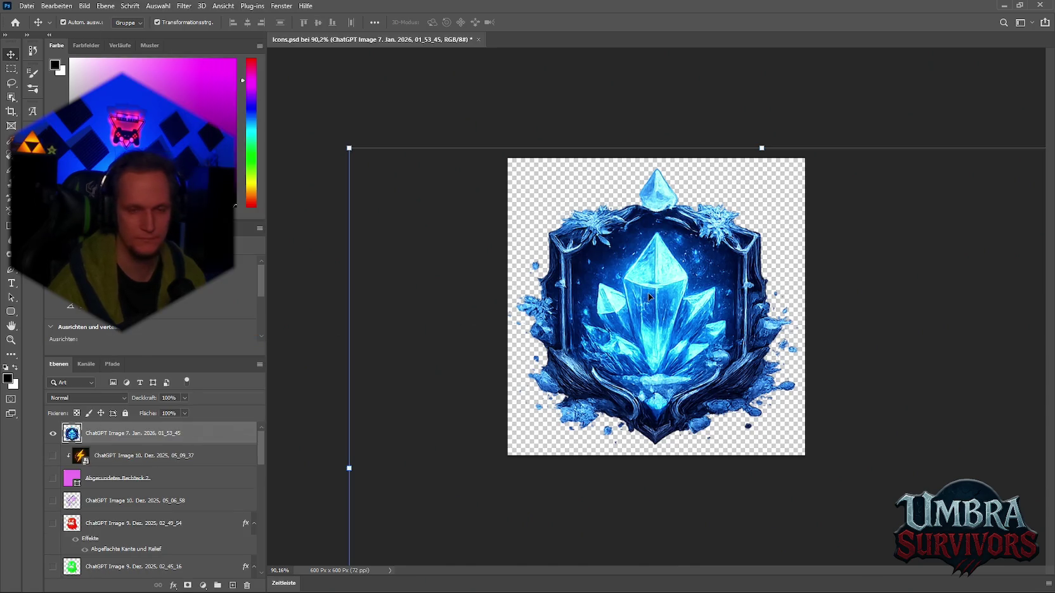
left_click(19, 6)
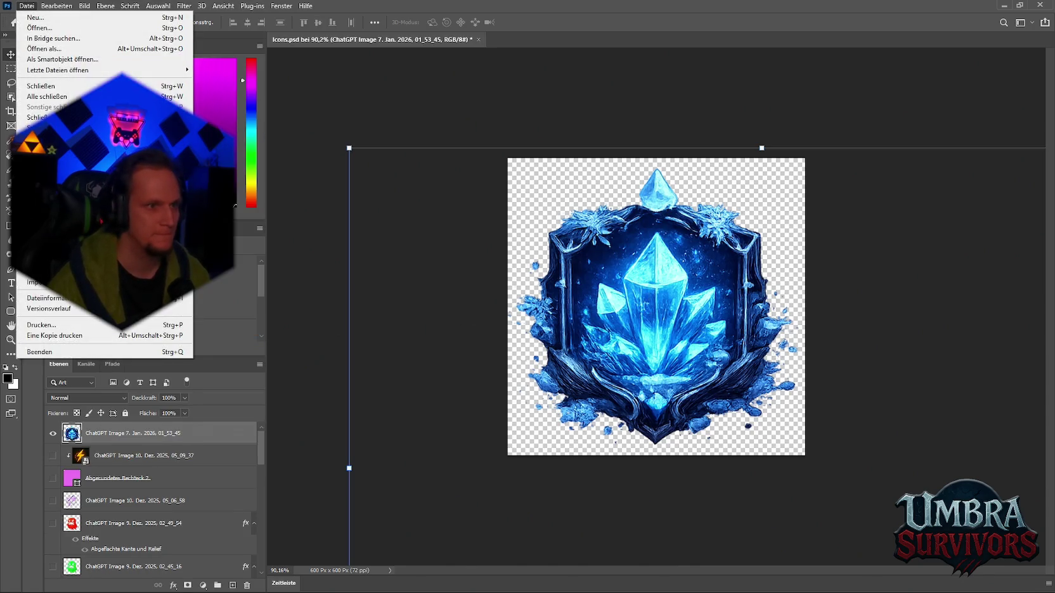
Enable Bevel and Emboss (Abgeflachte Kante und Relief) on the crystal emblem layer.
mouse_move(64, 262)
left_click(285, 332)
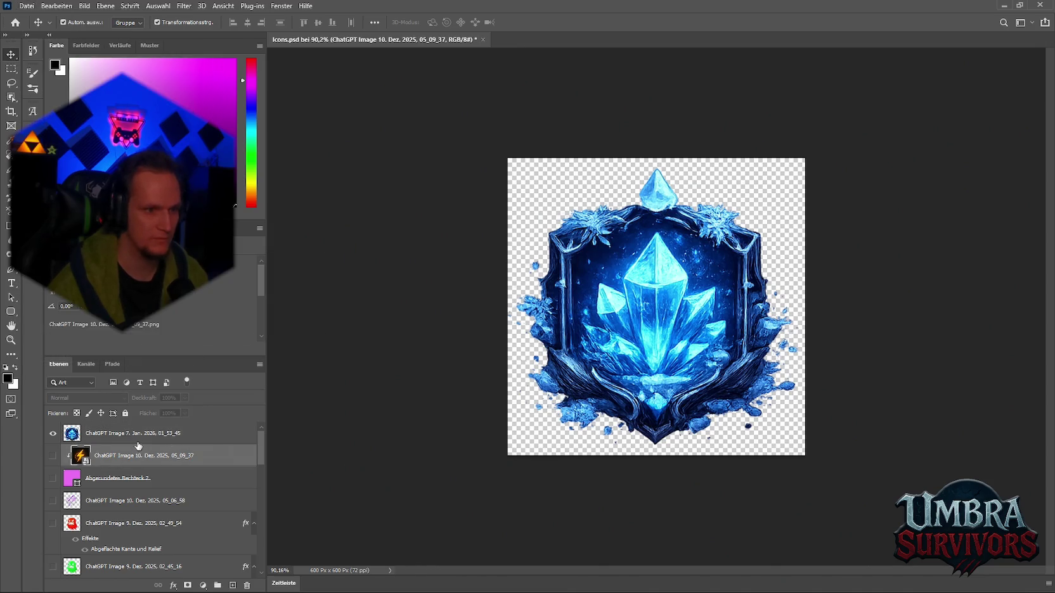
left_click(173, 585)
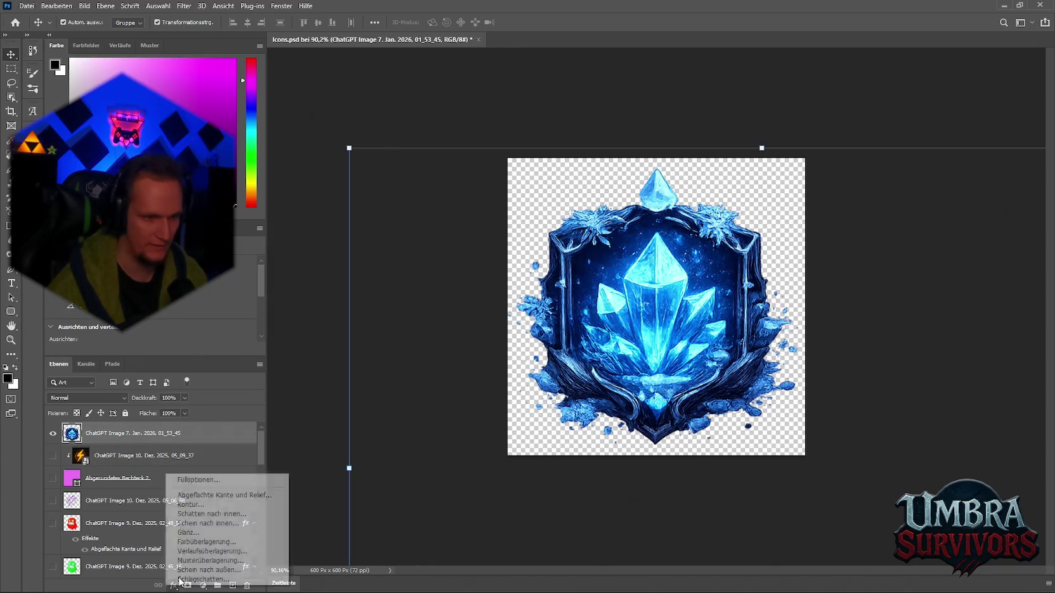
left_click(260, 479)
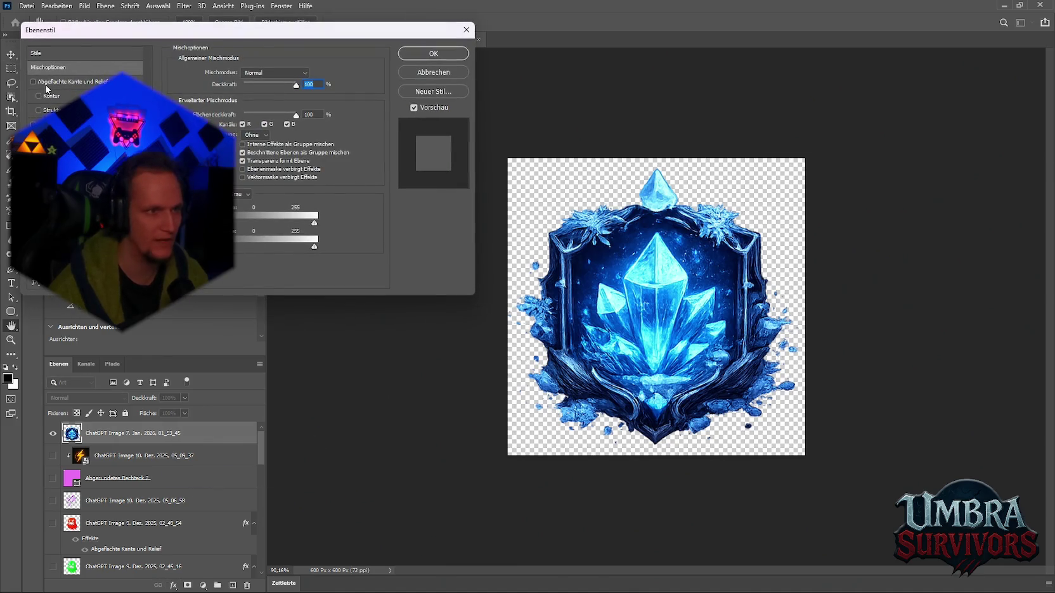
left_click(33, 82)
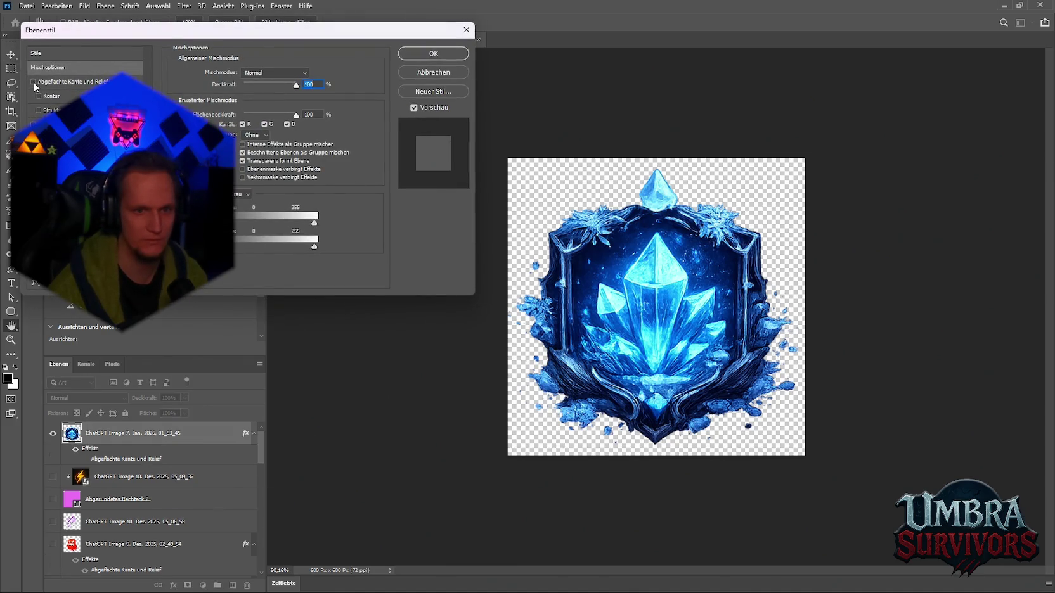
left_click(434, 54)
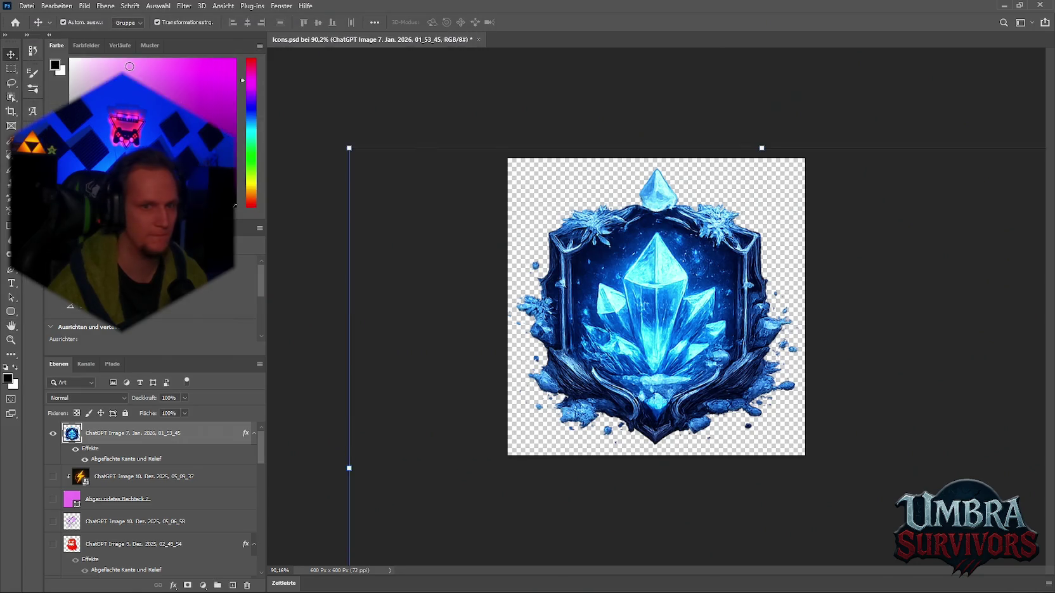
Raise the bevel depth to 1000 % and increase the bevel size.
left_click(173, 586)
left_click(190, 480)
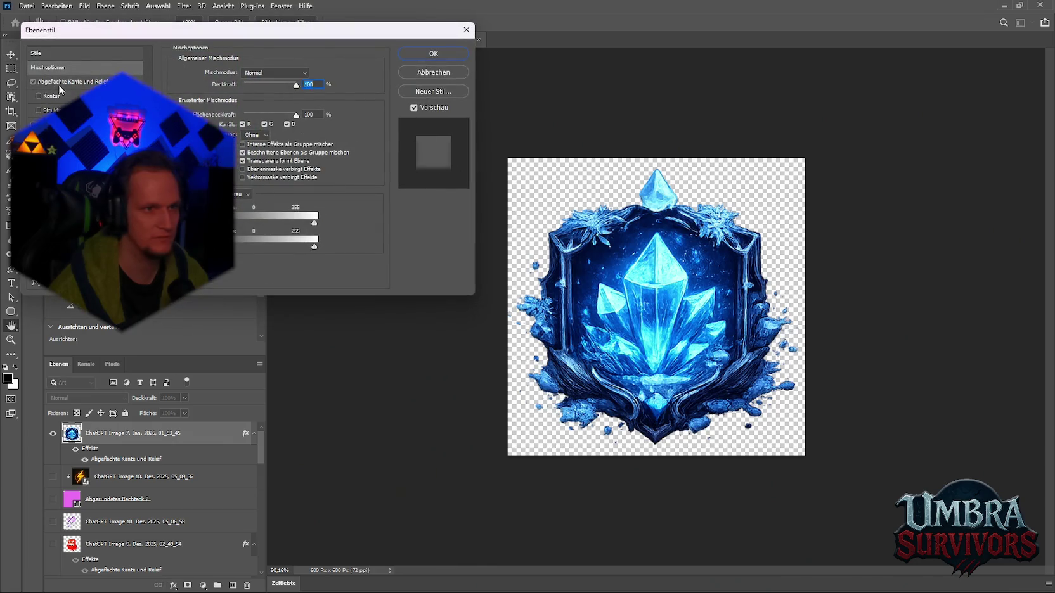
left_click(67, 82)
left_click_drag(228, 96, 272, 96)
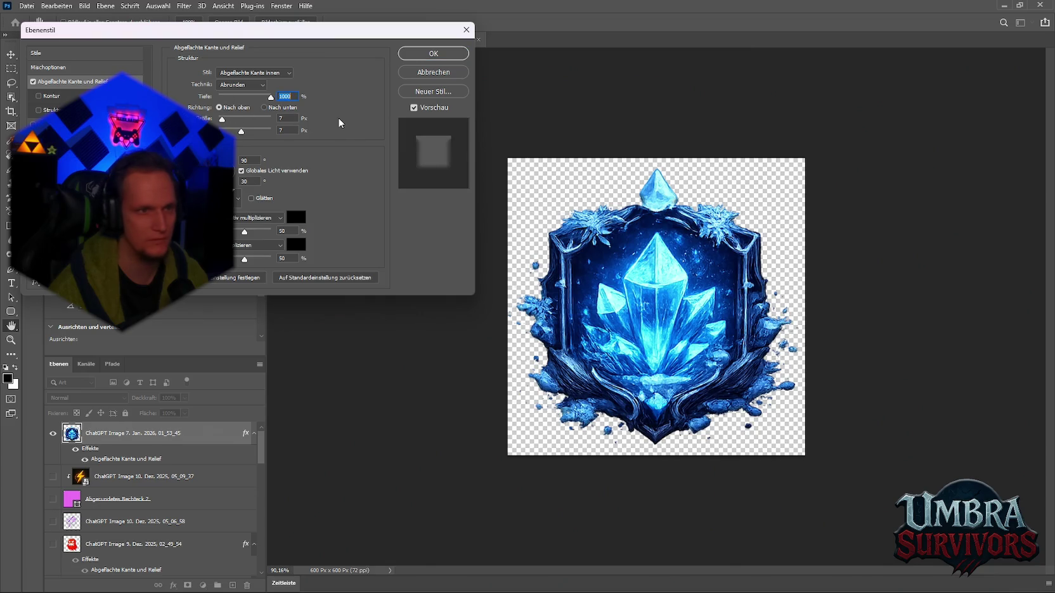
left_click_drag(222, 120, 224, 126)
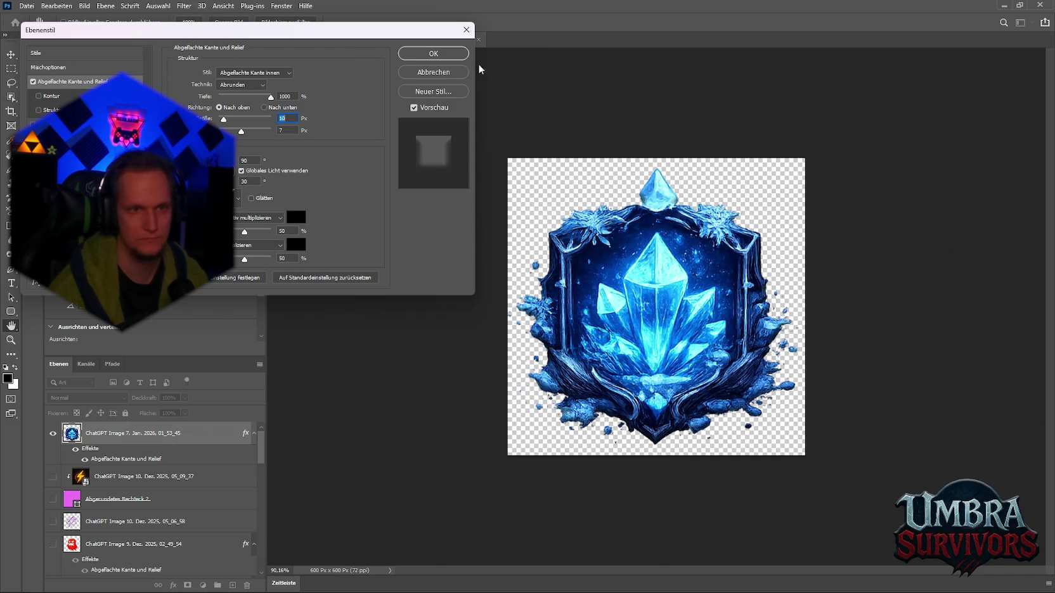
left_click(433, 57)
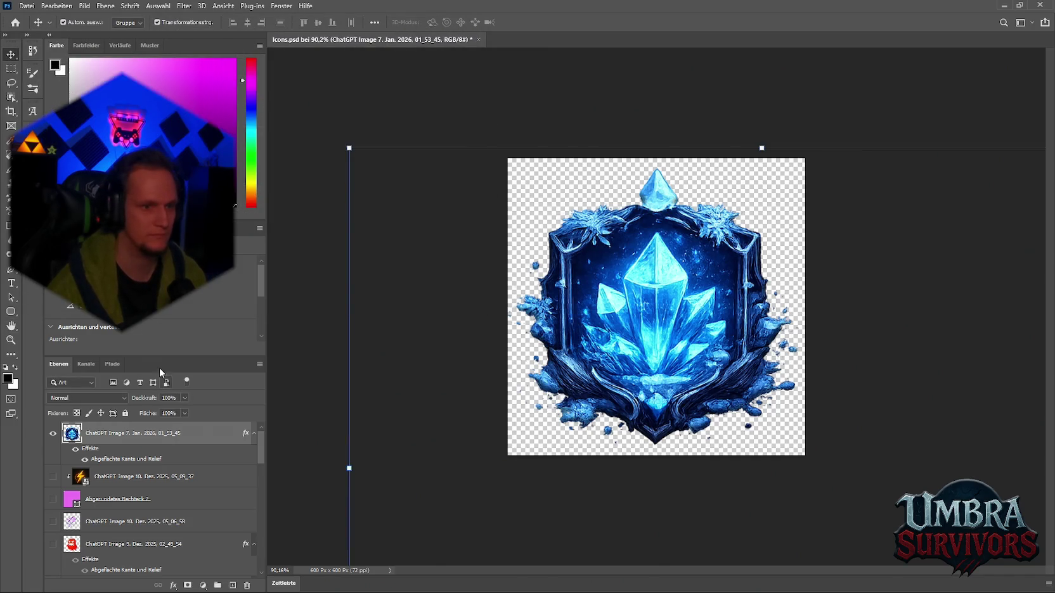
Try a drop shadow (Schlagschatten) on the emblem, then remove it again.
left_click(173, 585)
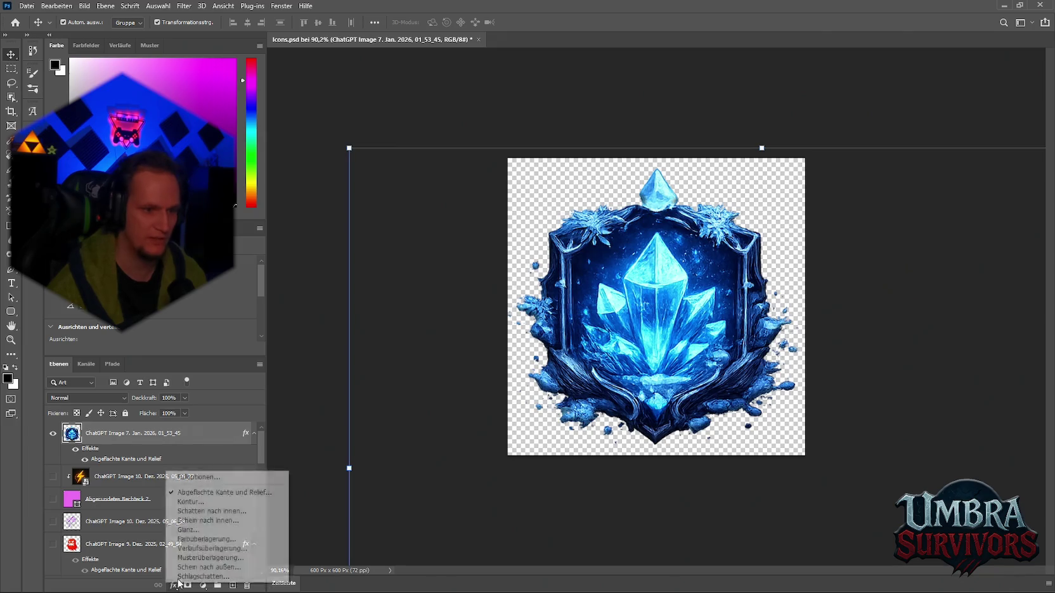
left_click(270, 476)
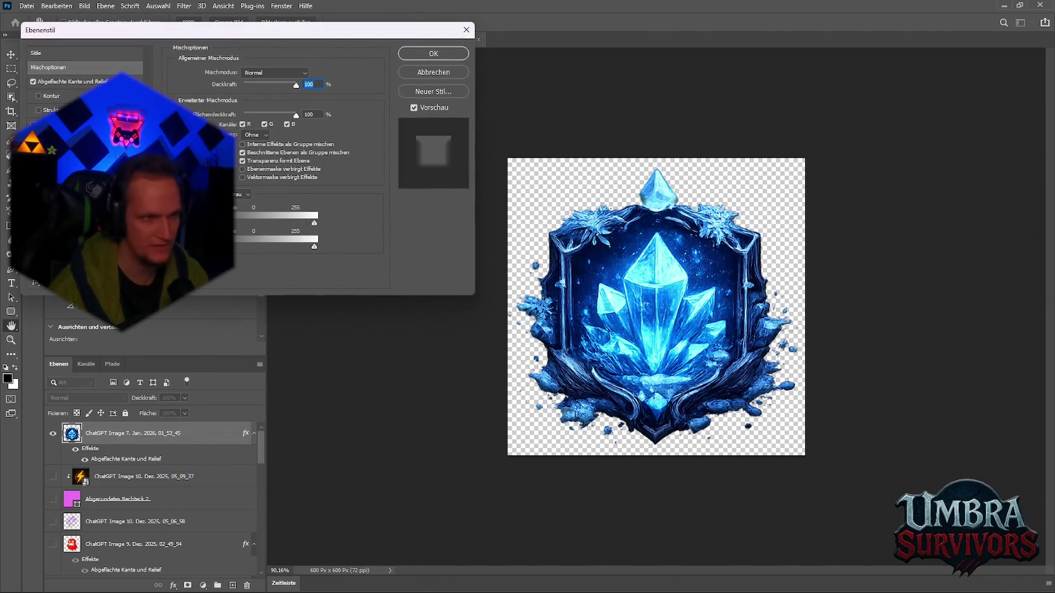
left_click(33, 239)
left_click(32, 238)
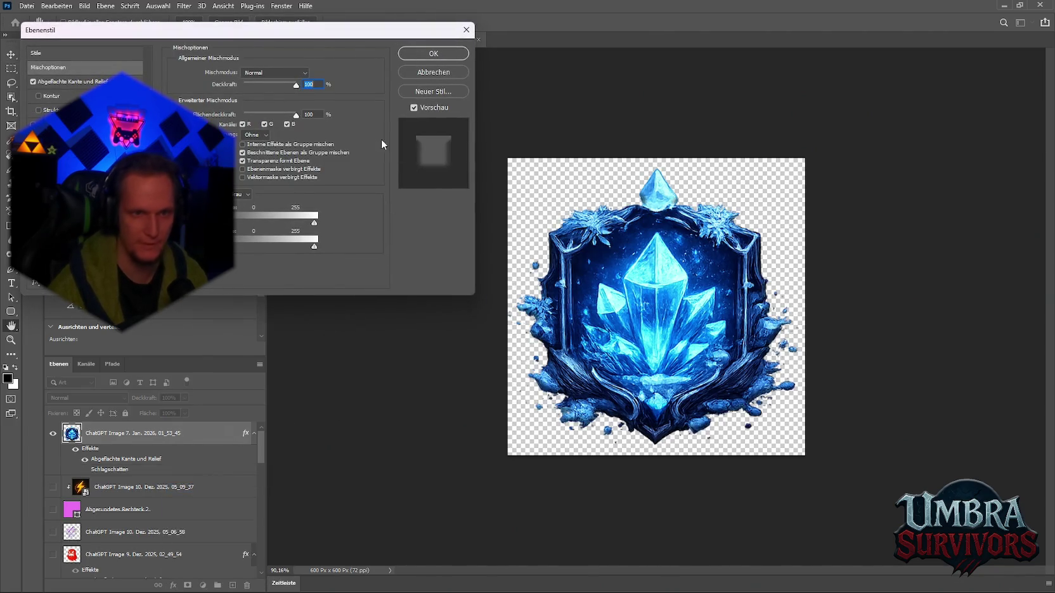
left_click(434, 53)
left_click(27, 6)
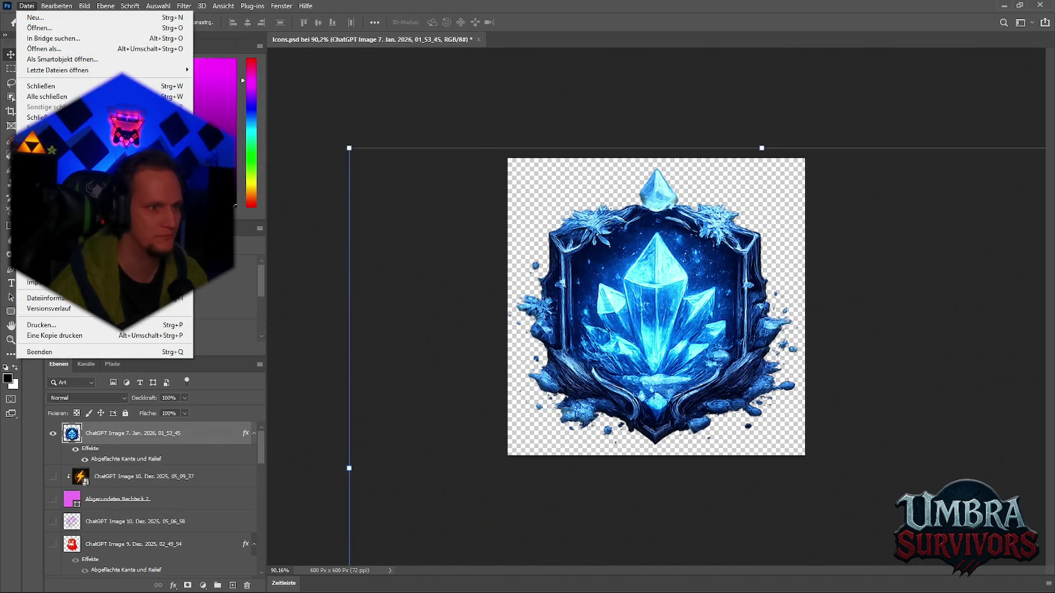
Quick-export the bevelled crystal emblem as PNG via Schnell-Export als PNG.
mouse_move(159, 165)
left_click(244, 167)
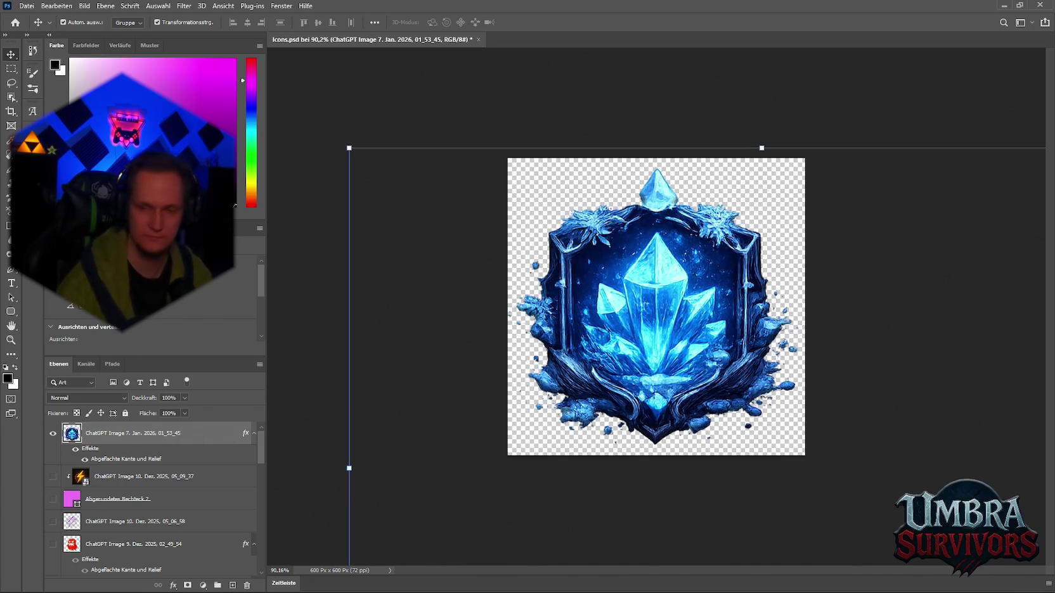
Quick-export the fire emblem as a PNG named Fire, then bring the poison emblem into view.
mouse_move(685, 363)
left_mouse_down()
mouse_move(294, 322)
mouse_move(338, 320)
left_mouse_up()
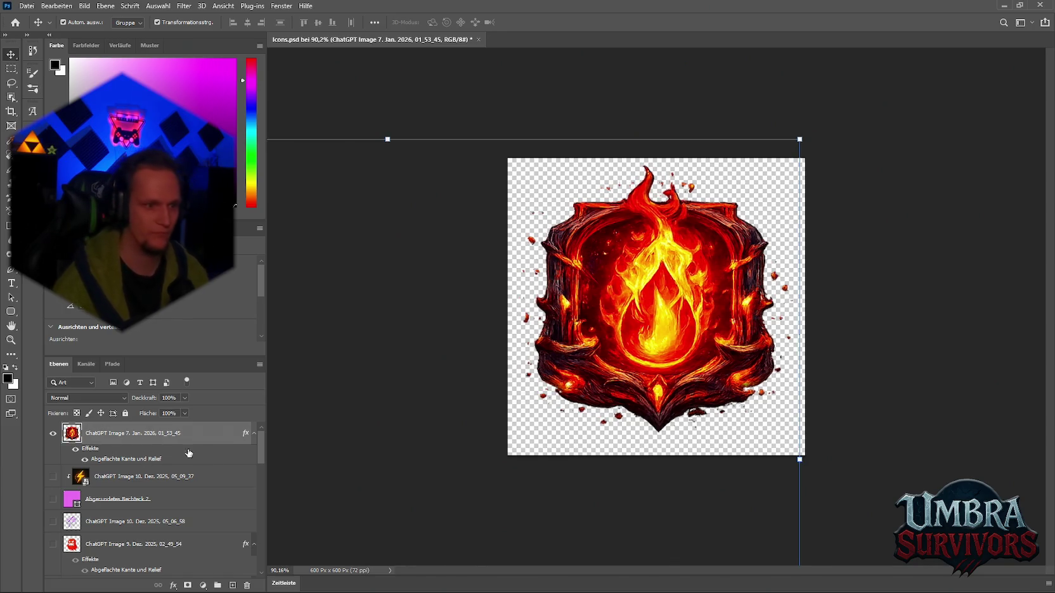
right_click(100, 436)
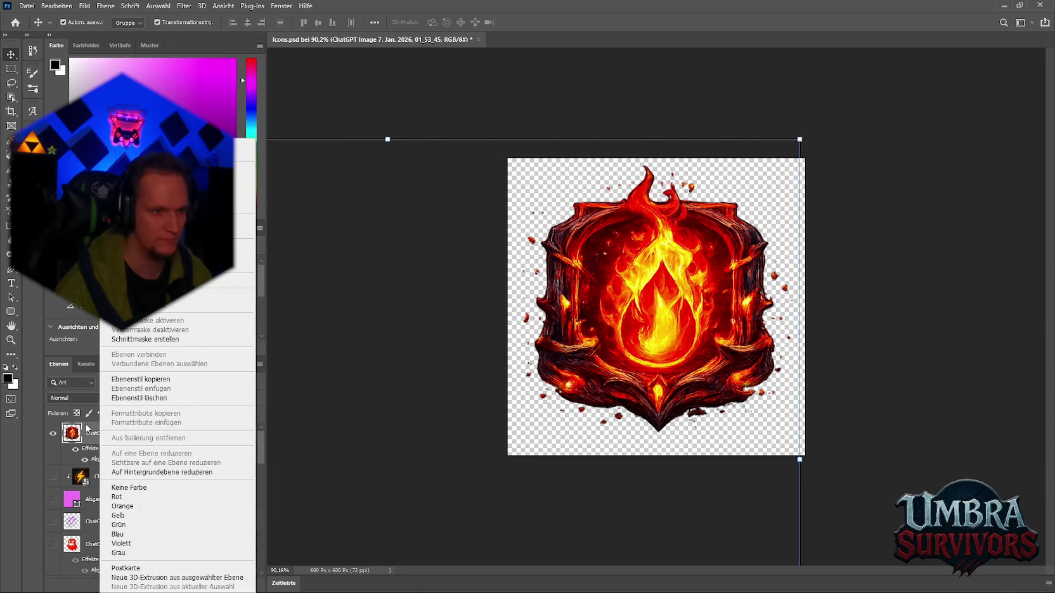
left_click(27, 6)
mouse_move(64, 166)
left_click(279, 166)
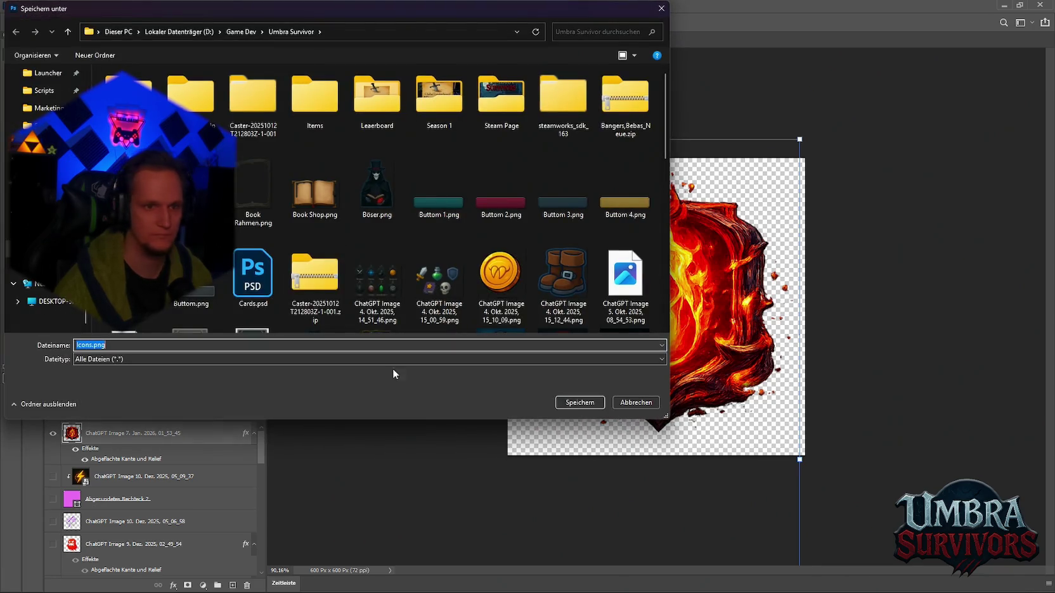
key("BackSpace")
type("ire")
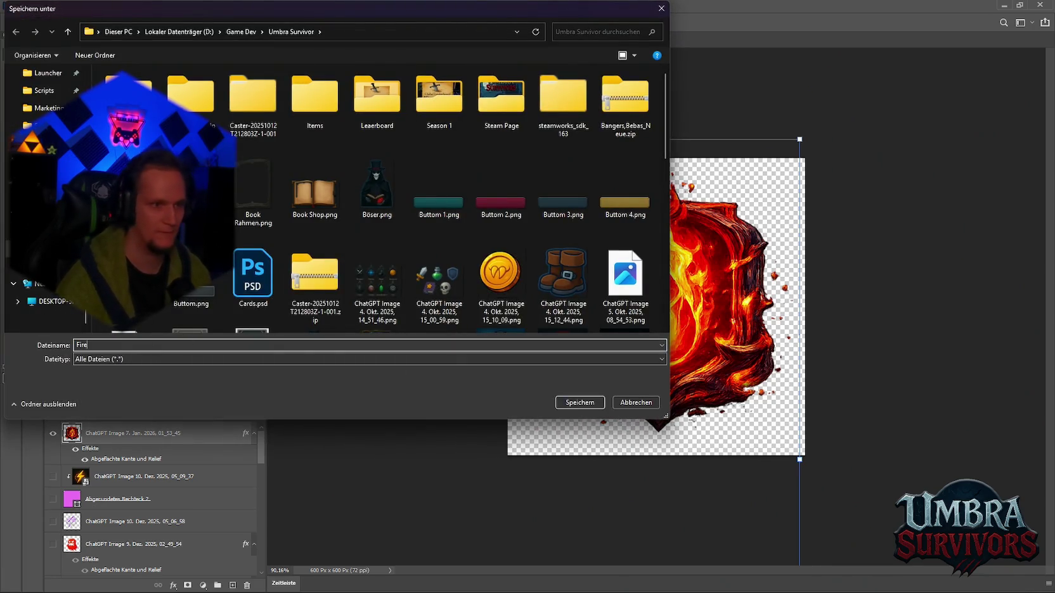
key("Return")
left_click_drag(648, 379, 627, 50)
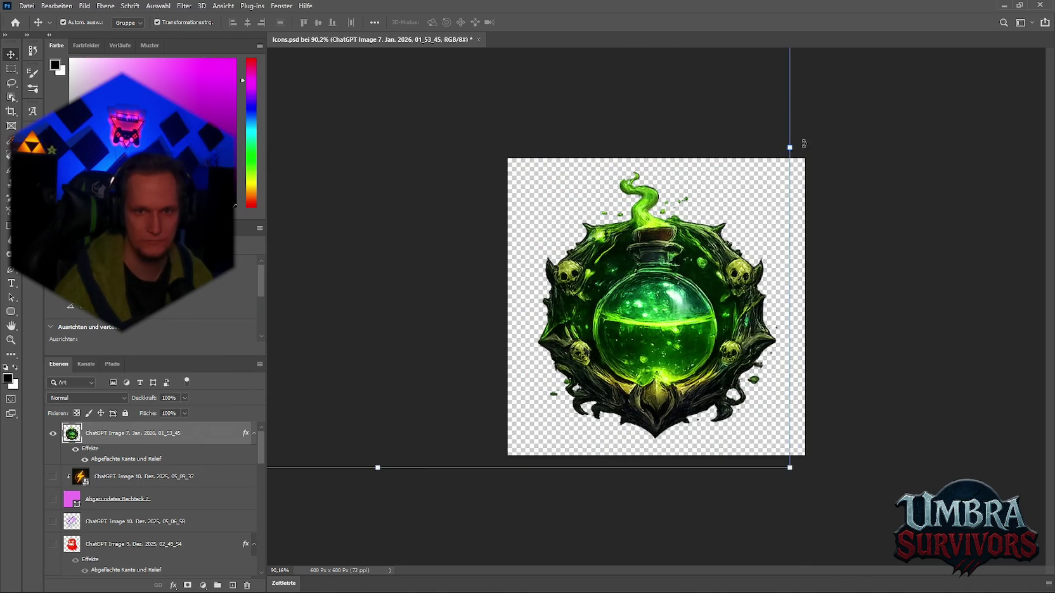
Scale the poison emblem to about 105% and quick-export it as a PNG named Poisen.
mouse_move(789, 146)
left_mouse_down()
mouse_move(793, 113)
mouse_move(835, 120)
mouse_move(804, 138)
left_mouse_up()
key("ctrl+z")
left_click_drag(639, 298, 664, 310)
key("Return")
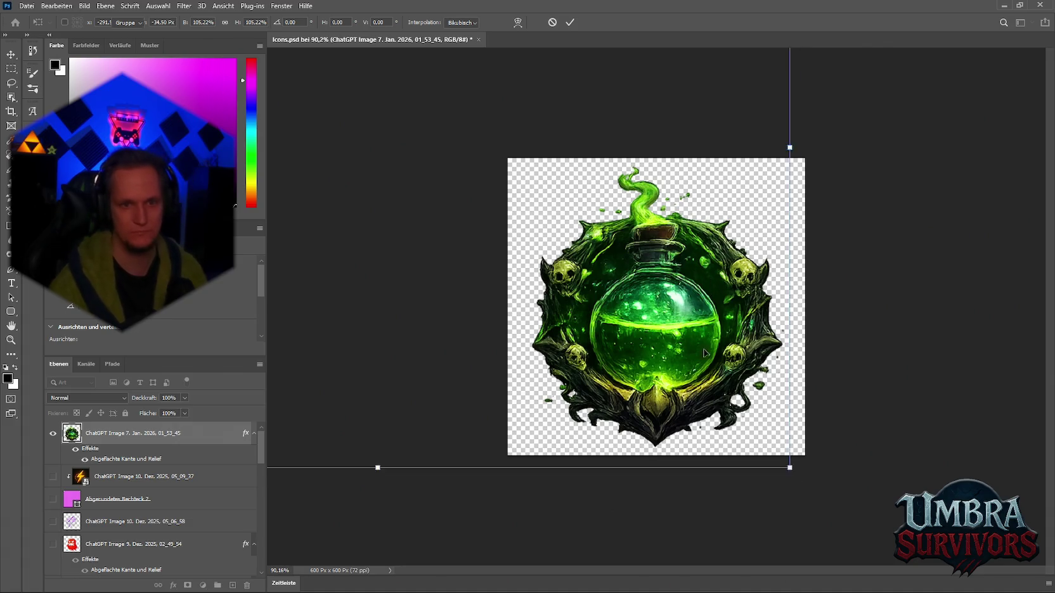
left_click(26, 5)
mouse_move(172, 165)
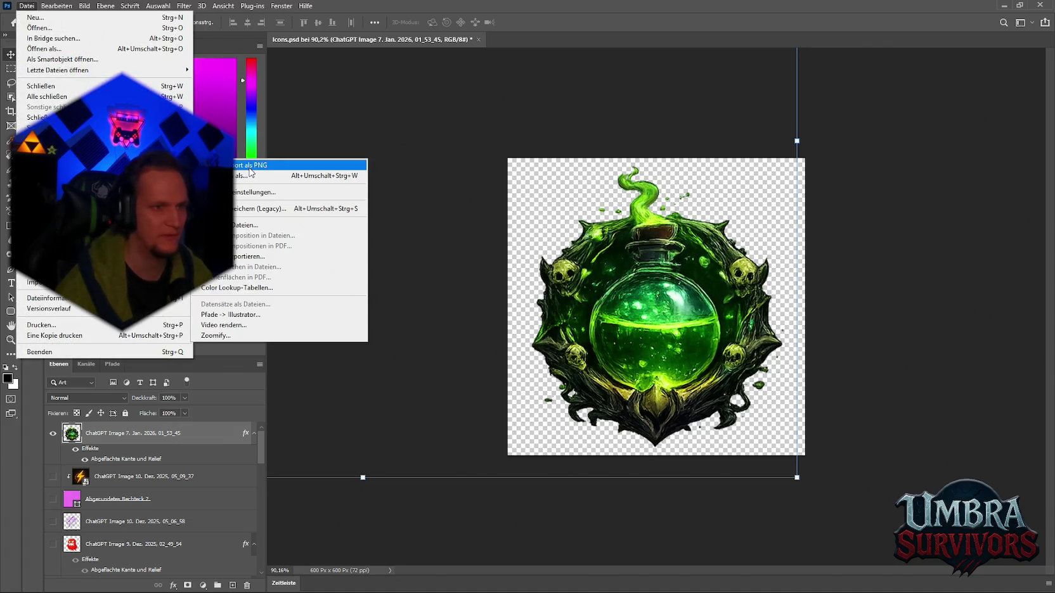
left_click(251, 166)
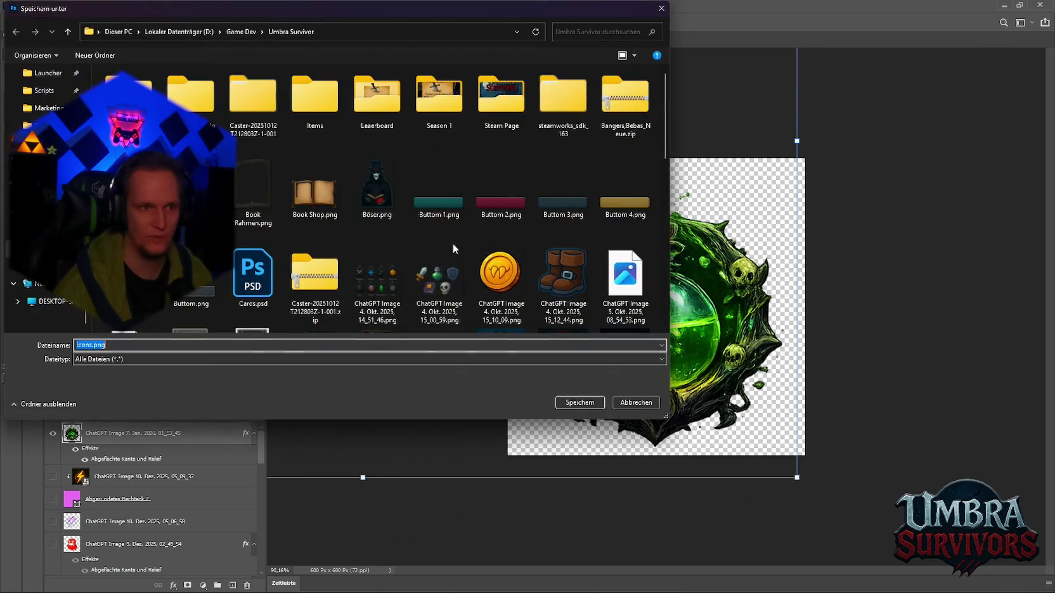
type("Poisen")
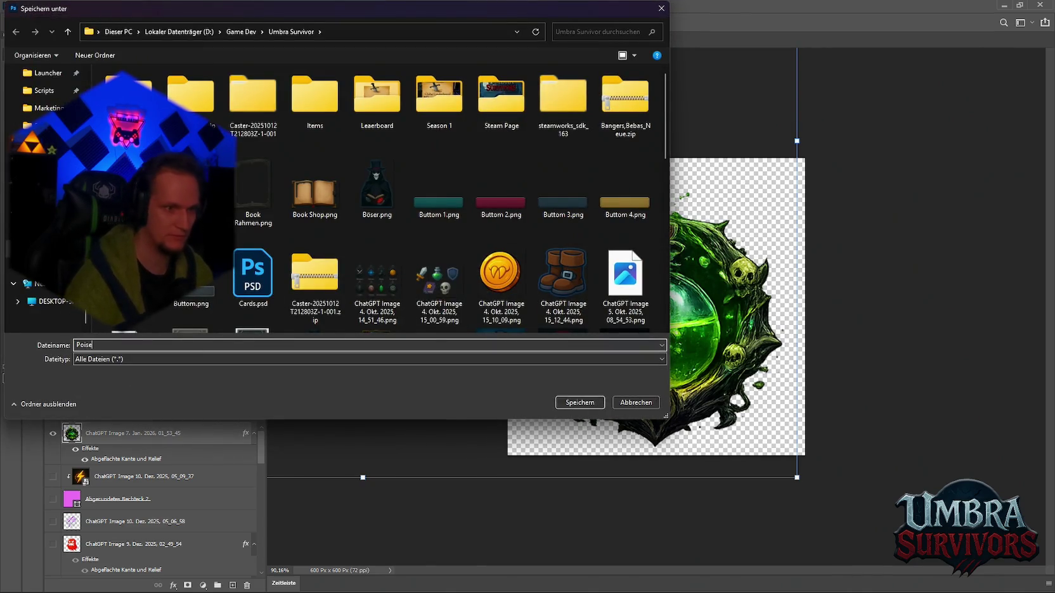
left_click(573, 402)
Bring the purple void emblem into view and shrink it to about 95%.
mouse_move(659, 310)
left_mouse_down()
mouse_move(836, 323)
mouse_move(675, 331)
left_mouse_up()
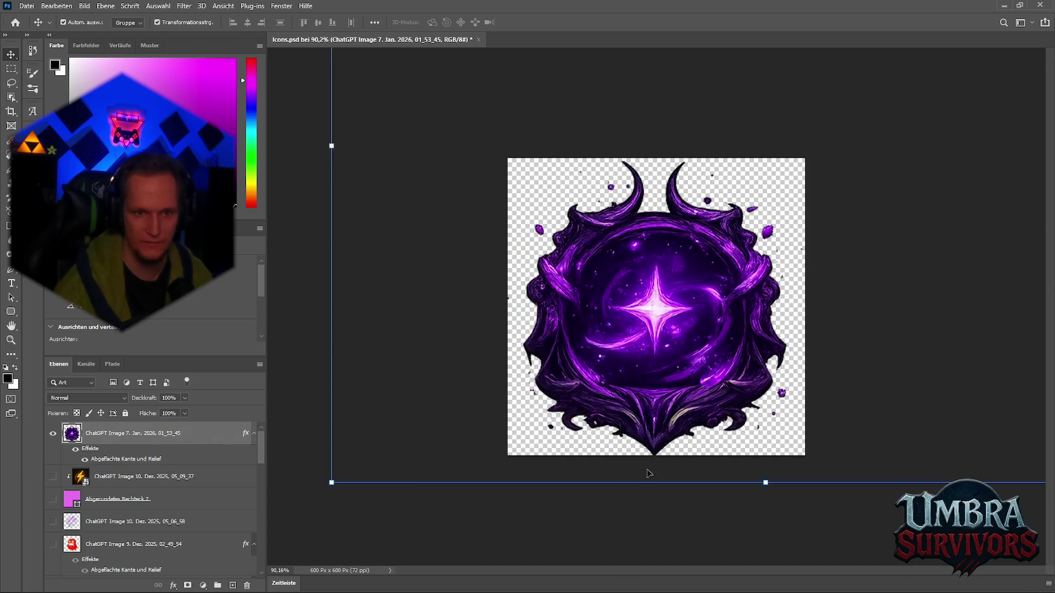
left_click_drag(761, 486, 765, 451)
mouse_move(656, 333)
left_mouse_down()
mouse_move(656, 360)
mouse_move(668, 361)
left_mouse_up()
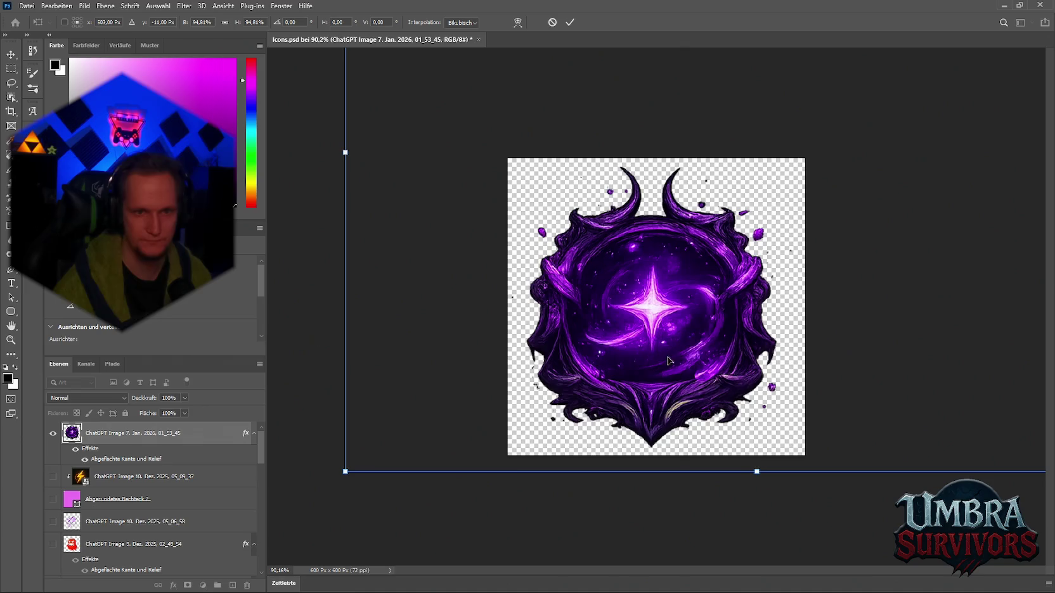
left_click(19, 5)
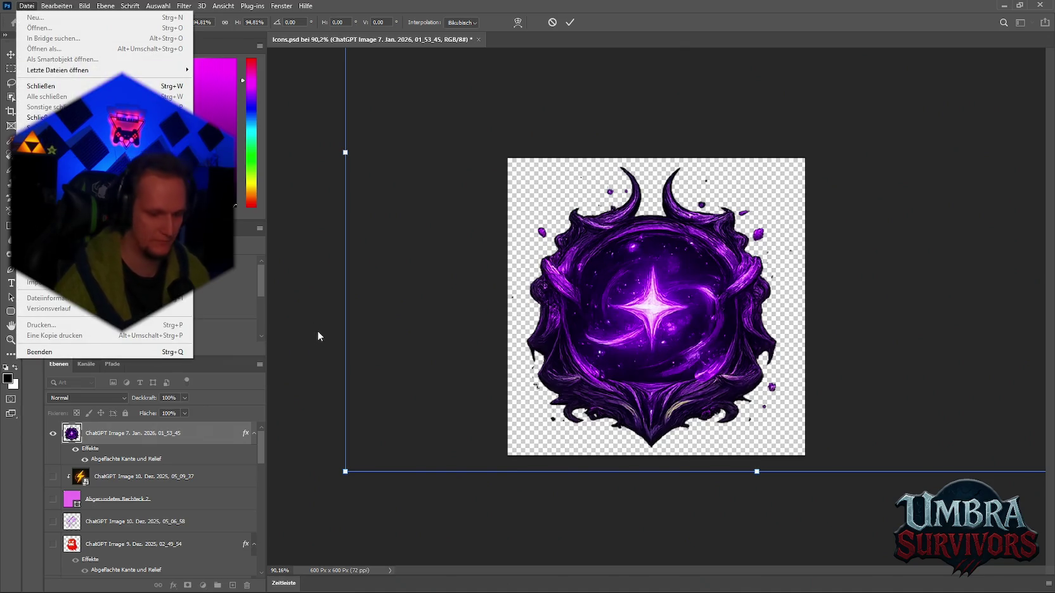
key("Escape")
key("Return")
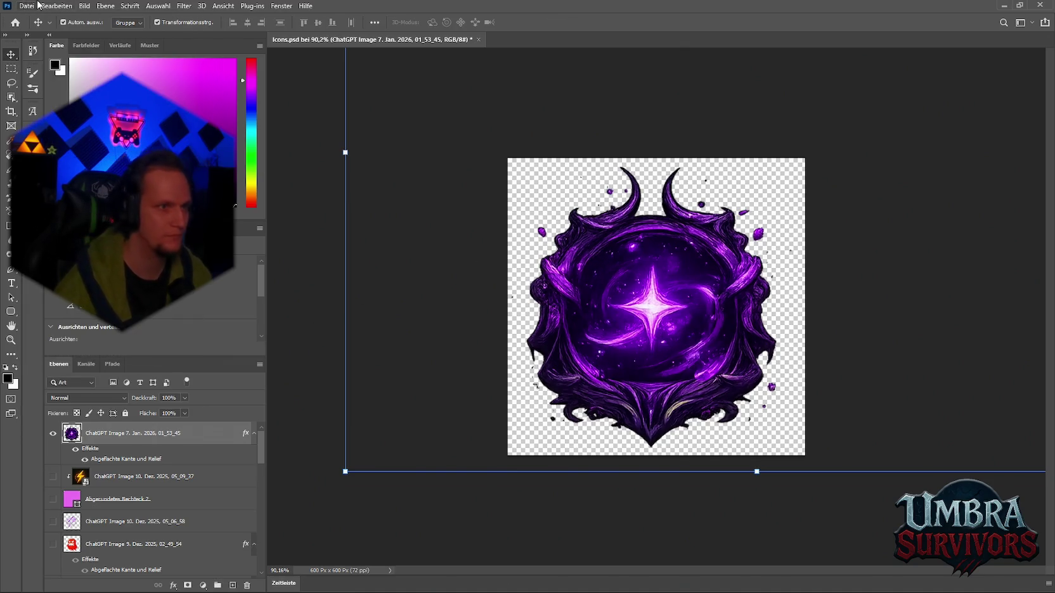
Quick-export the void emblem as a PNG and minimize Photoshop.
left_click(28, 5)
mouse_move(158, 166)
left_click(342, 167)
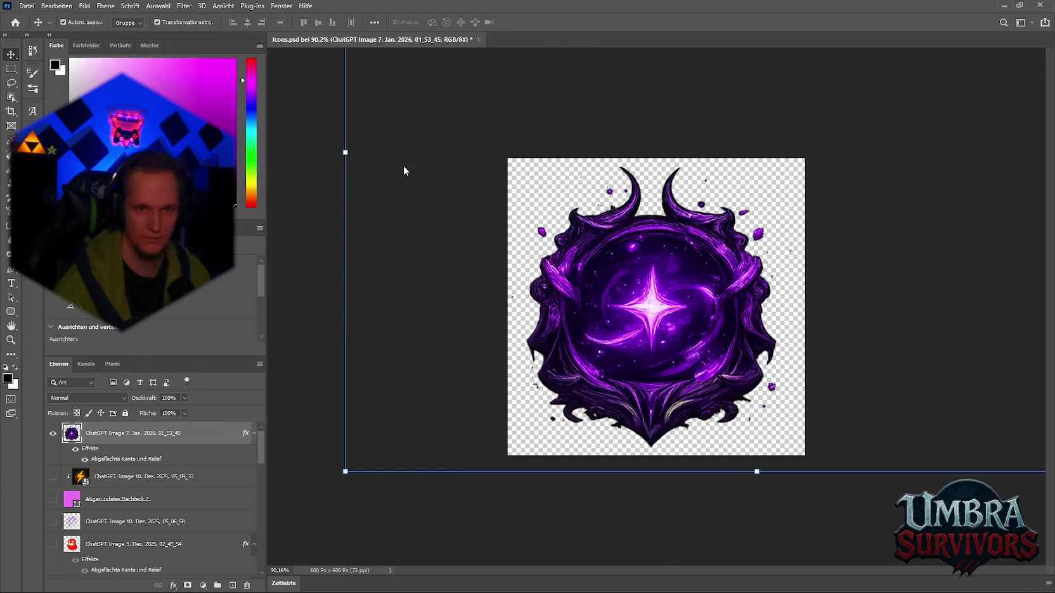
type("Icons")
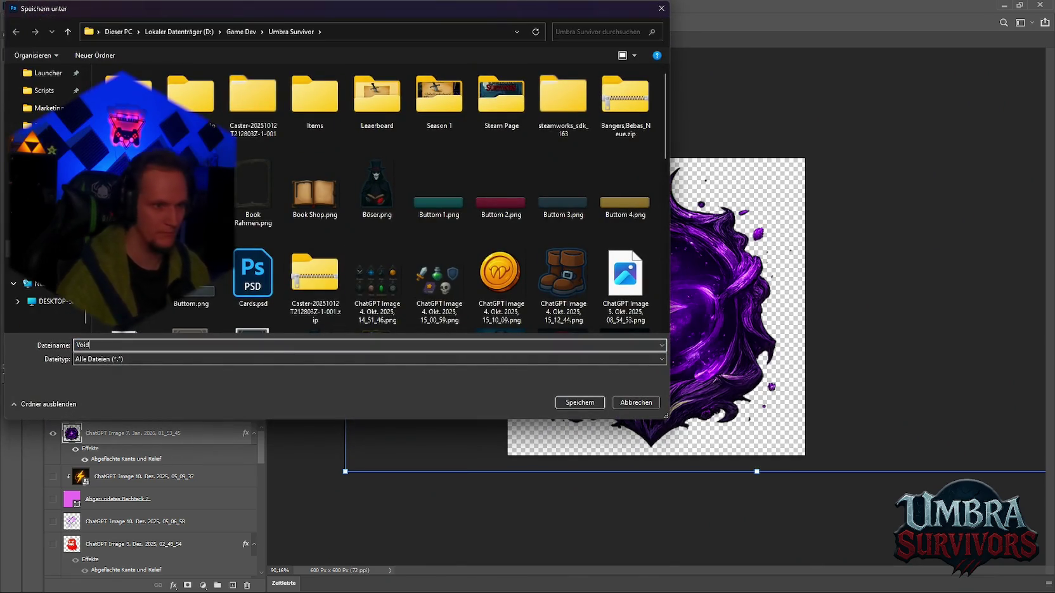
key("Return")
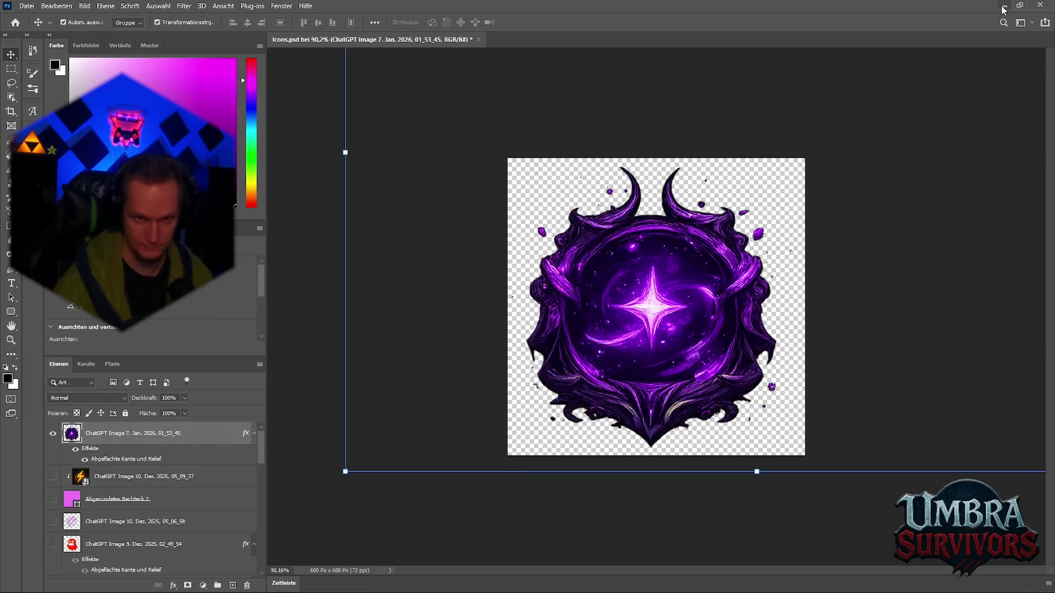
left_click(1003, 8)
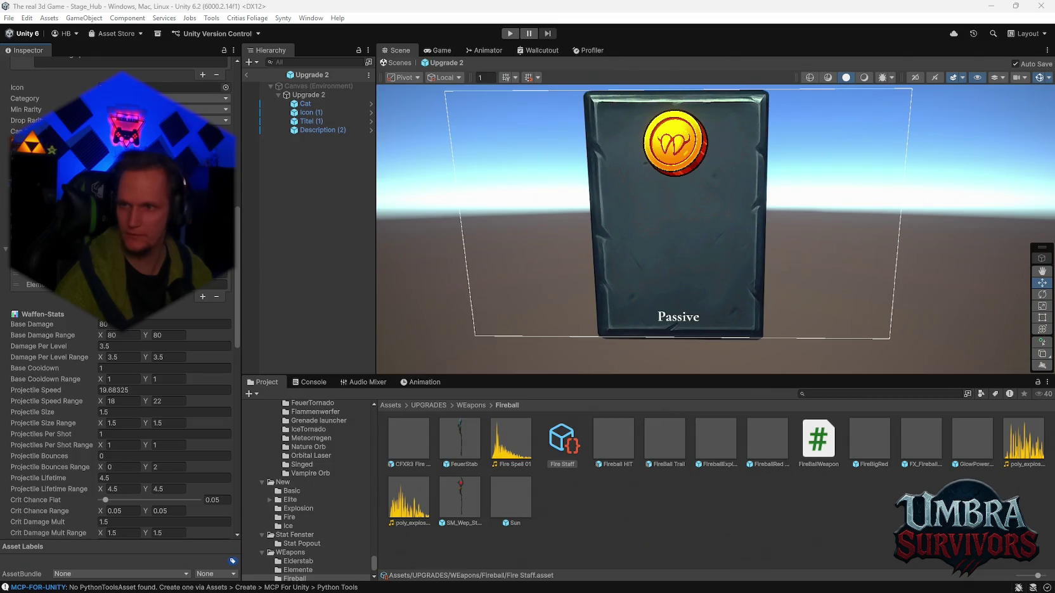
Navigate the Project window to the UPGRADES > WEapons > Elemente folder.
scroll(305, 511, "up", 5)
scroll(305, 511, "up", 10)
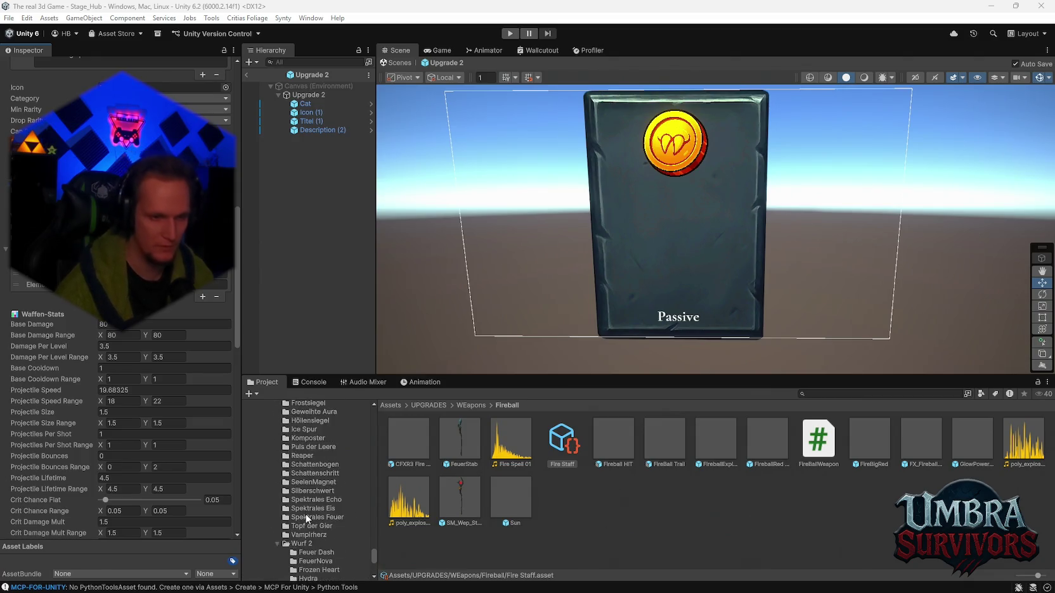
left_click(284, 448)
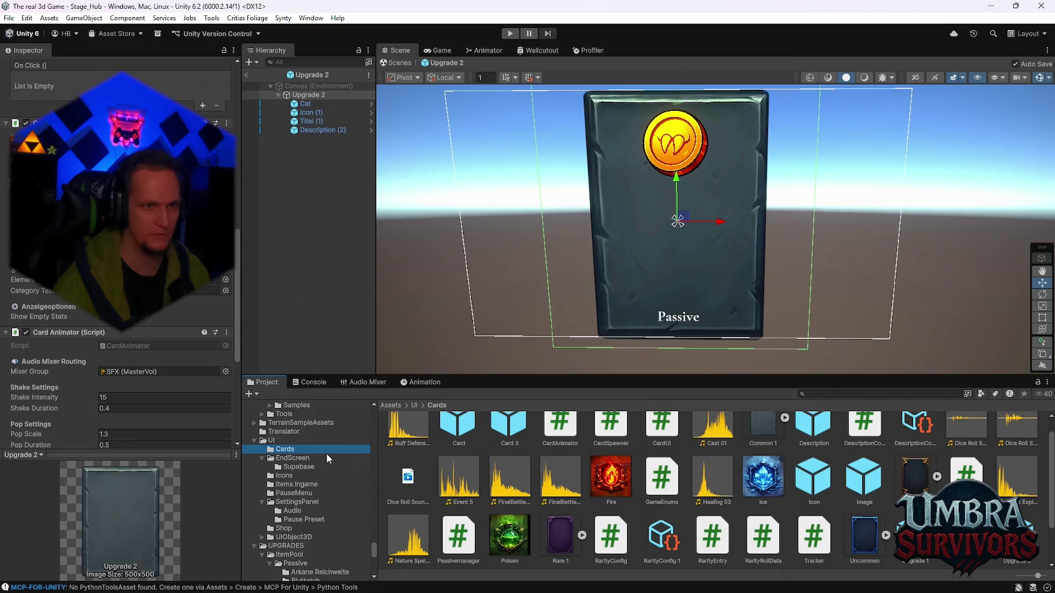
scroll(327, 457, "down", 10)
scroll(315, 513, "up", 6)
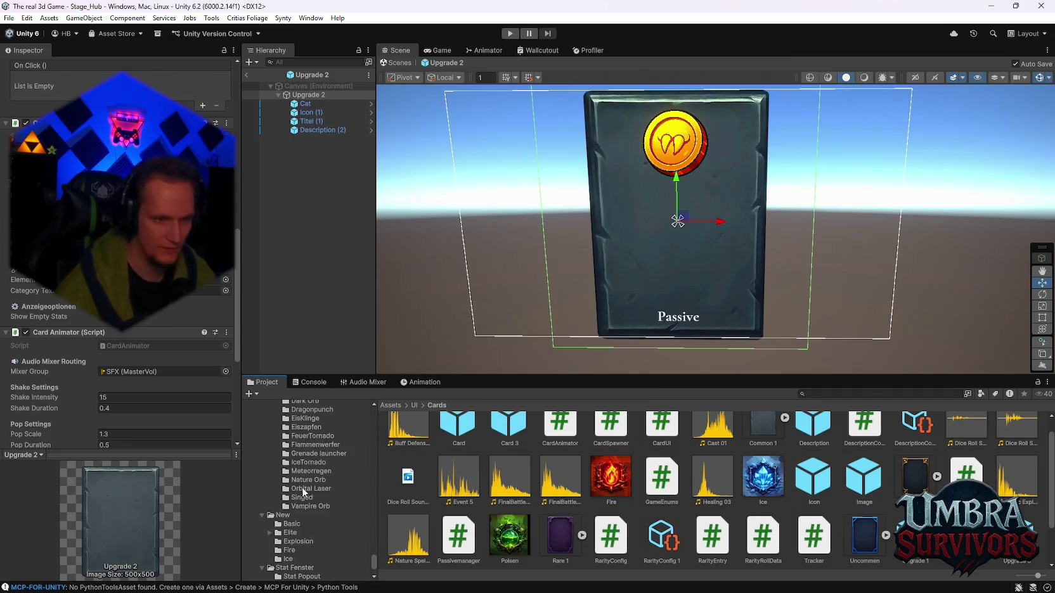
scroll(314, 509, "up", 10)
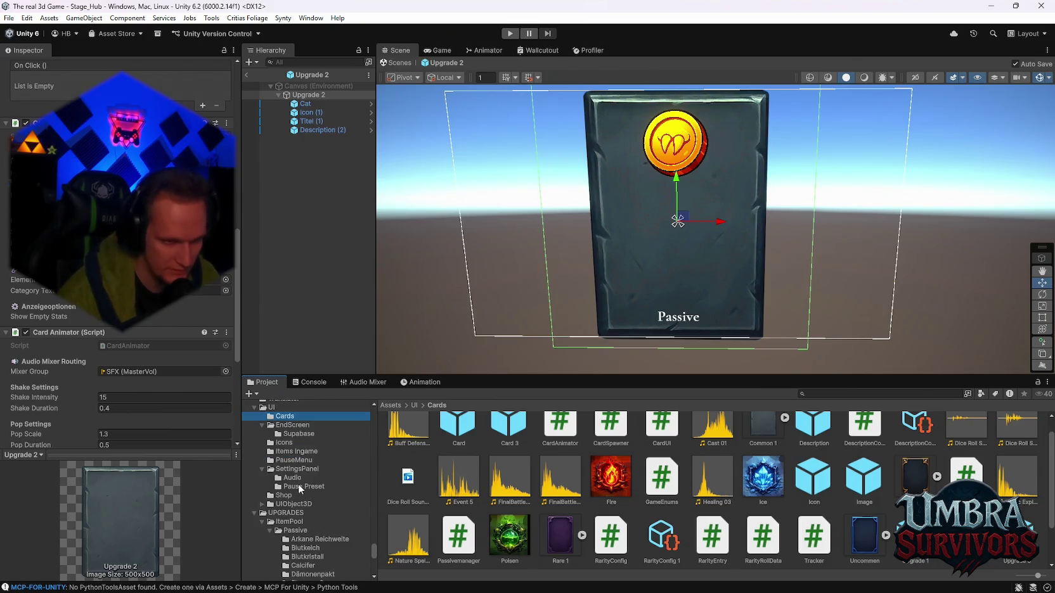
scroll(299, 486, "down", 10)
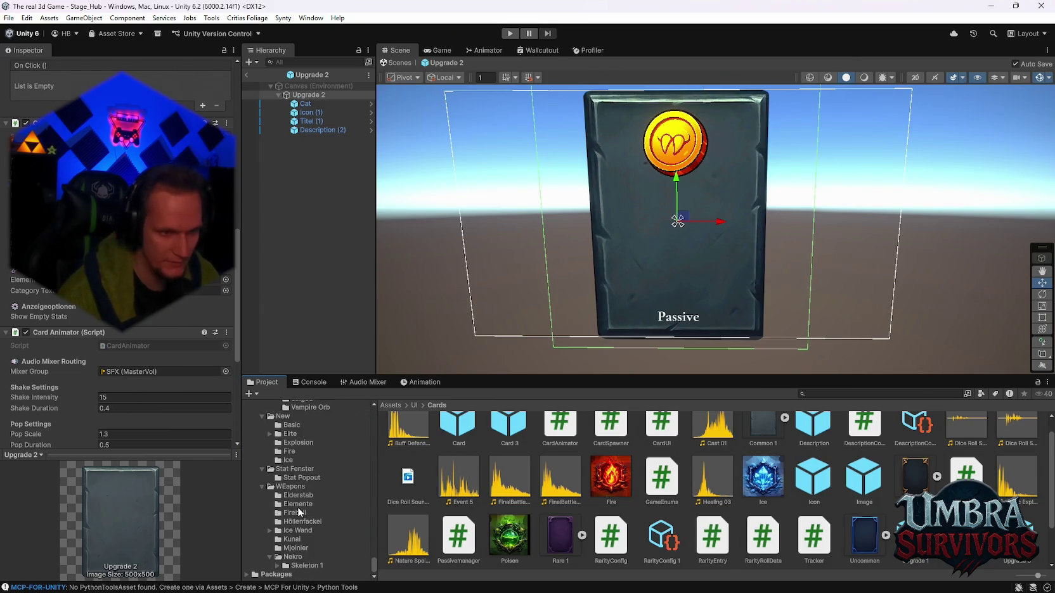
left_click(297, 505)
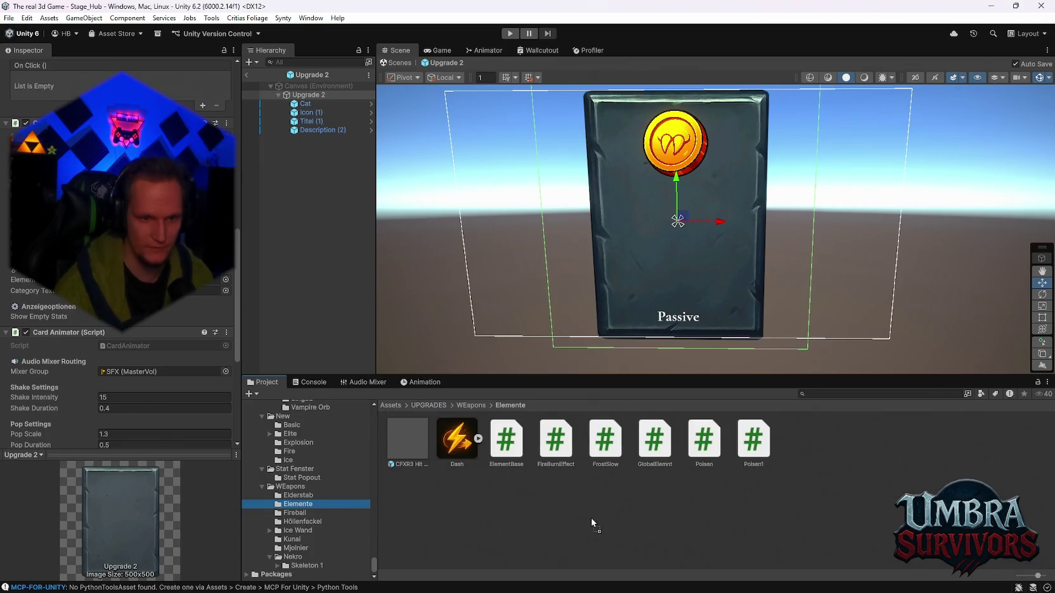
Set the Fire, Ice, Poisen and Void textures' Texture Type to Sprite and apply.
left_click(556, 439)
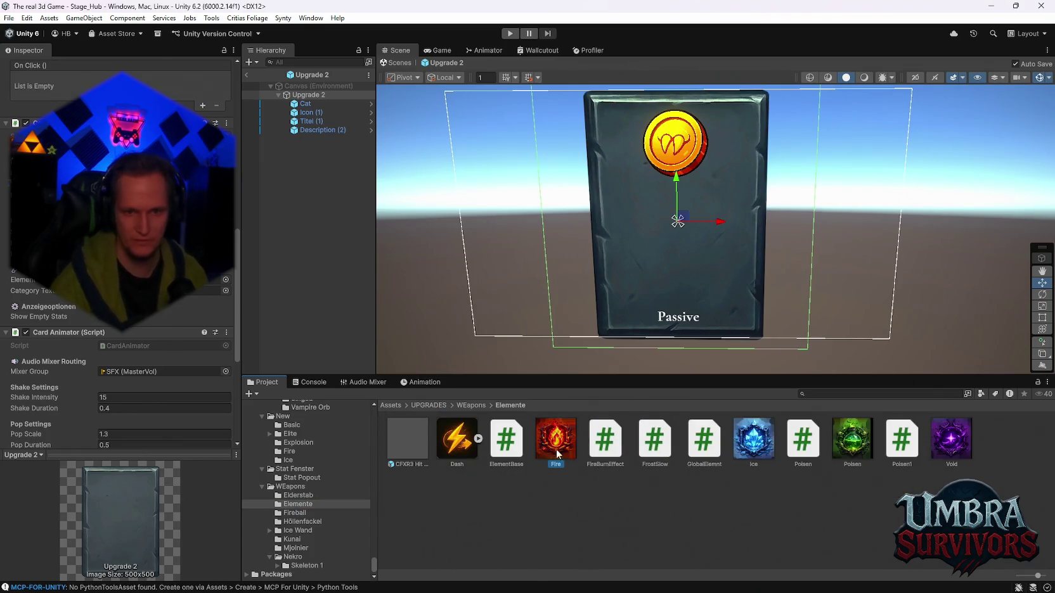
left_click(748, 446, "ctrl")
left_click(852, 441, "ctrl")
left_click(949, 444, "ctrl")
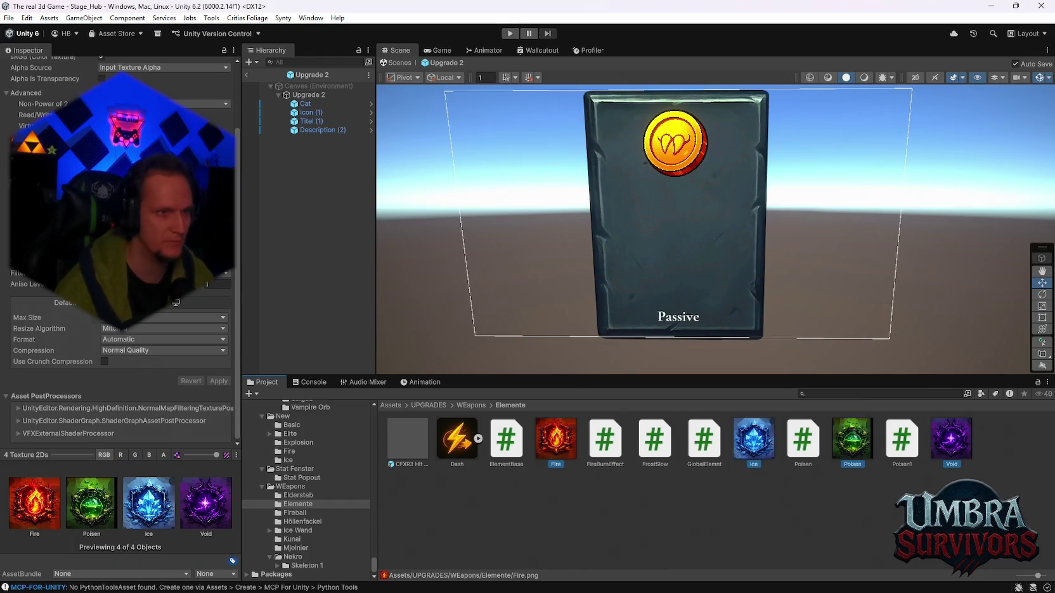
left_click(191, 130)
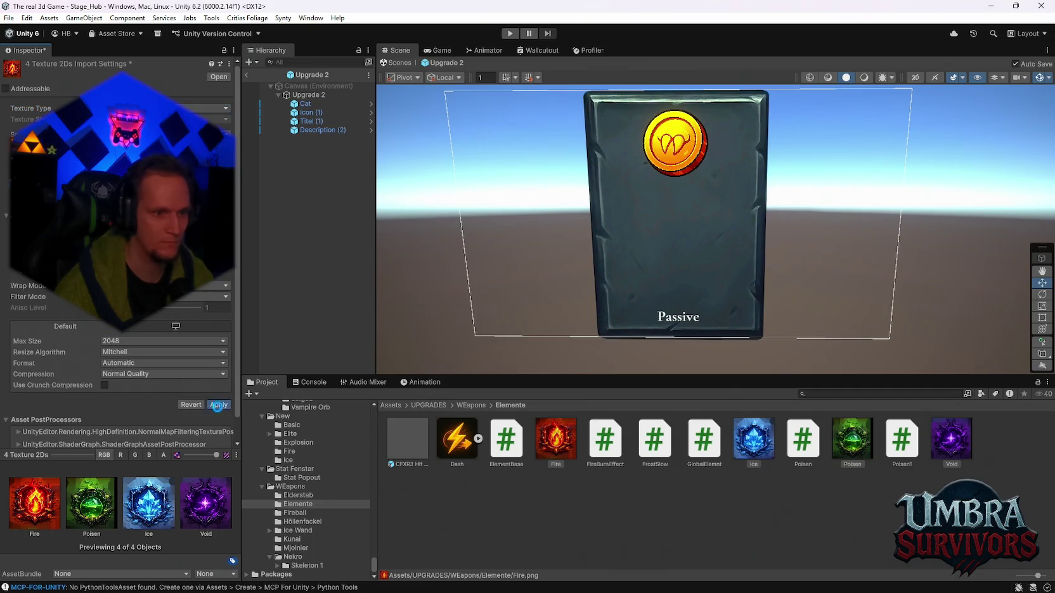
left_click(218, 406)
left_click(668, 532)
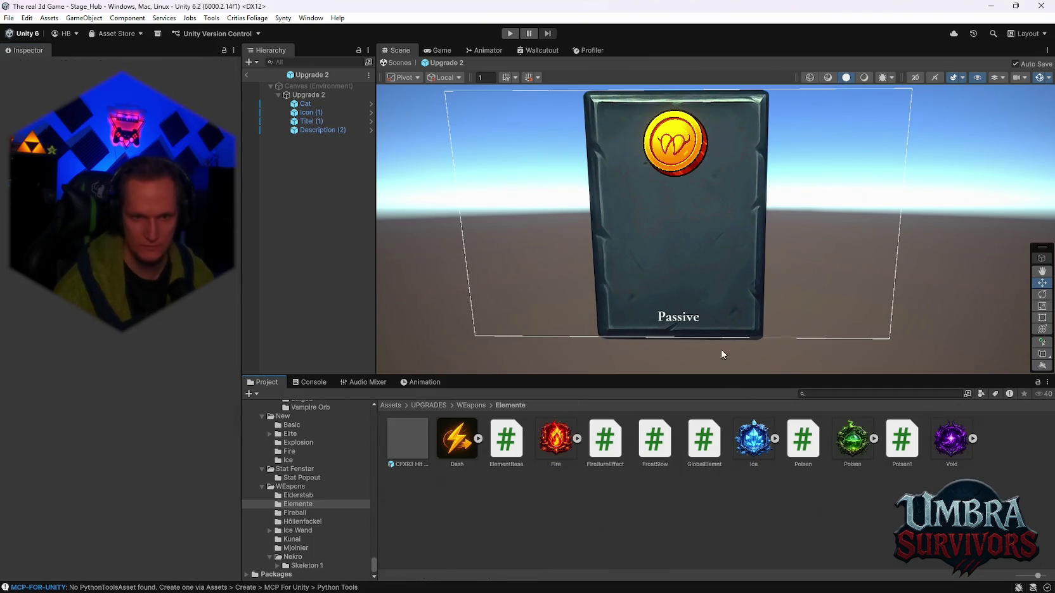
Drag the Fire texture into the scene, then undo the placement.
scroll(722, 354, "up", 3)
mouse_move(556, 437)
left_mouse_down()
mouse_move(599, 325)
mouse_move(653, 244)
left_mouse_up()
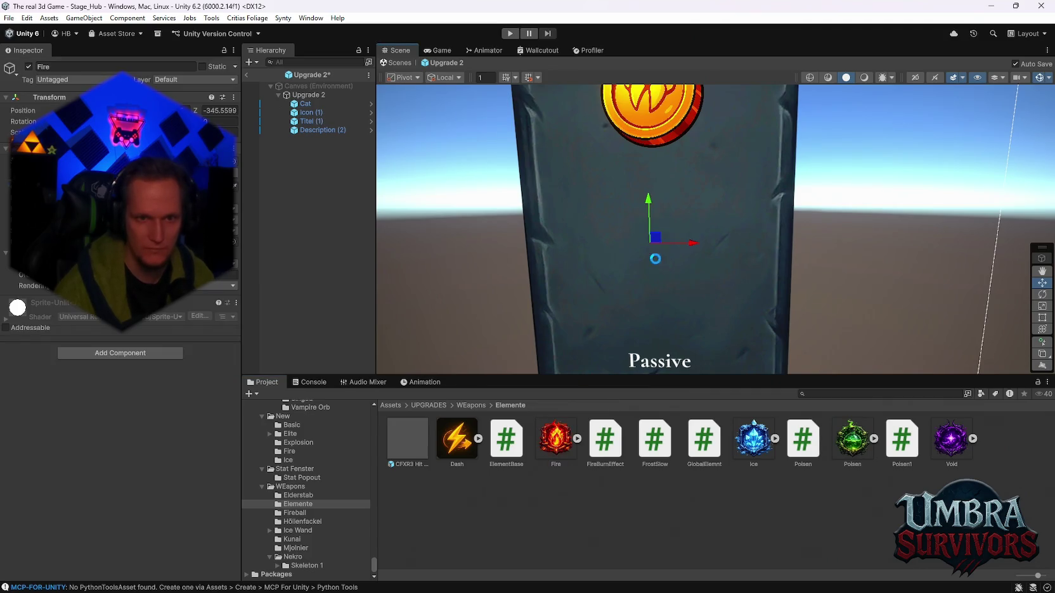
key("ctrl+z")
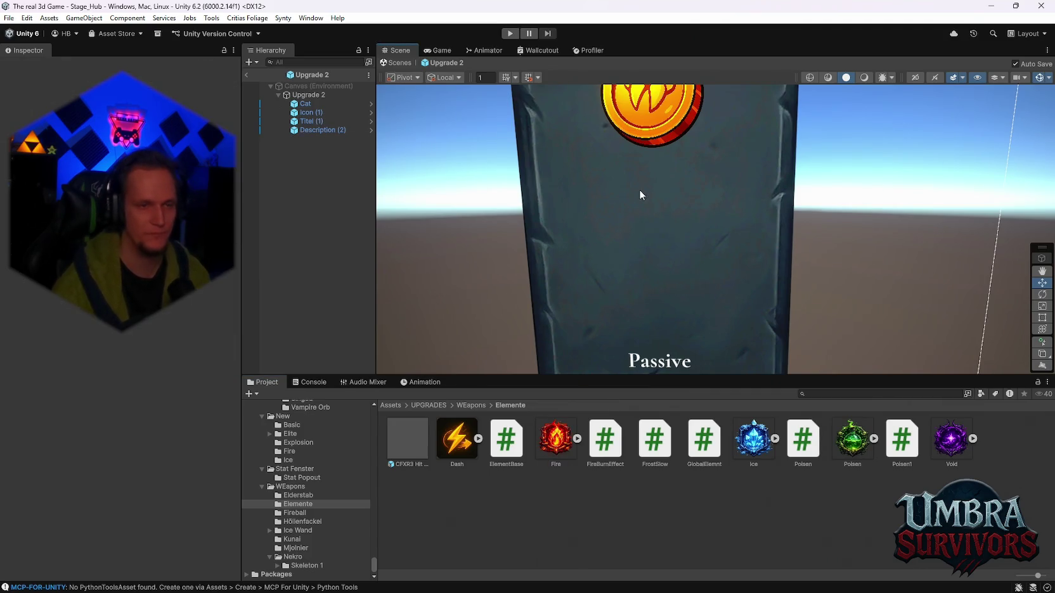
scroll(639, 194, "down", 5)
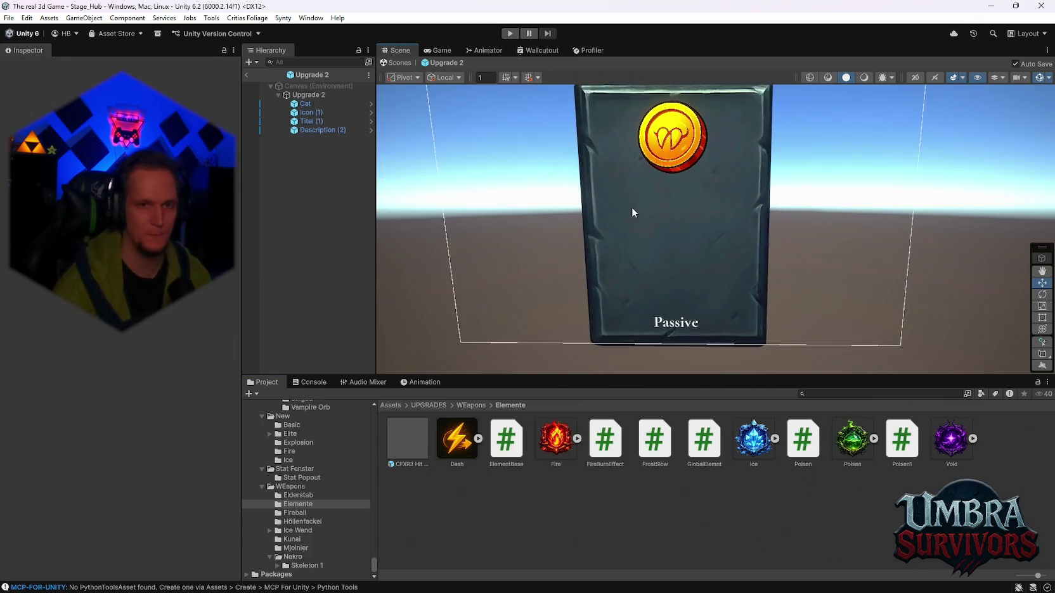
Add a UI > Image child object to the Upgrade 2 card.
left_click(298, 94)
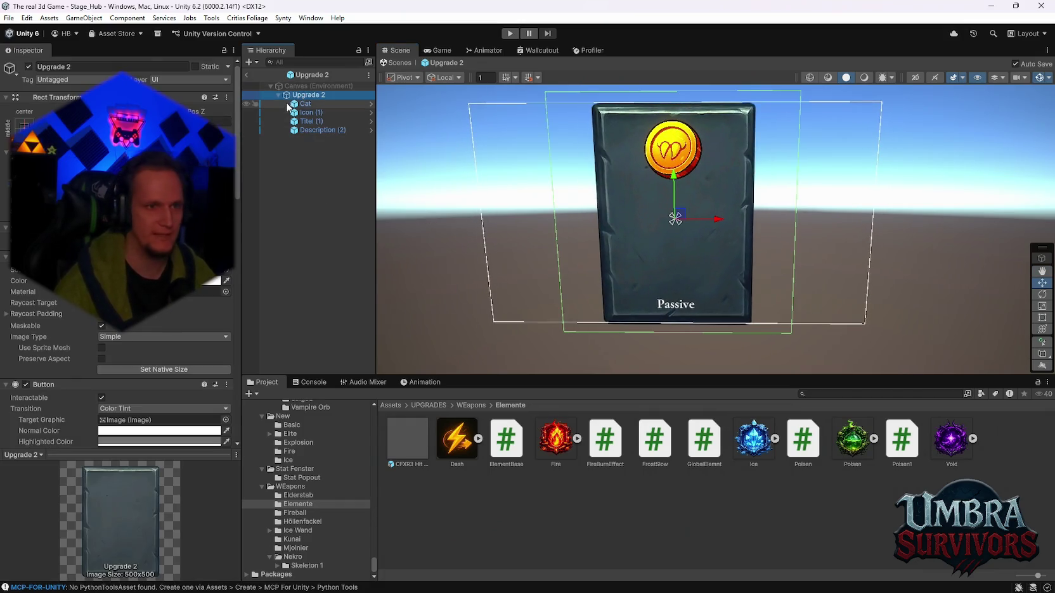
right_click(302, 92)
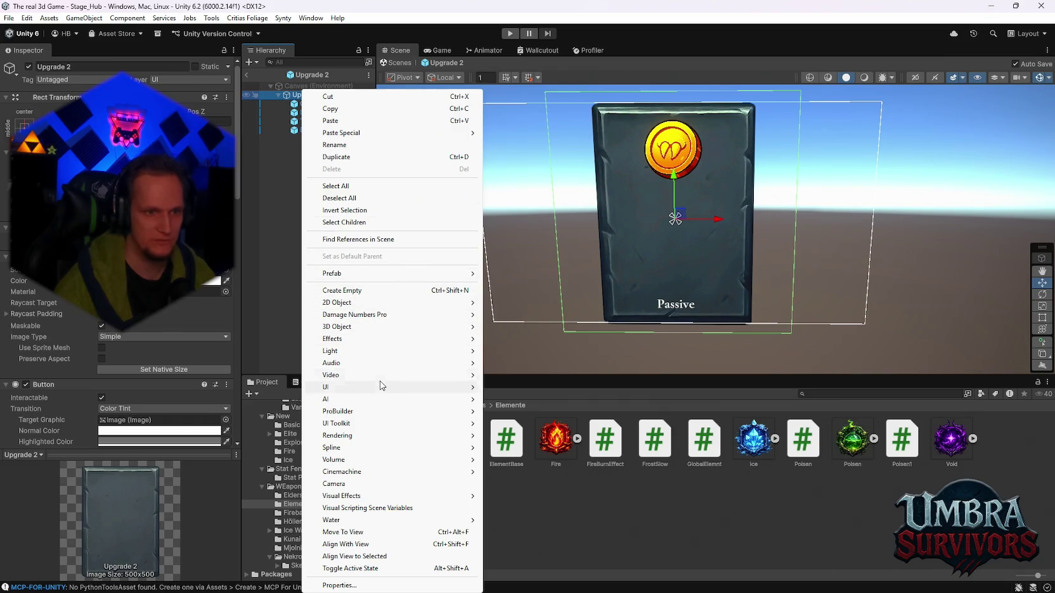
mouse_move(377, 387)
left_click(540, 193)
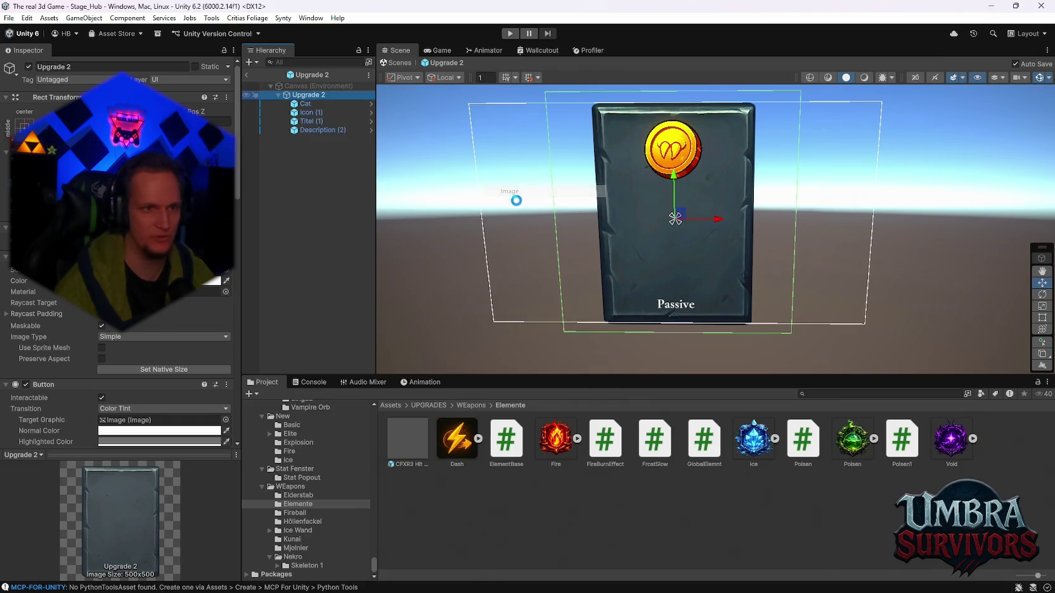
scroll(646, 265, "up", 2)
scroll(646, 270, "up", 2)
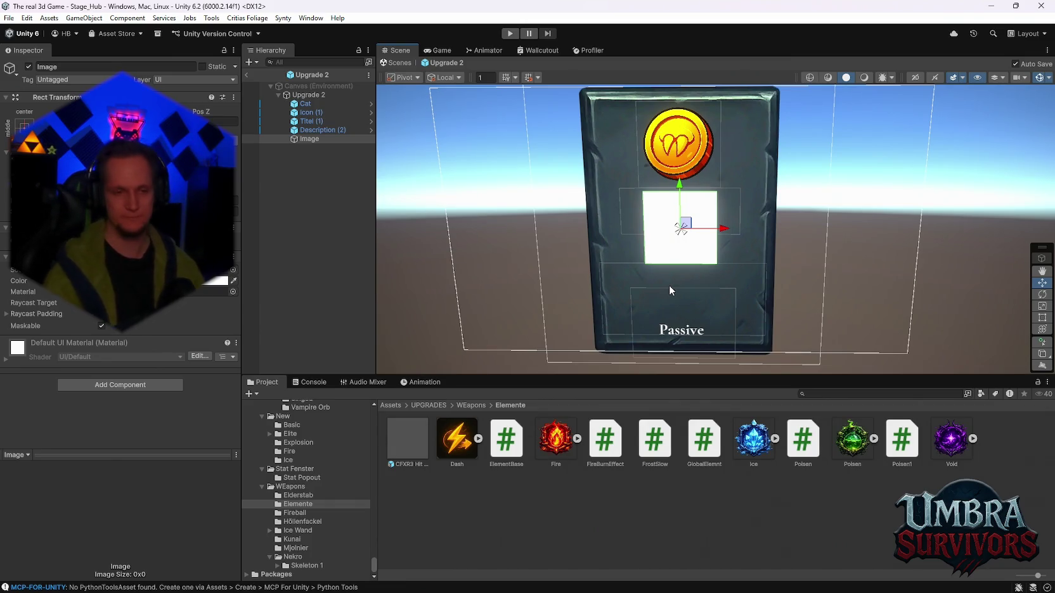
Assign the Fire sprite as the new white Image's source image.
scroll(675, 232, "up", 3)
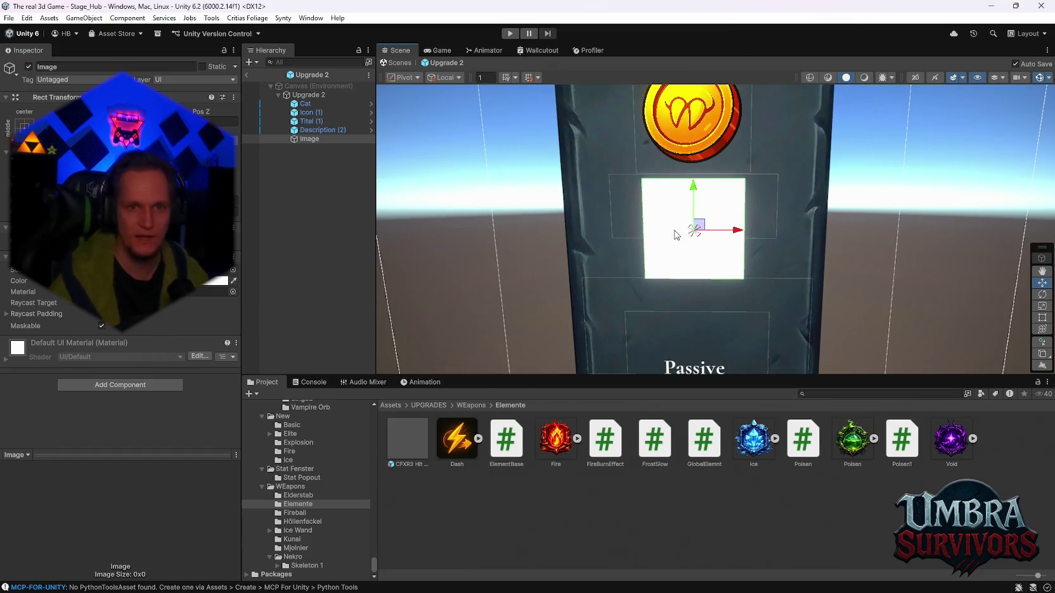
left_click_drag(694, 189, 695, 206)
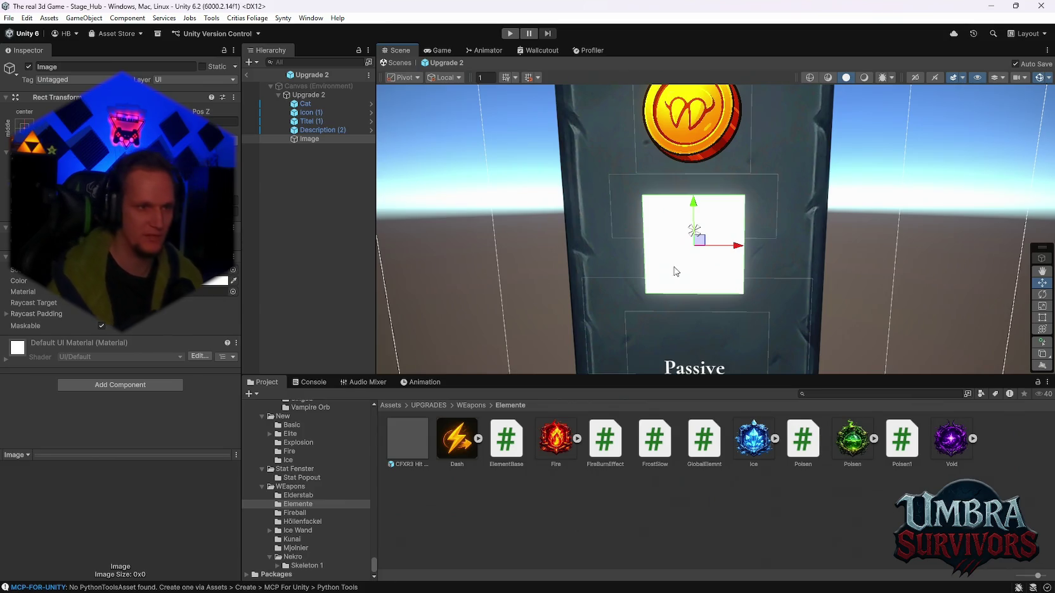
left_click_drag(573, 446, 694, 253)
scroll(687, 319, "down", 1)
scroll(691, 319, "down", 2)
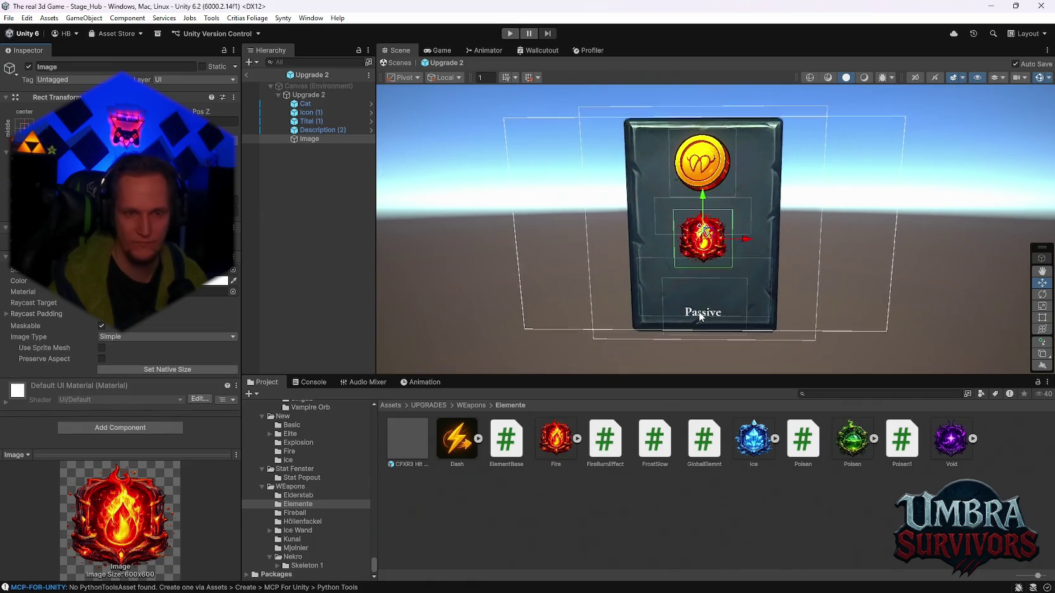
scroll(698, 311, "up", 4)
scroll(753, 248, "down", 5)
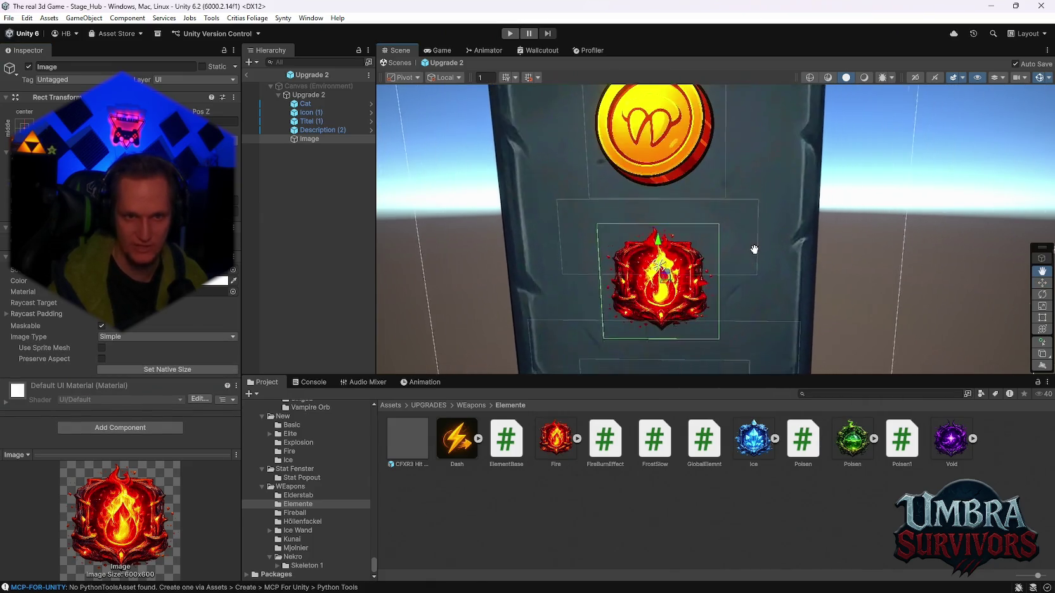
Try positions for the fire image over the Passive label and the coin.
key("w")
left_click_drag(674, 166, 676, 294)
scroll(736, 267, "down", 2)
left_click_drag(682, 331, 680, 127)
mouse_move(667, 163)
left_mouse_down()
mouse_move(666, 121)
mouse_move(767, 120)
mouse_move(765, 130)
left_mouse_up()
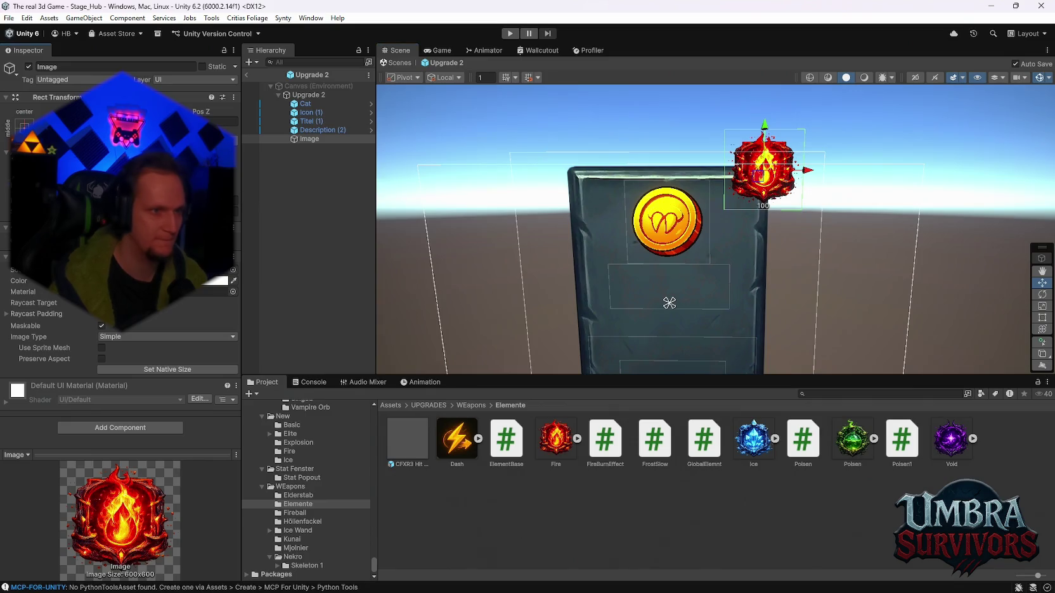
key("ctrl+z")
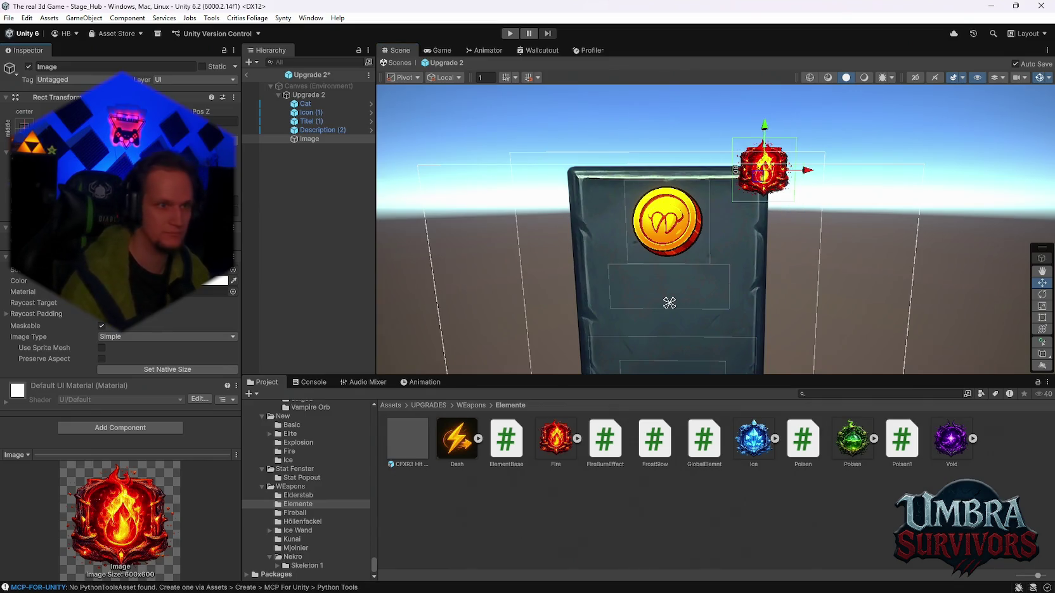
scroll(784, 251, "up", 3)
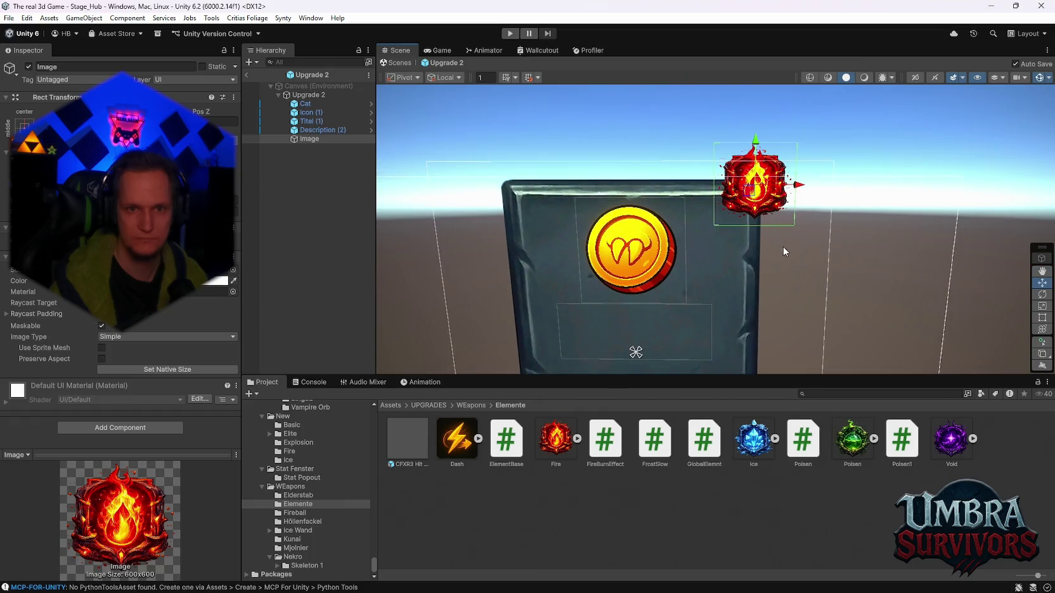
scroll(695, 244, "down", 1)
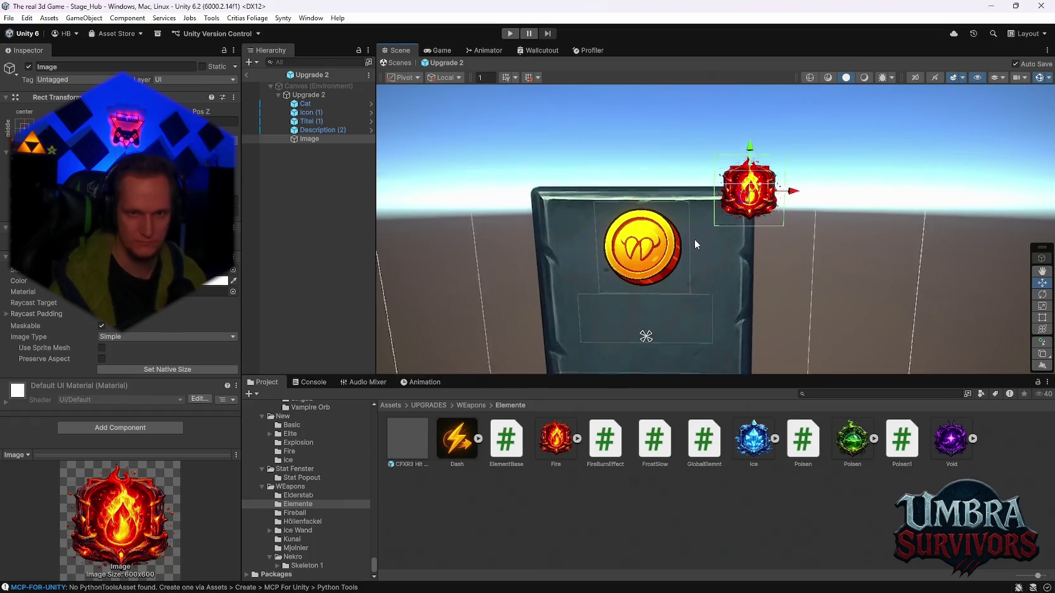
scroll(694, 239, "down", 2)
Settle the fire badge at the card's lower-right corner beside the Passive label.
mouse_move(797, 211)
left_mouse_down()
mouse_move(785, 228)
mouse_move(796, 235)
left_mouse_up()
left_click_drag(775, 105, 772, 93)
left_click_drag(813, 136, 725, 144)
scroll(722, 145, "down", 3)
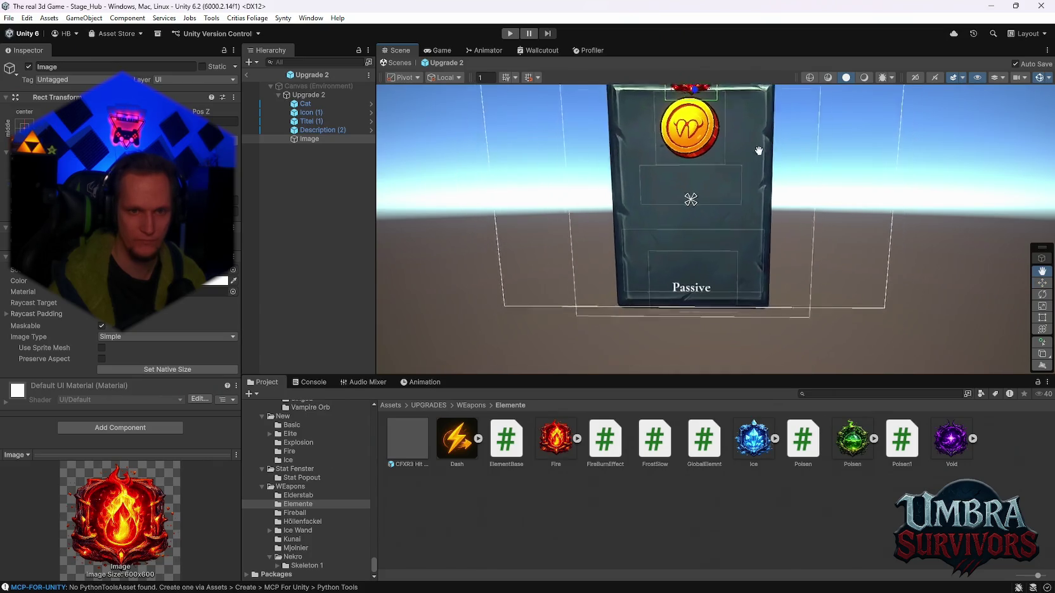
left_click_drag(700, 109, 700, 317)
left_click_drag(733, 350, 801, 348)
left_click_drag(760, 299, 760, 301)
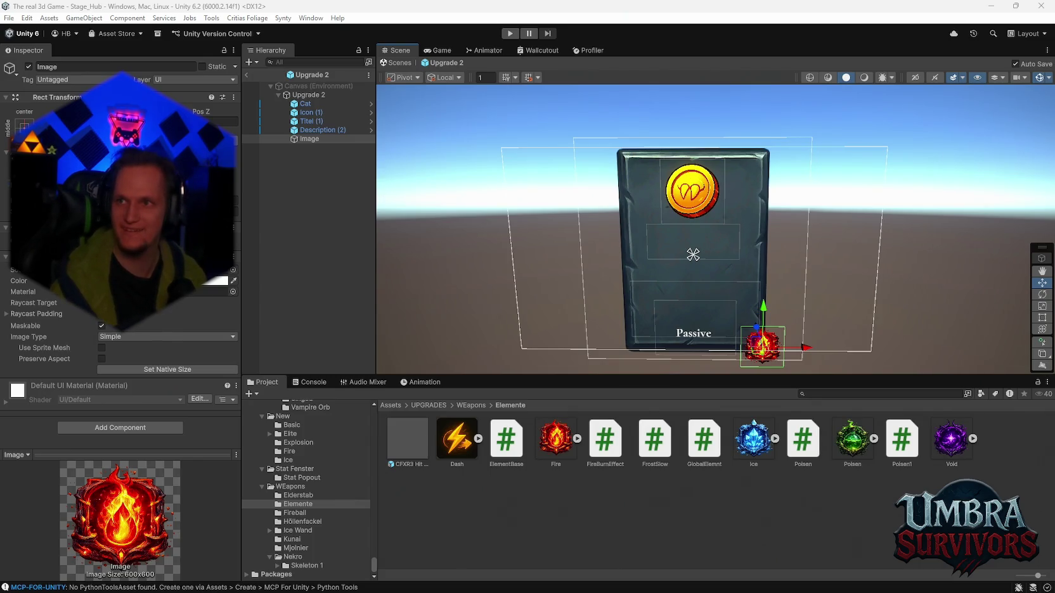
key("alt+Tab")
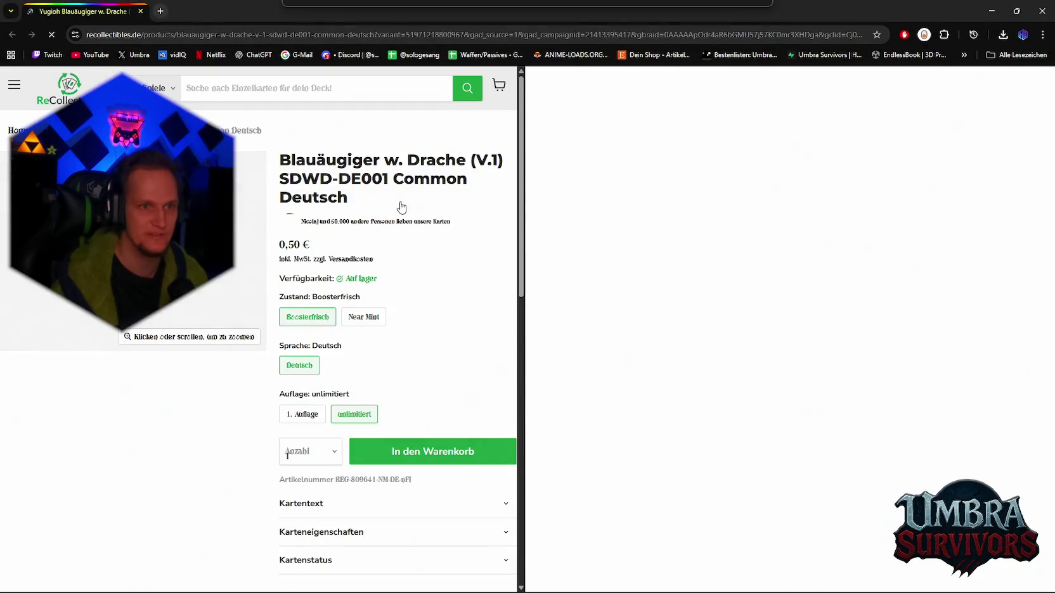
Scroll the trading card shop page in Chrome, then return to the Unity editor.
scroll(400, 232, "down", 5)
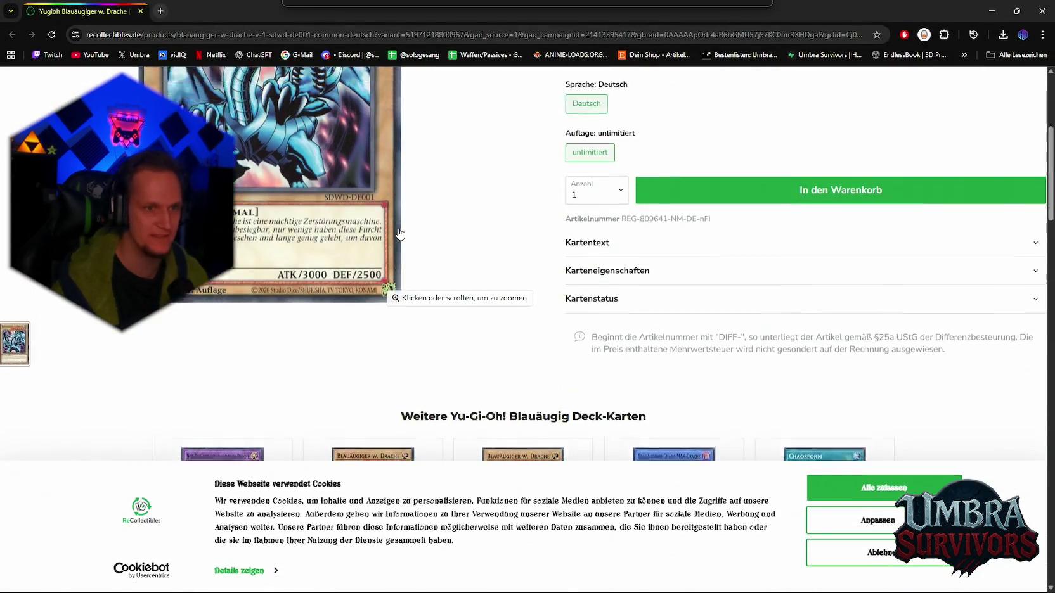
scroll(399, 235, "up", 3)
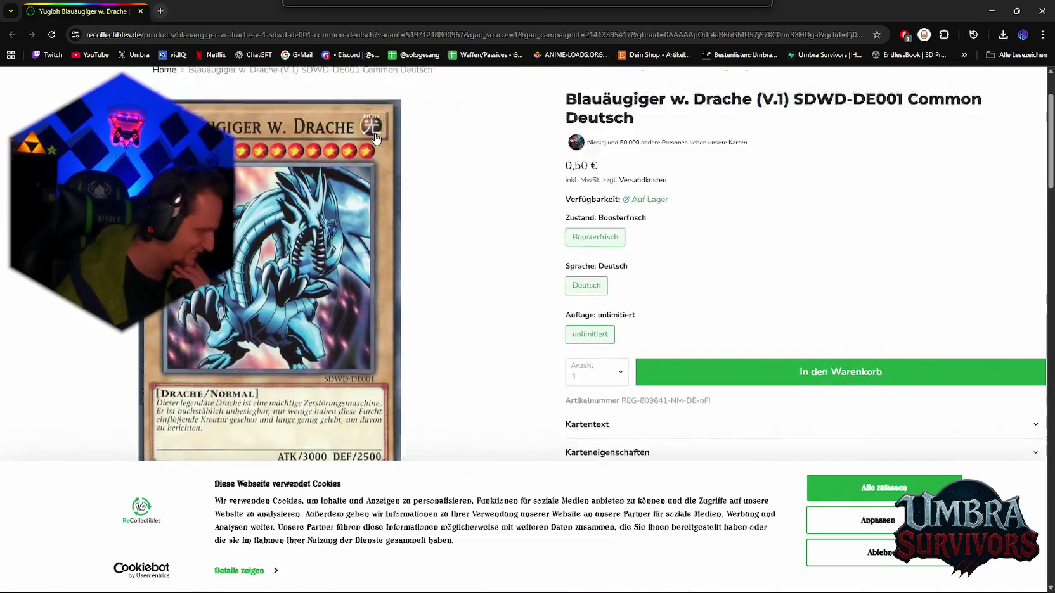
scroll(376, 138, "up", 2)
mouse_move(374, 134)
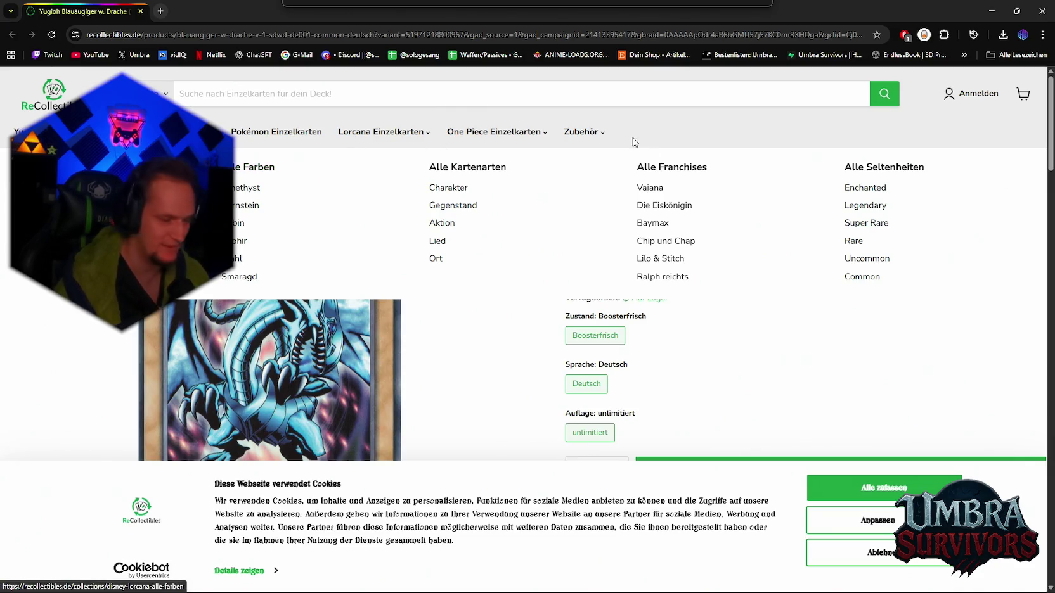
key("alt+Tab")
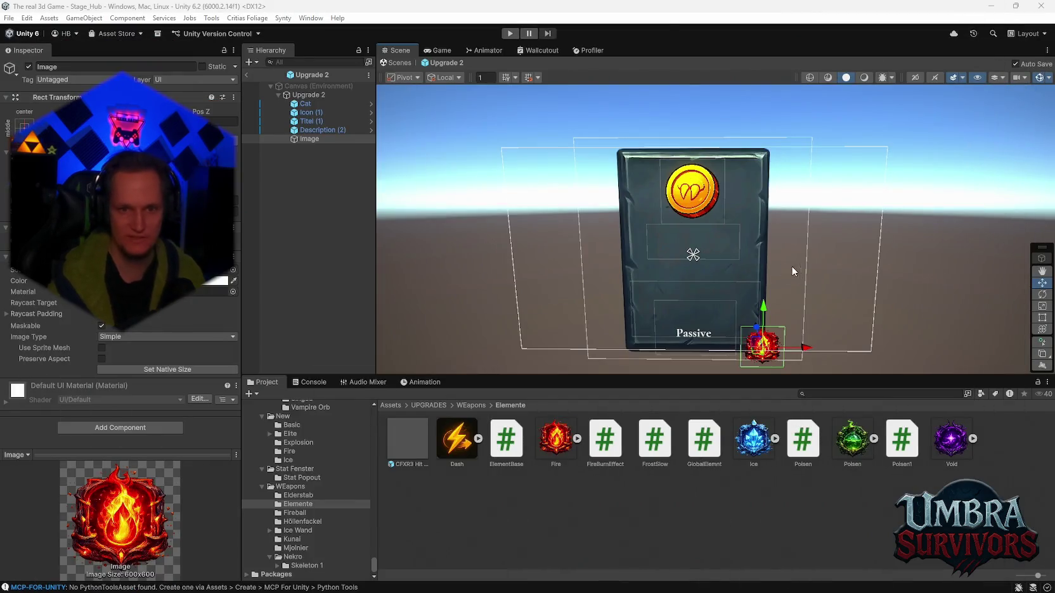
Move the fire badge to the card's top-right corner and set its width and height to 50.
mouse_move(804, 348)
left_mouse_down()
mouse_move(809, 166)
mouse_move(789, 171)
left_mouse_up()
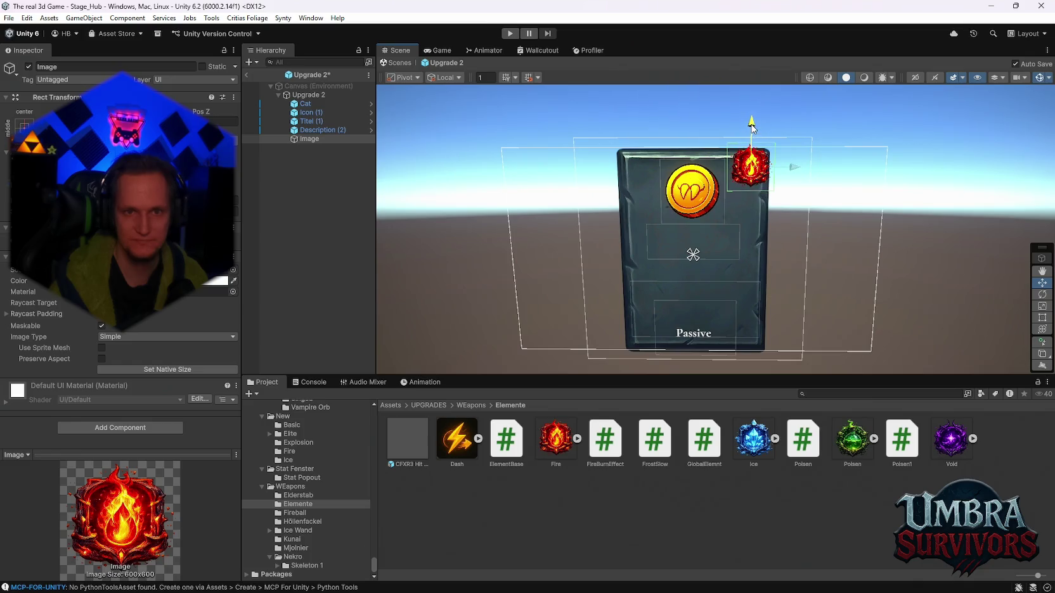
scroll(624, 206, "up", 5)
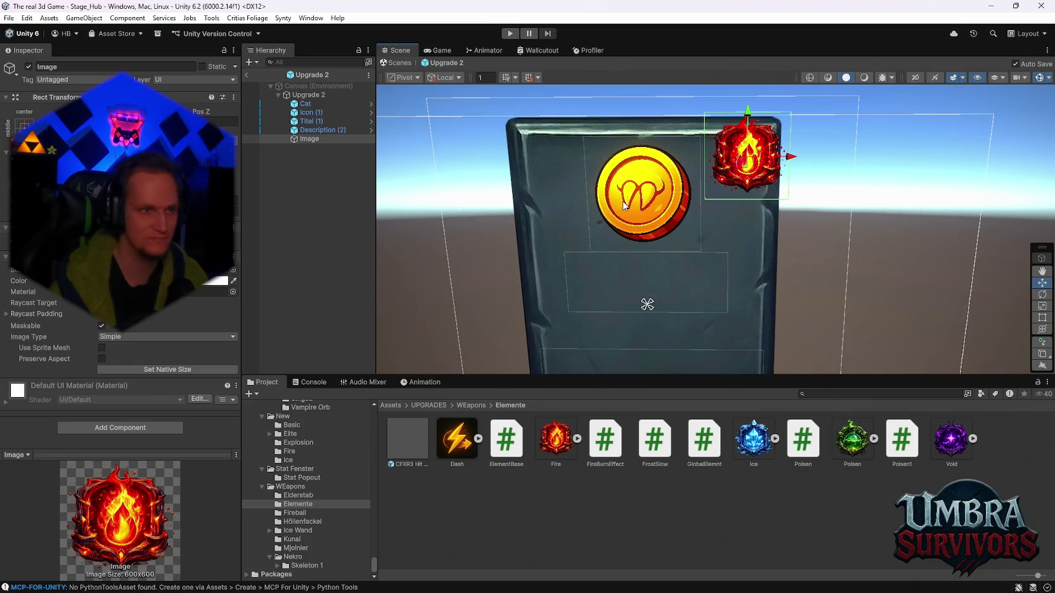
type("5050")
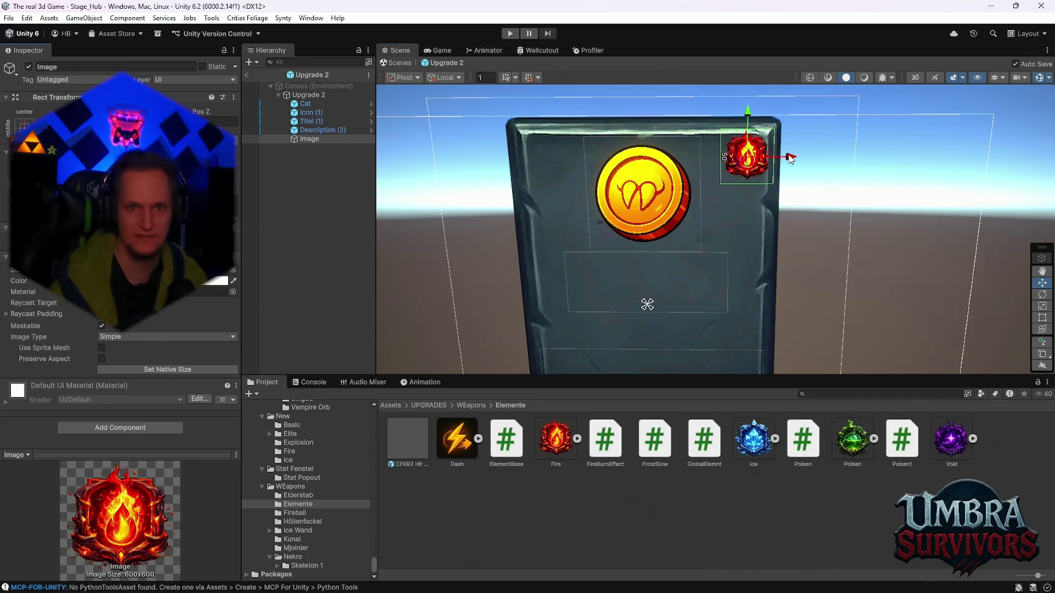
left_click_drag(791, 158, 785, 159)
left_click_drag(743, 117, 744, 122)
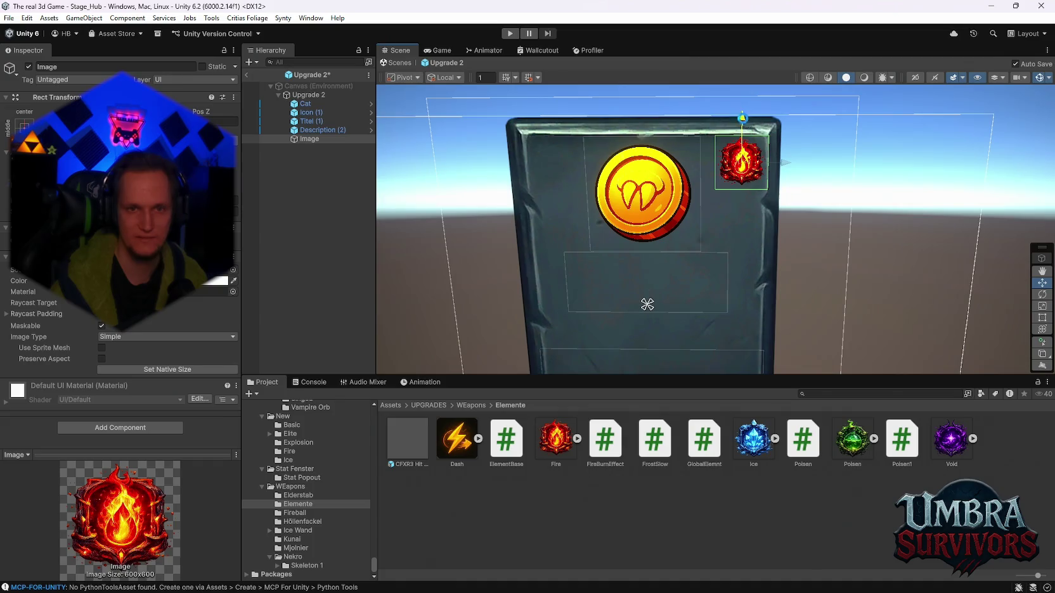
Zoom and pan the Scene view to recentre the card and review the badge.
scroll(693, 228, "down", 2)
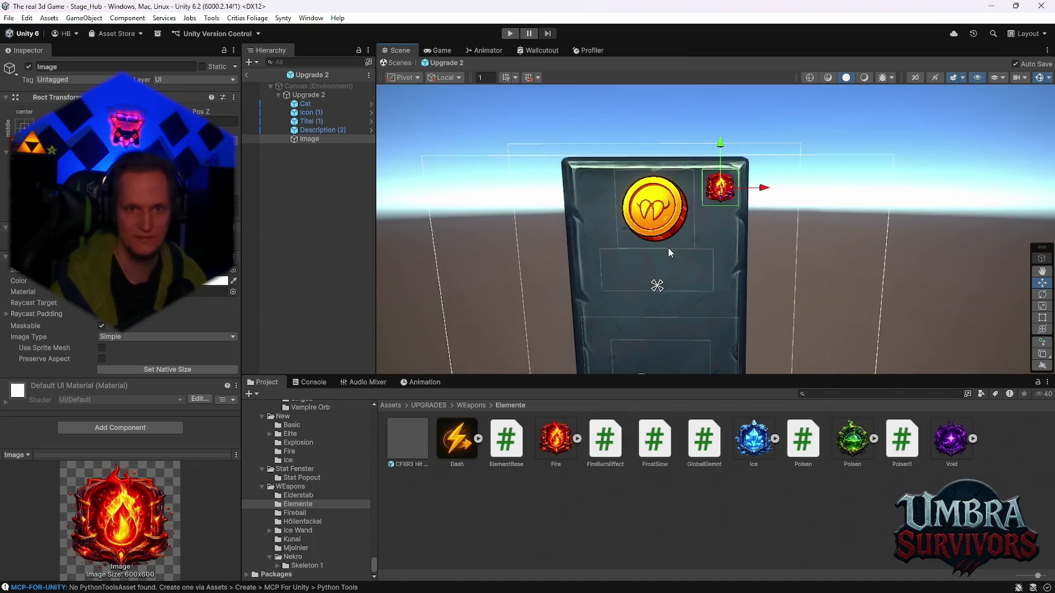
scroll(668, 252, "down", 2)
scroll(710, 204, "up", 1)
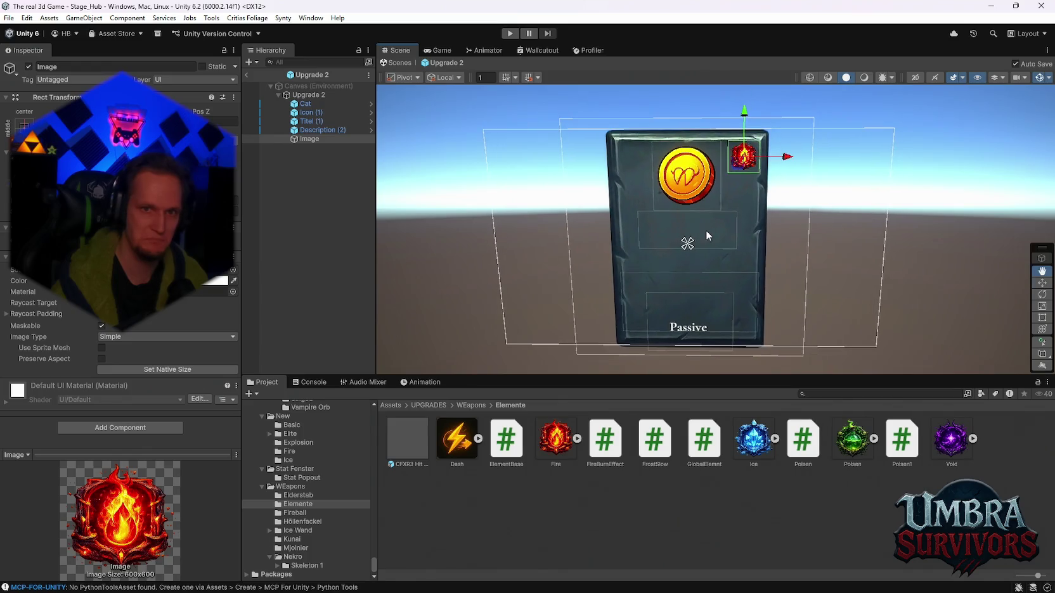
scroll(697, 244, "up", 2)
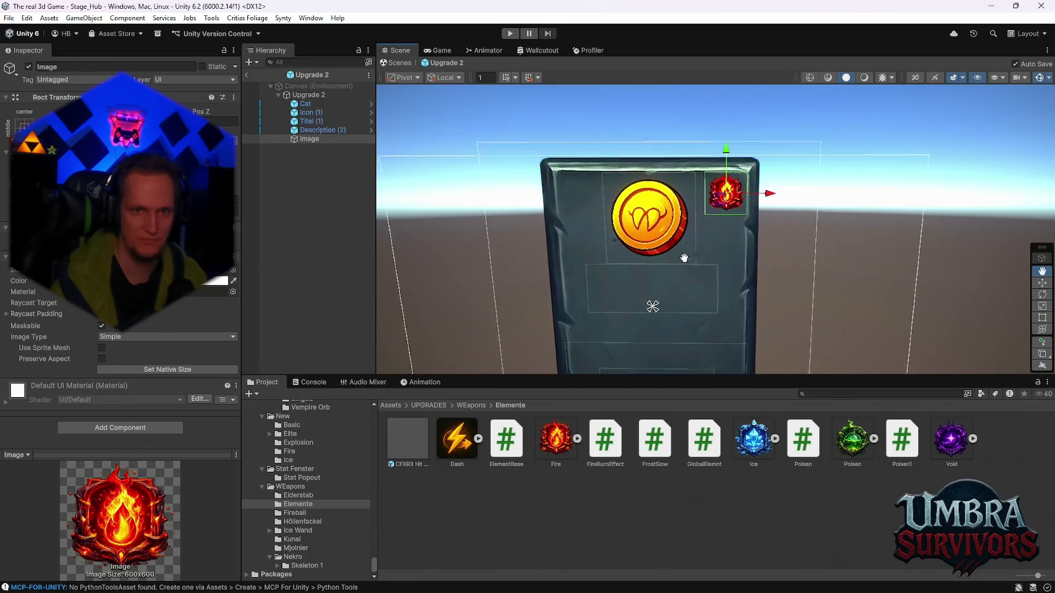
scroll(724, 257, "down", 3)
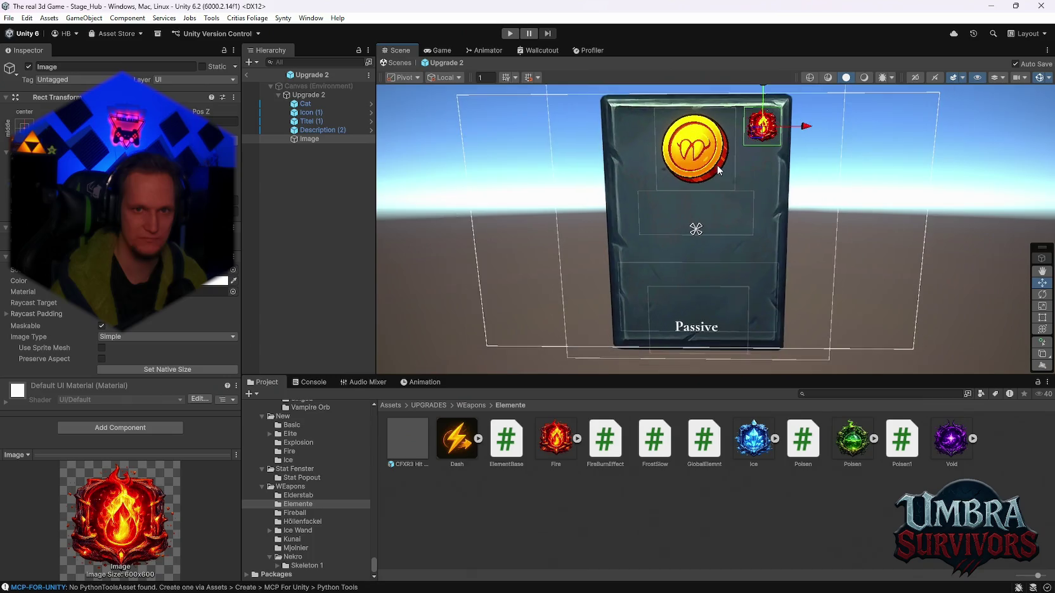
scroll(718, 167, "up", 2)
scroll(715, 202, "up", 2)
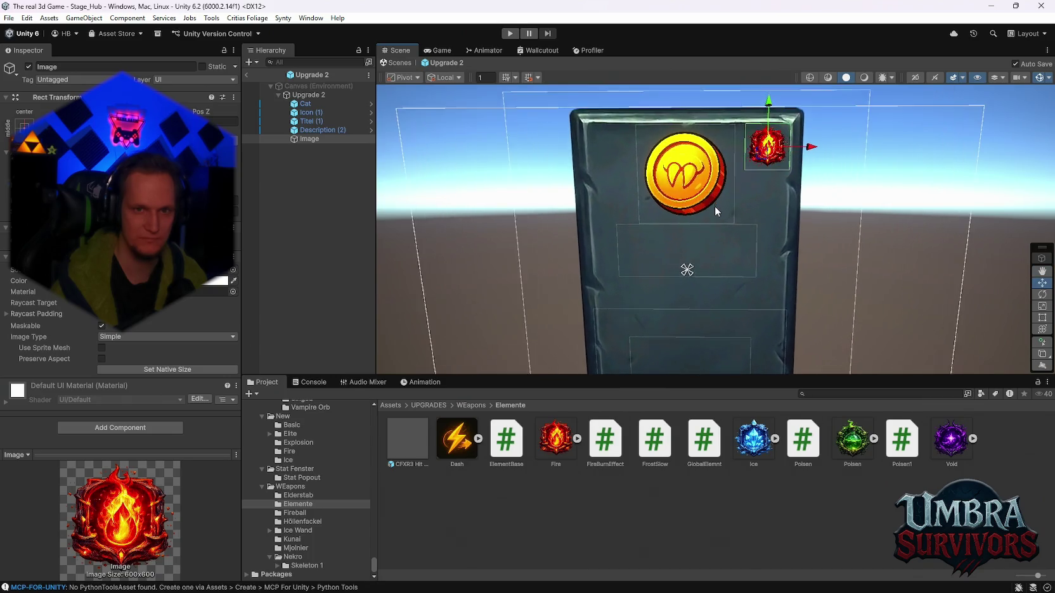
scroll(725, 170, "down", 3)
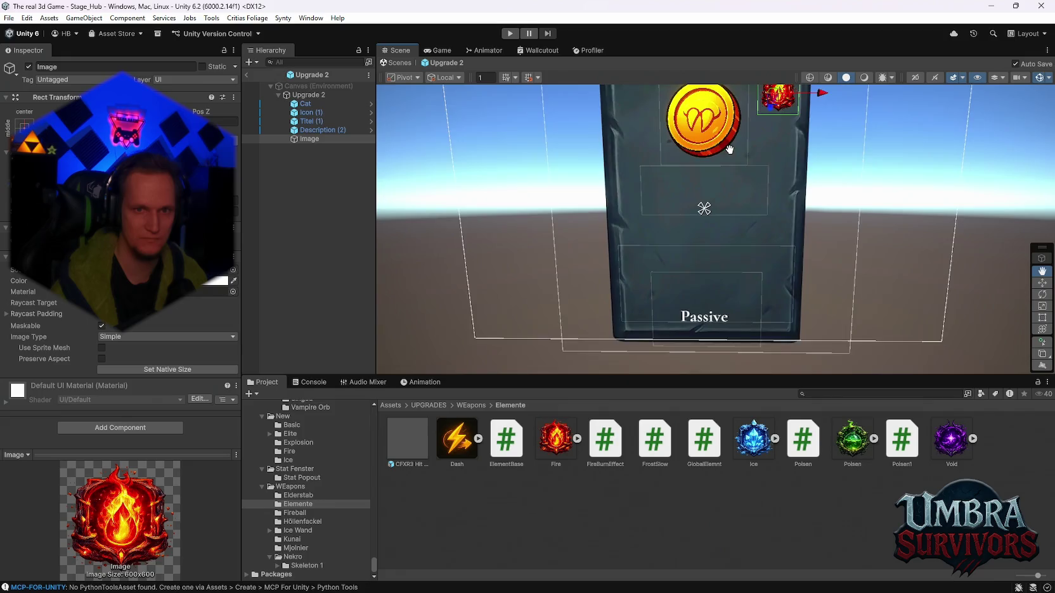
mouse_move(706, 248)
left_mouse_down()
mouse_move(740, 228)
mouse_move(698, 283)
left_mouse_up()
scroll(739, 228, "up", 5)
scroll(314, 520, "up", 3)
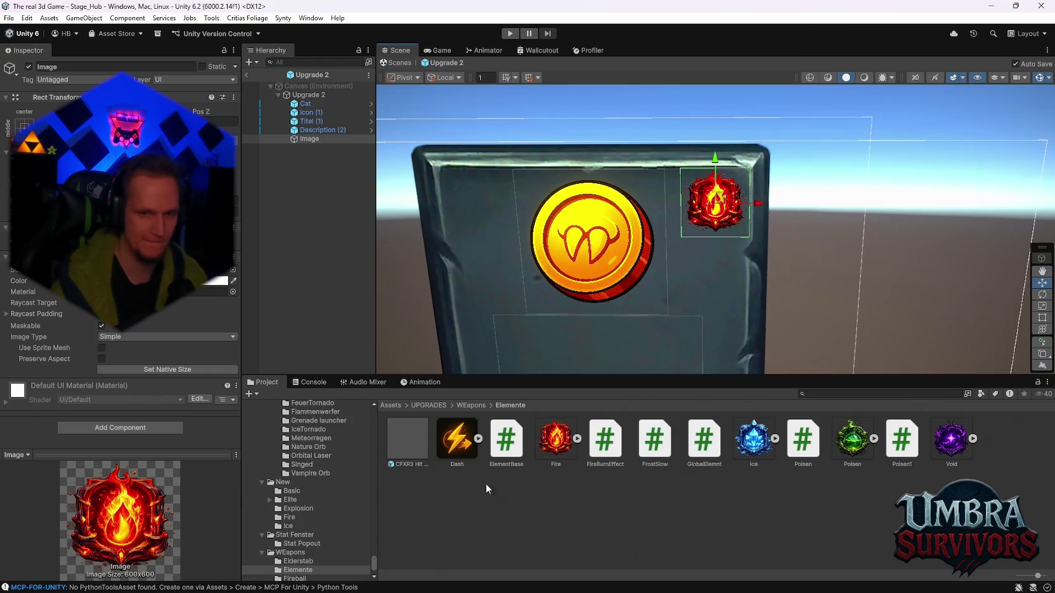
left_click_drag(754, 439, 190, 269)
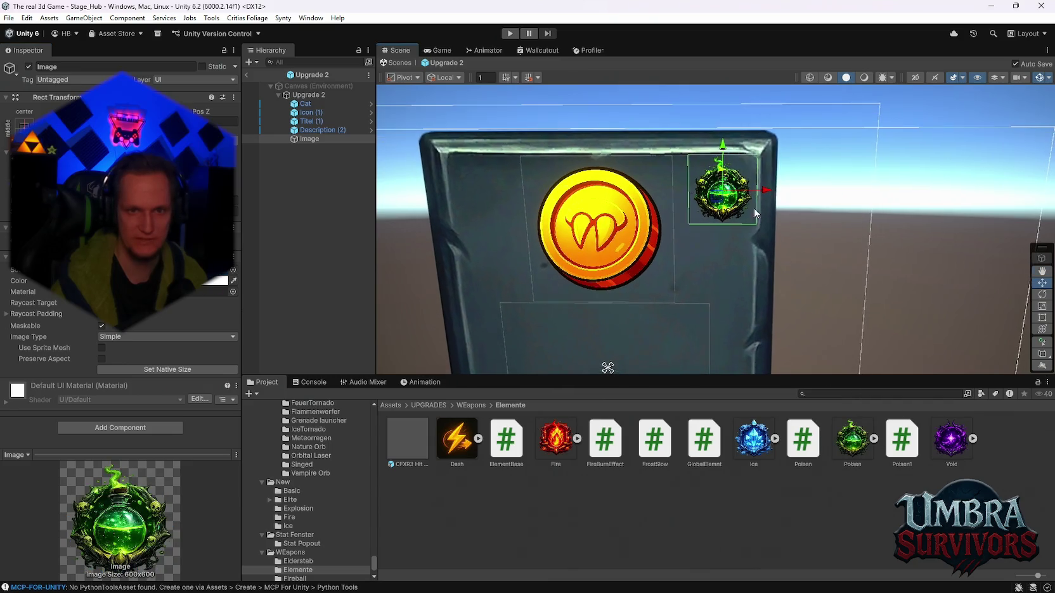
left_click_drag(725, 148, 725, 150)
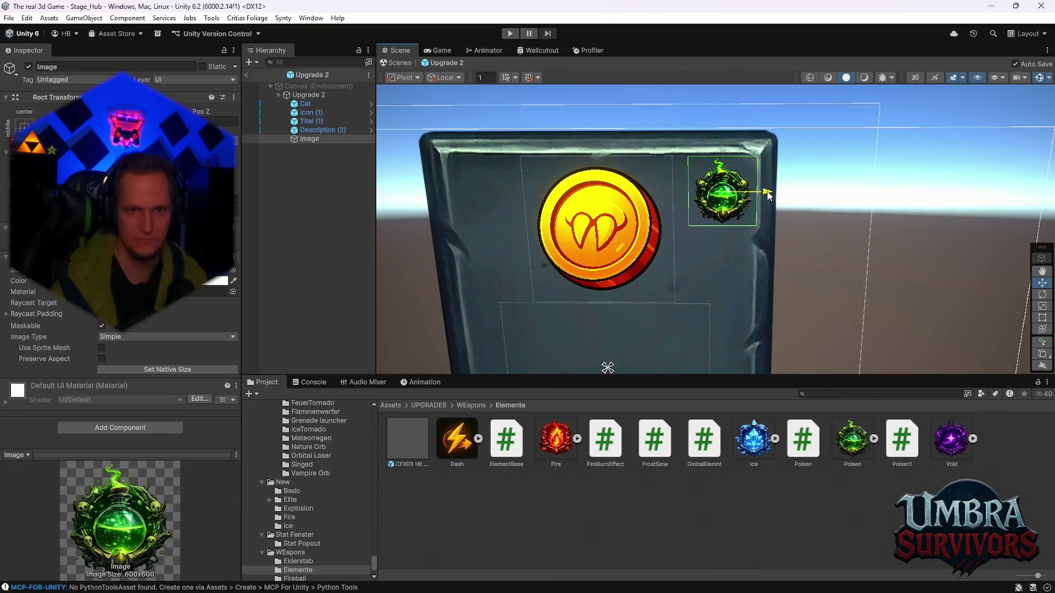
left_click_drag(951, 438, 190, 269)
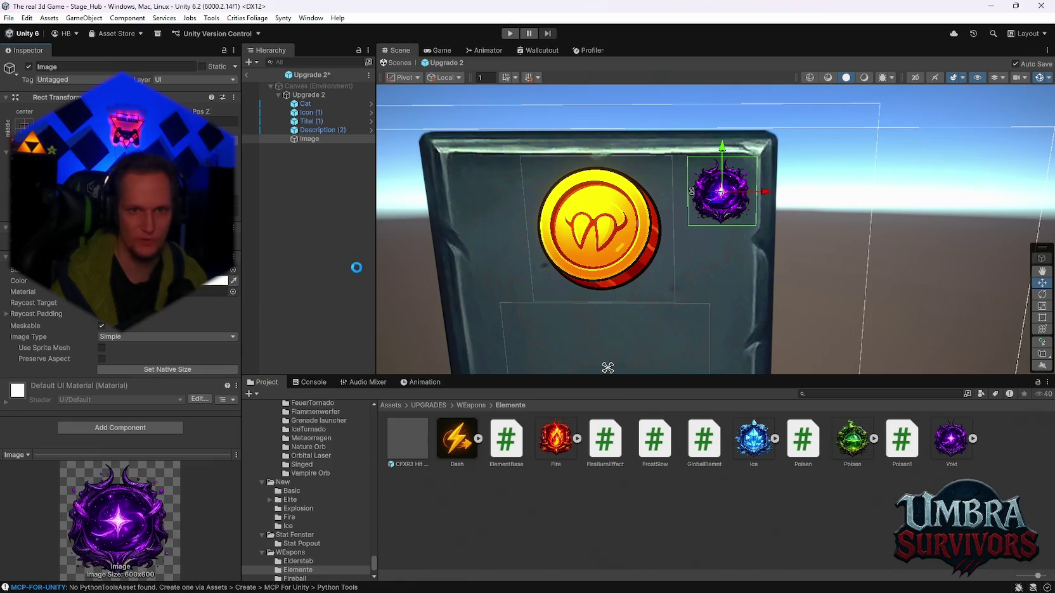
scroll(714, 168, "down", 4)
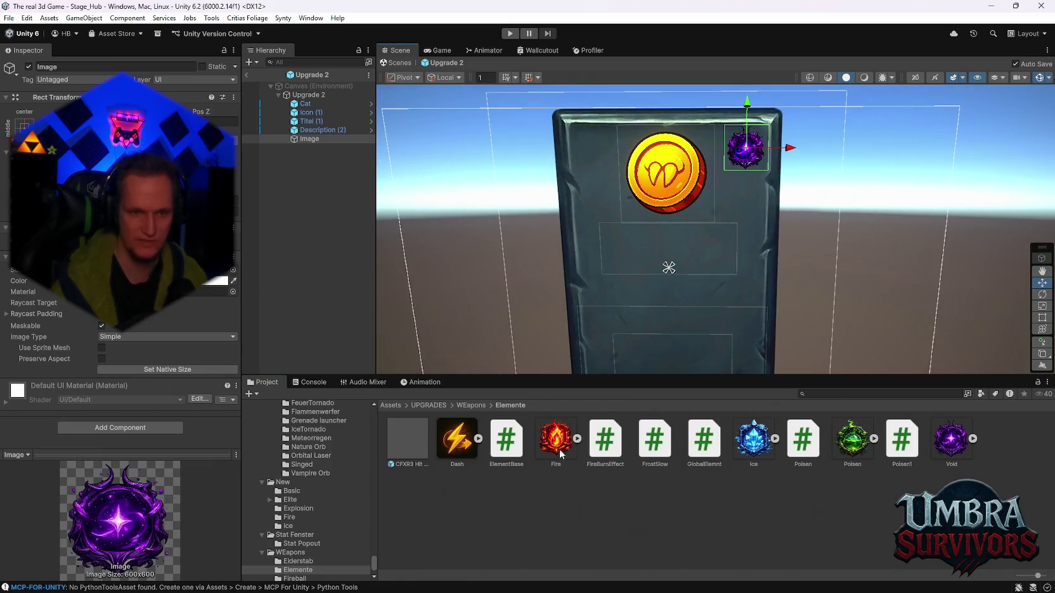
left_click_drag(190, 270, 190, 270)
scroll(743, 244, "up", 3)
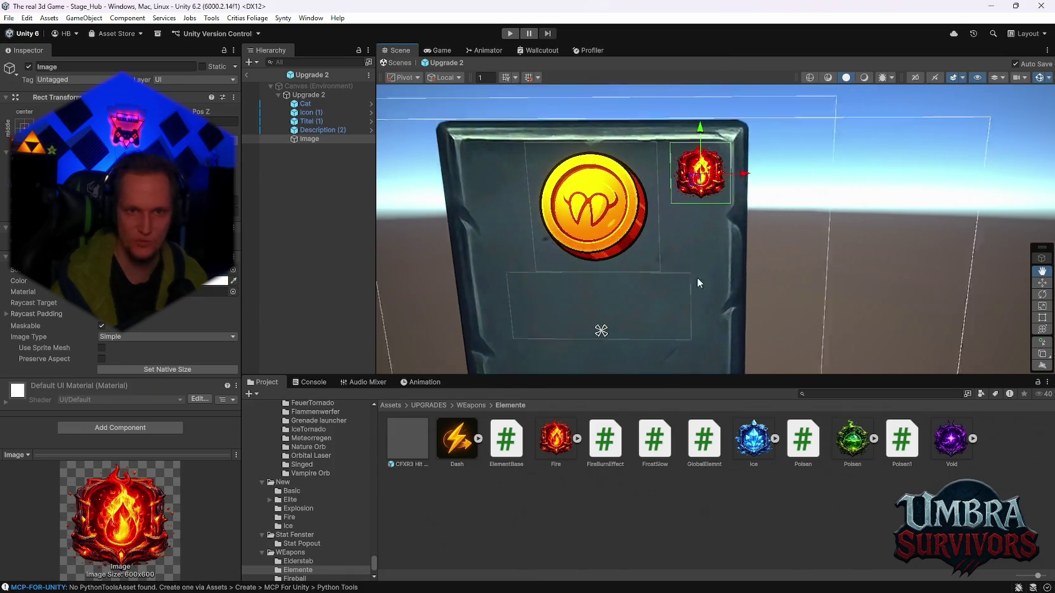
scroll(729, 222, "up", 5)
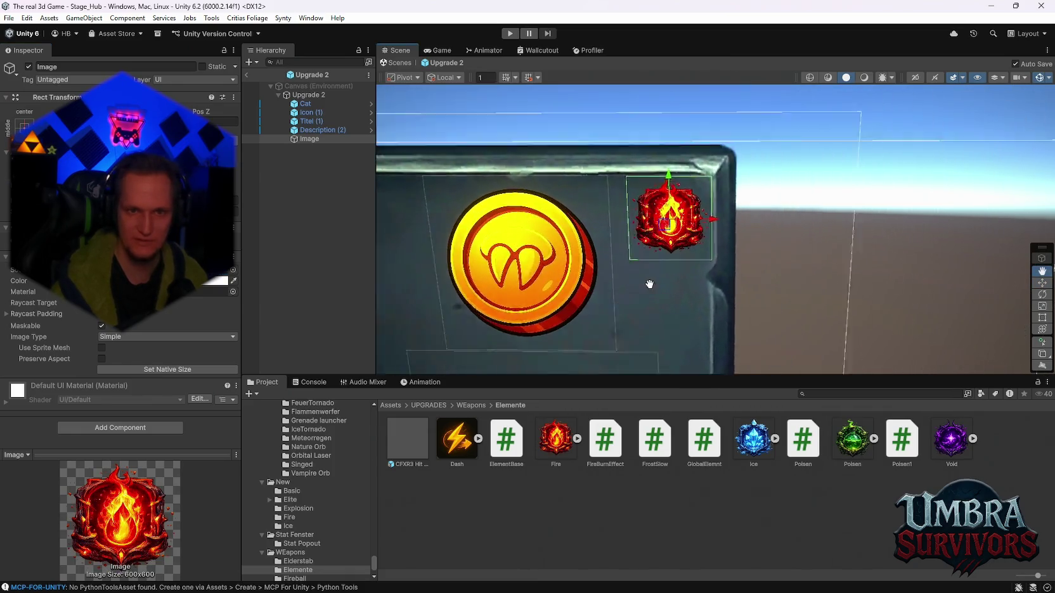
scroll(708, 279, "up", 5)
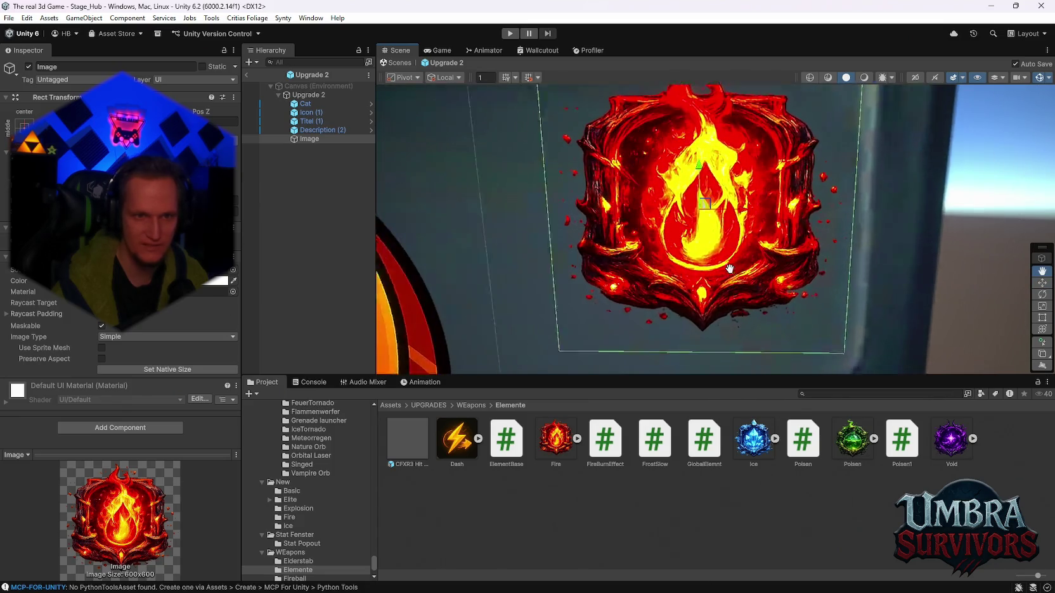
scroll(723, 311, "down", 8)
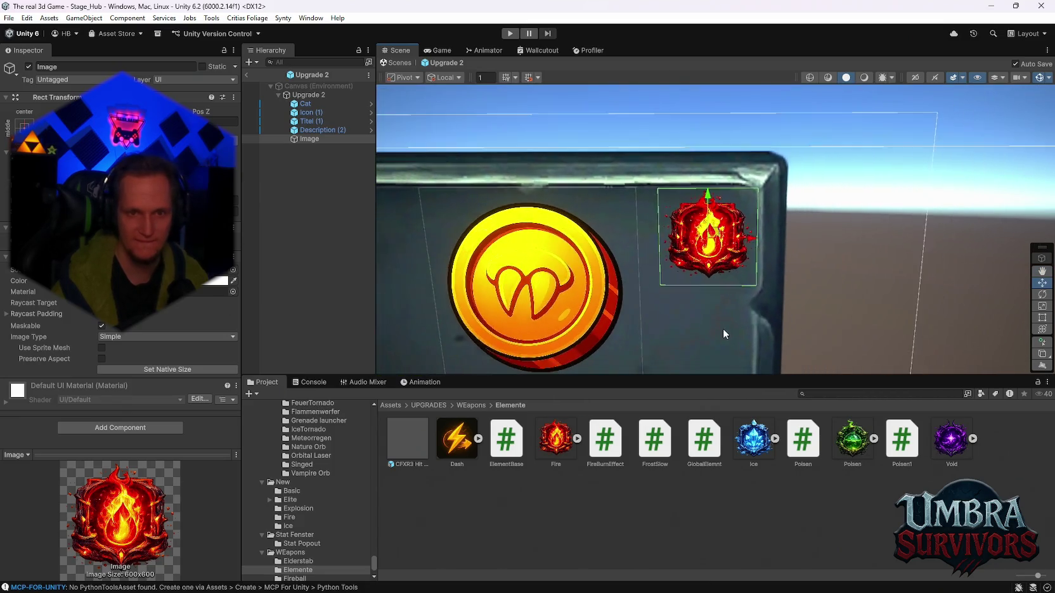
mouse_move(710, 237)
left_mouse_down()
mouse_move(745, 219)
mouse_move(750, 207)
mouse_move(734, 186)
mouse_move(712, 222)
left_mouse_up()
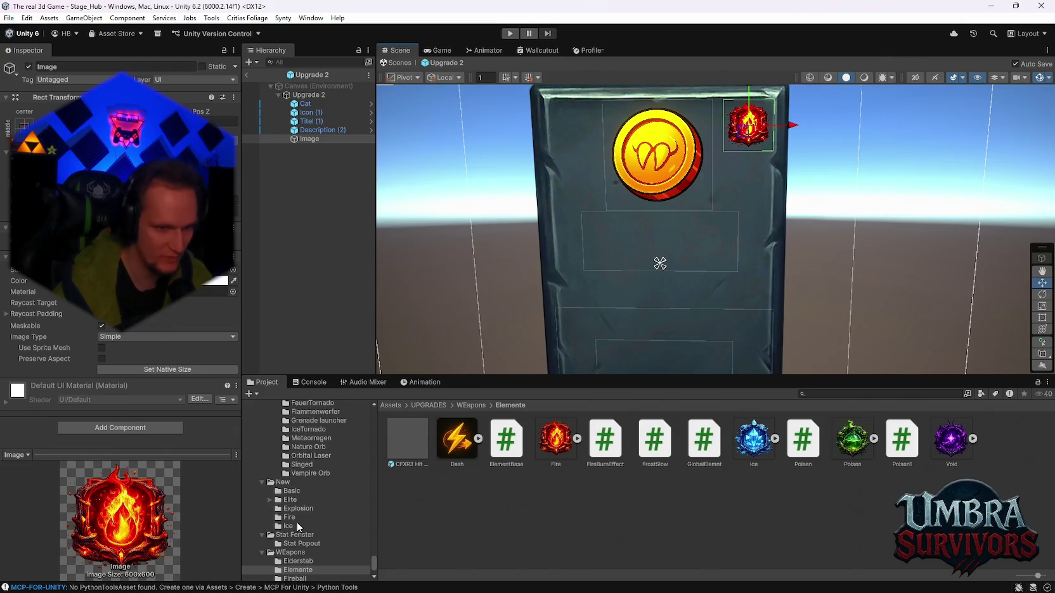
Browse the Project folders Ice, Elderstab, Kunai, Mjolnier and UI.
scroll(299, 526, "down", 1)
left_click(296, 493)
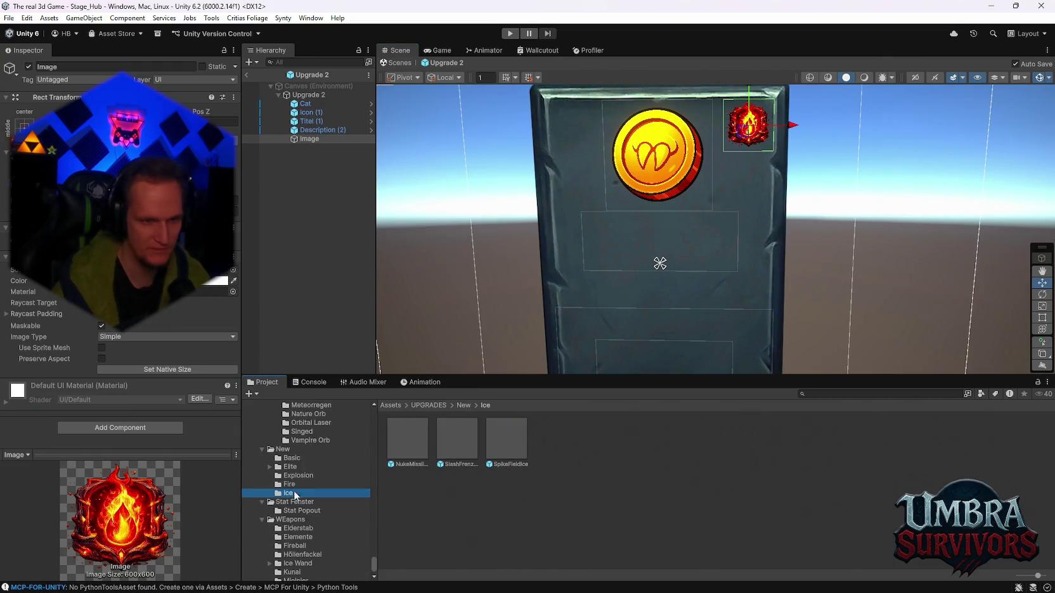
left_click(299, 530)
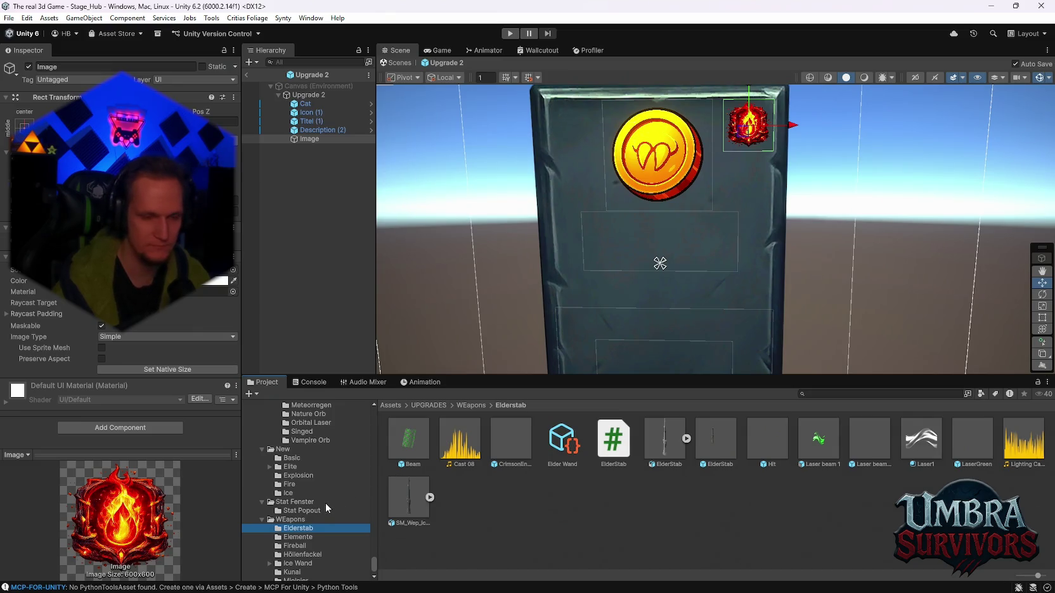
scroll(317, 526, "down", 1)
left_click(297, 539)
left_click(296, 547)
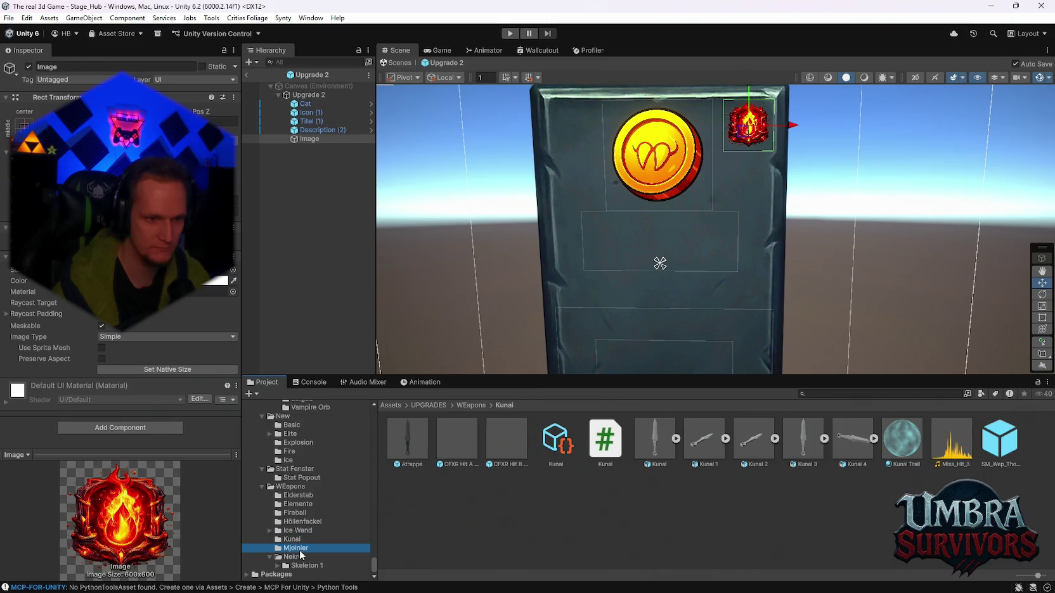
scroll(305, 530, "up", 10)
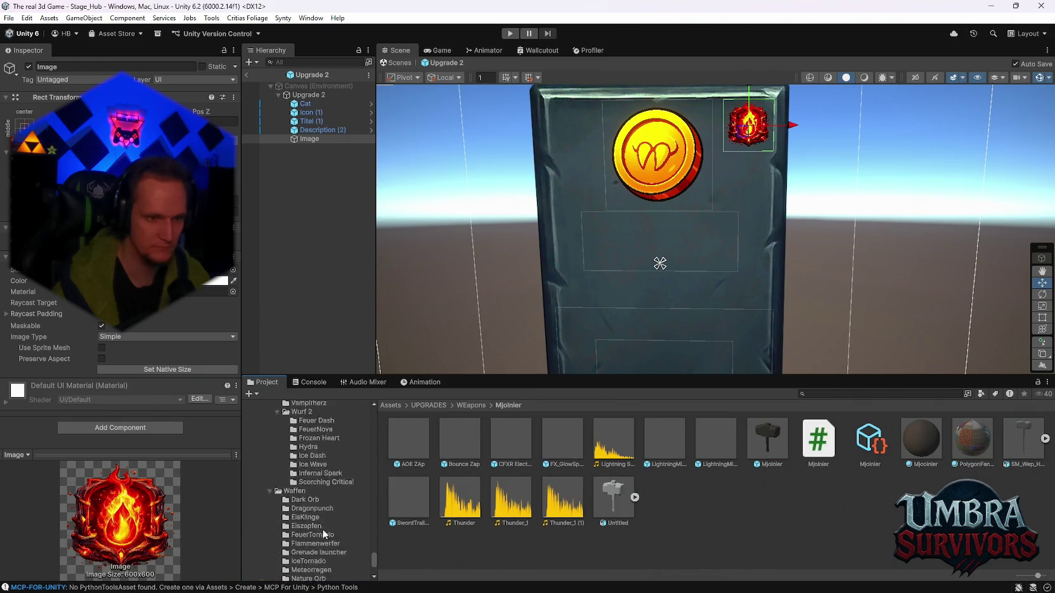
scroll(307, 483, "up", 2)
left_click(283, 464)
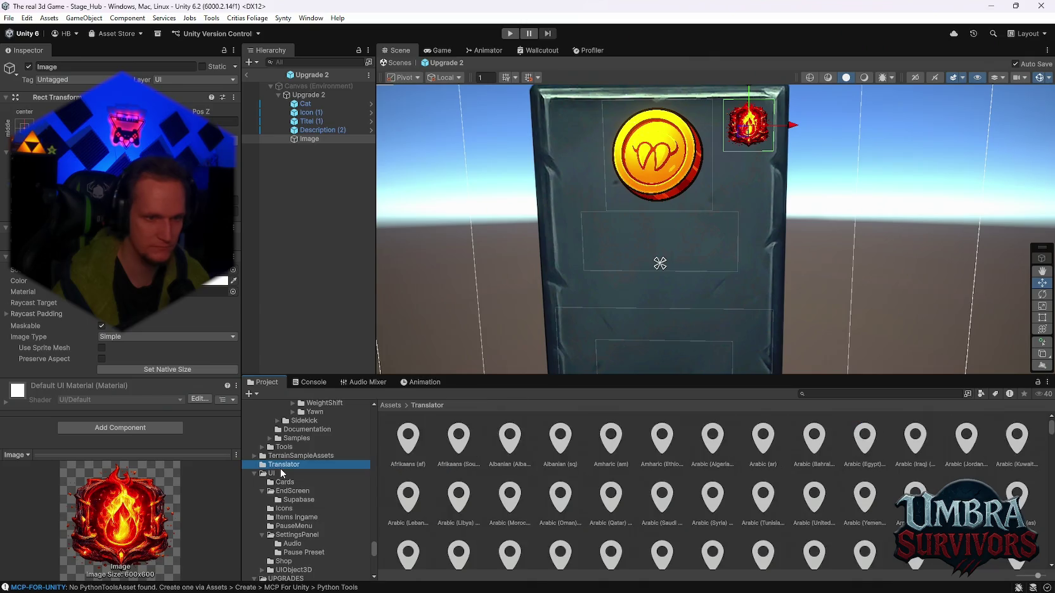
left_click(271, 473)
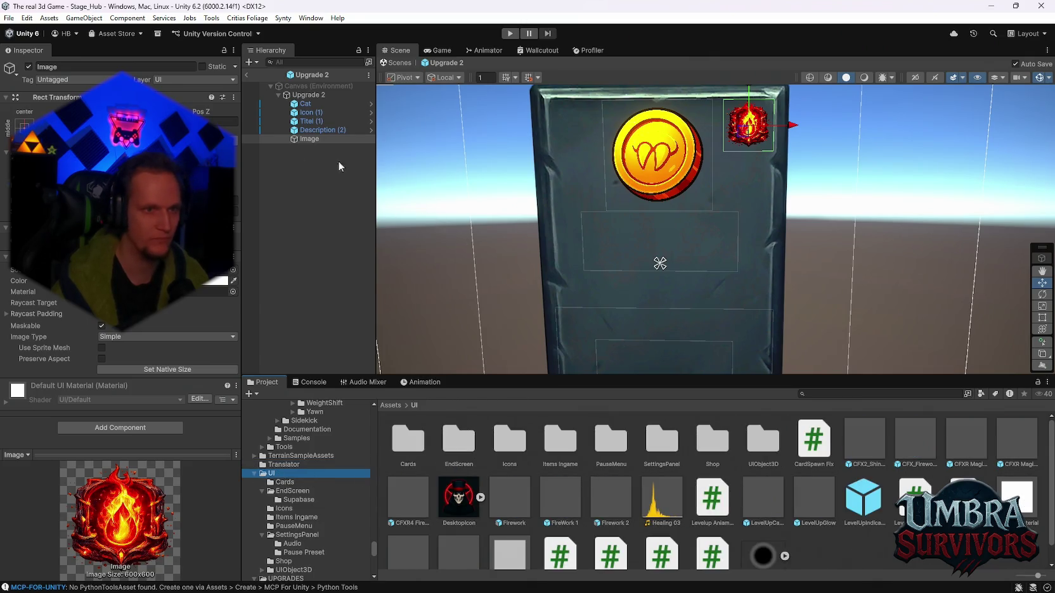
Assign the fire Image as Upgrade 2's Element Badge Image.
left_click(309, 94)
scroll(120, 285, "down", 5)
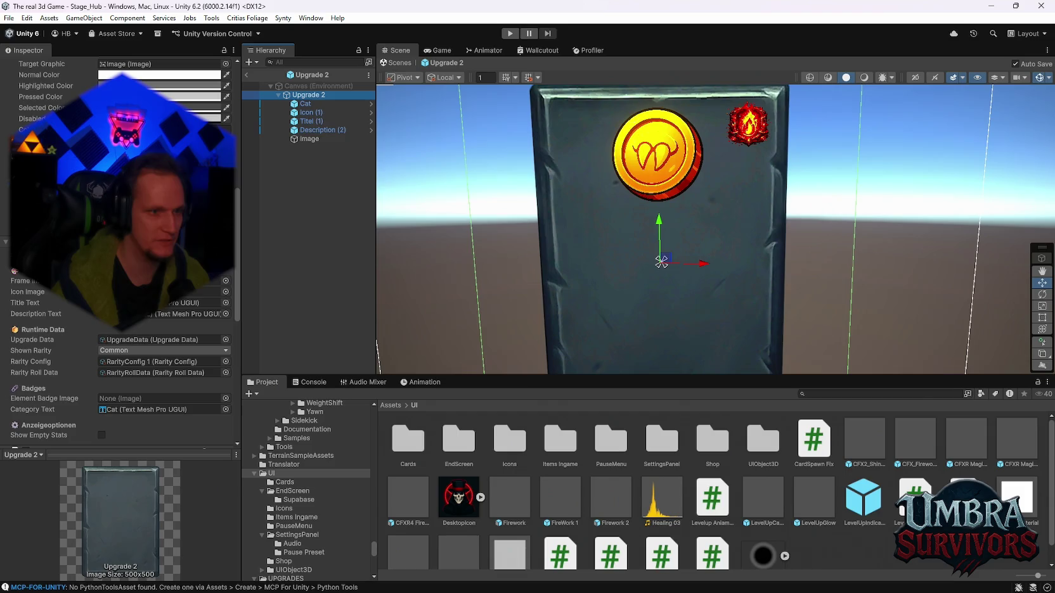
left_click_drag(309, 139, 120, 398)
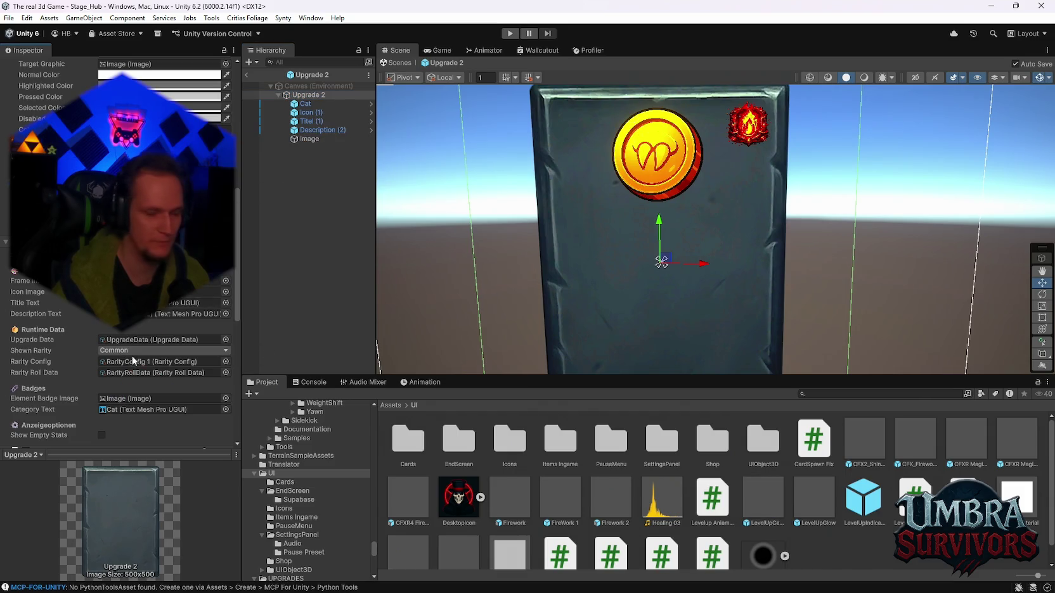
scroll(218, 282, "down", 3)
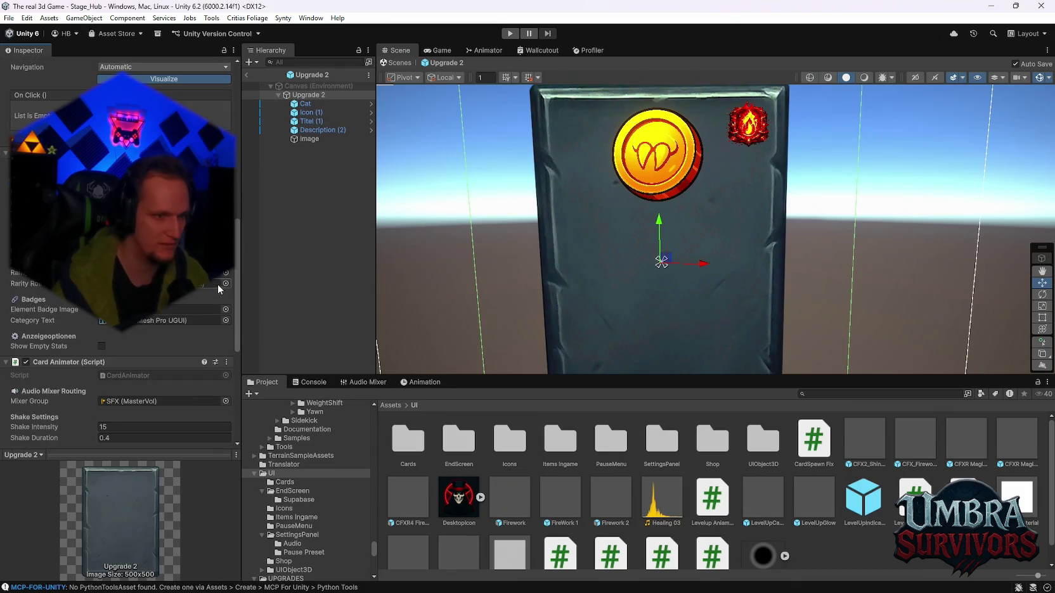
double_click(407, 439)
Open the Upgrade 1 prefab and inspect its fire badge, undoing a stray move.
double_click(914, 491)
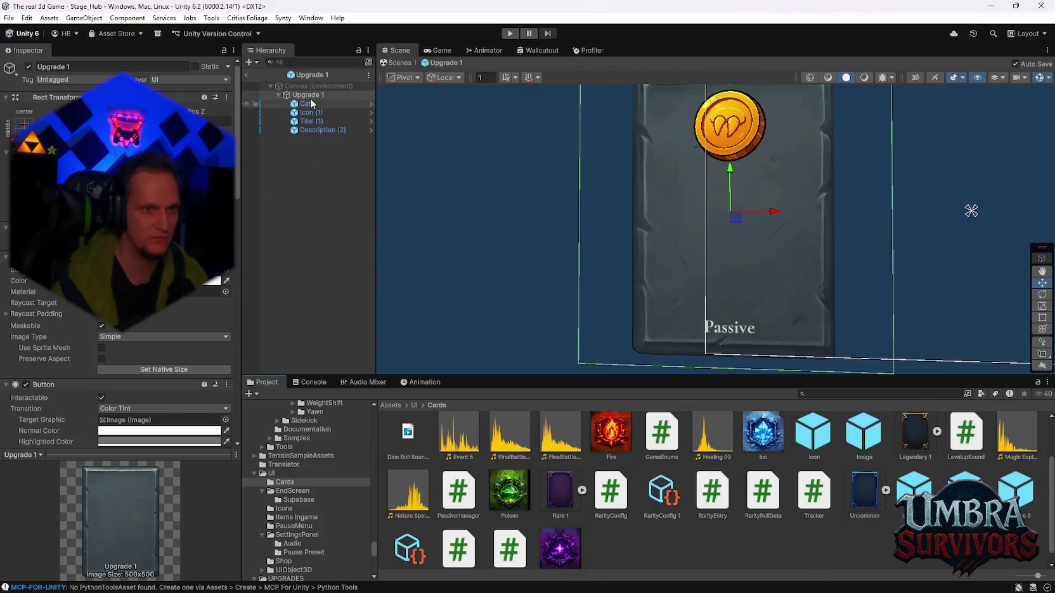
mouse_move(795, 176)
left_mouse_down()
mouse_move(779, 277)
mouse_move(729, 254)
mouse_move(700, 203)
left_mouse_up()
left_click_drag(916, 187, 743, 184)
key("ctrl+z")
mouse_move(984, 187)
left_mouse_down()
mouse_move(934, 203)
mouse_move(729, 206)
left_mouse_up()
scroll(725, 216, "up", 5)
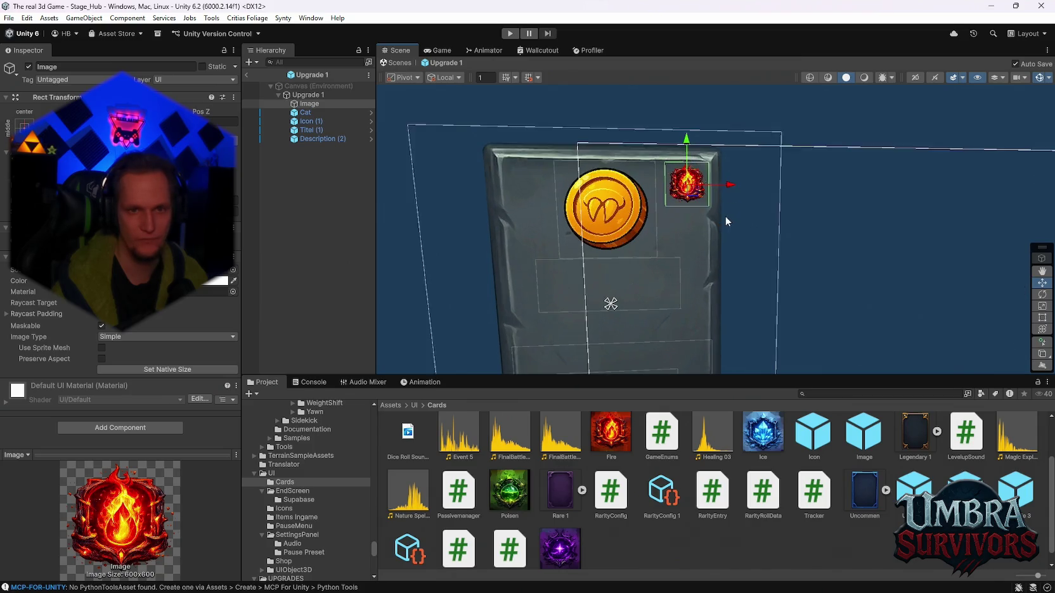
Open the Upgrade 2 prefab and nudge its fire badge slightly right.
double_click(864, 492)
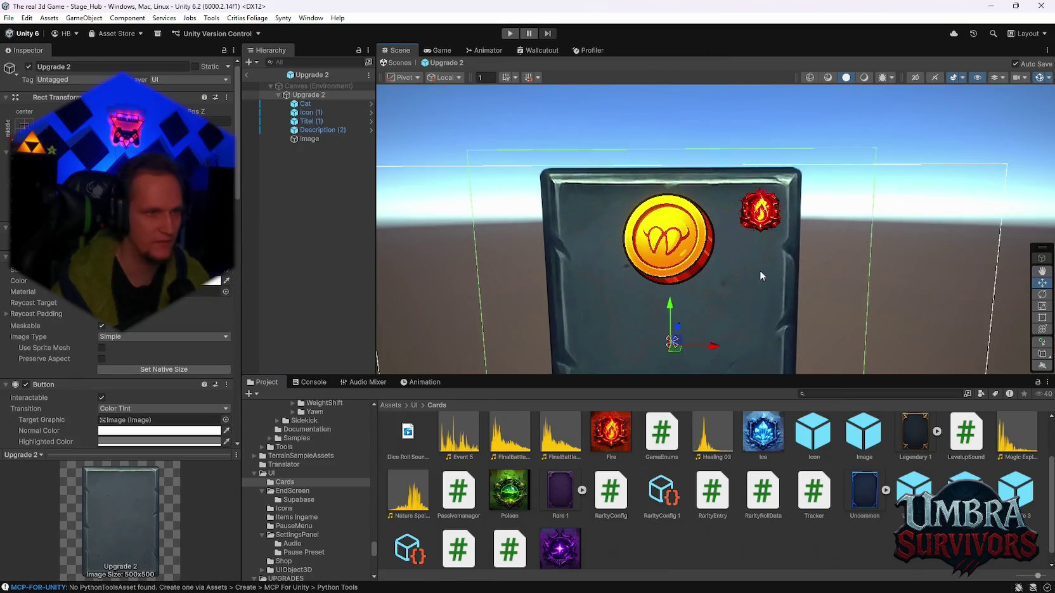
left_click(306, 139)
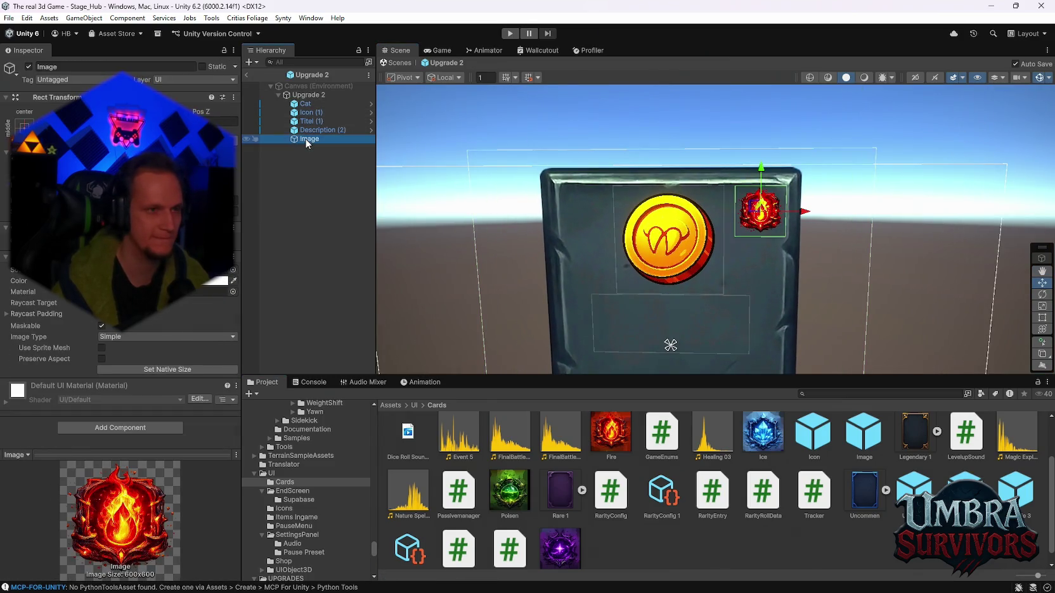
scroll(767, 238, "up", 5)
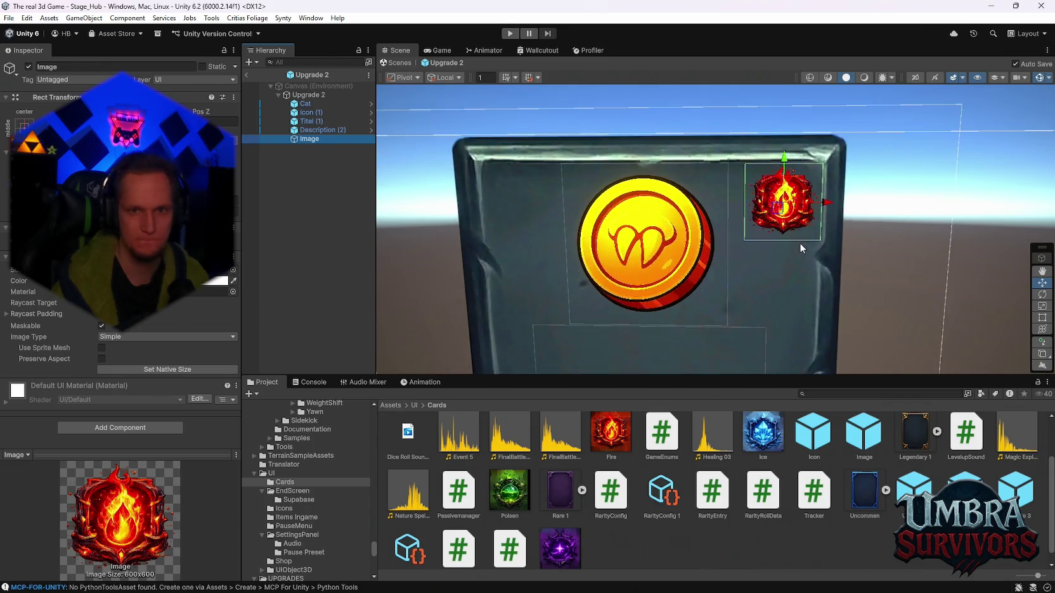
scroll(708, 256, "up", 1)
left_click_drag(696, 218, 701, 217)
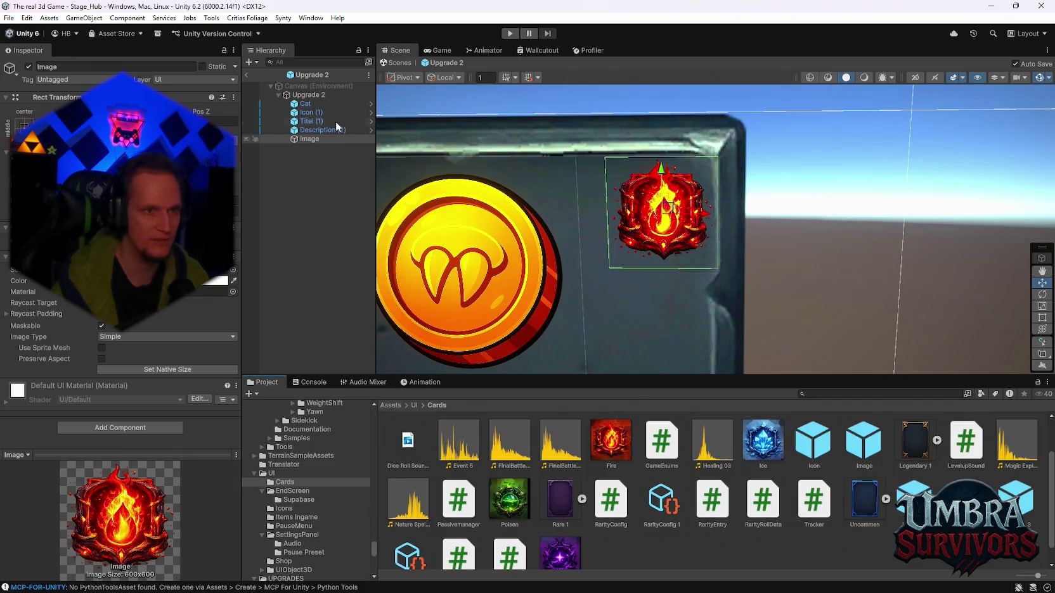
left_click(309, 95)
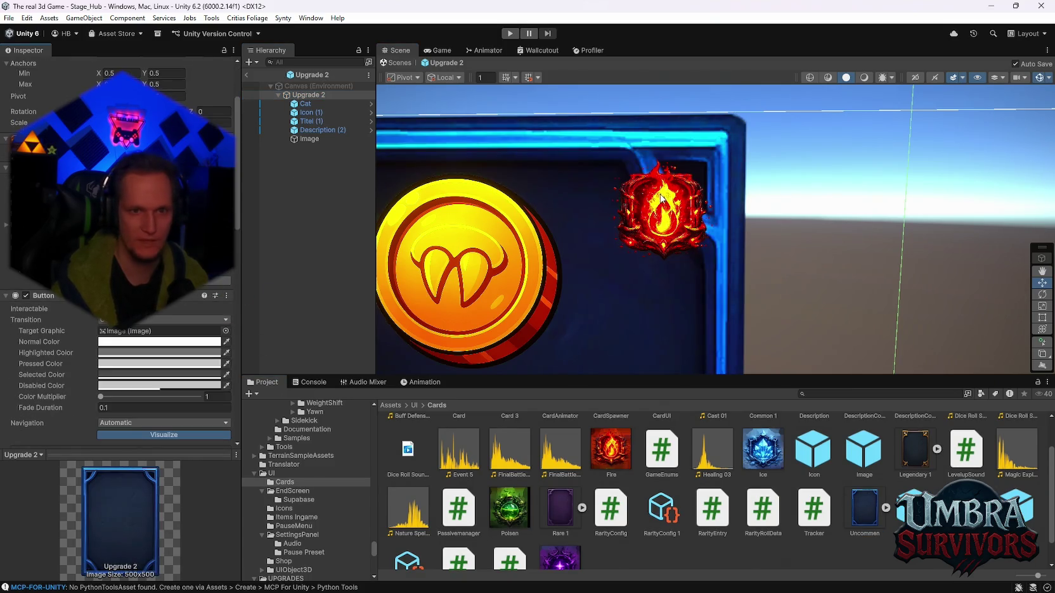
Raise the fire badge and nudge it slightly right toward the card's top.
scroll(661, 199, "down", 3)
scroll(700, 168, "up", 2)
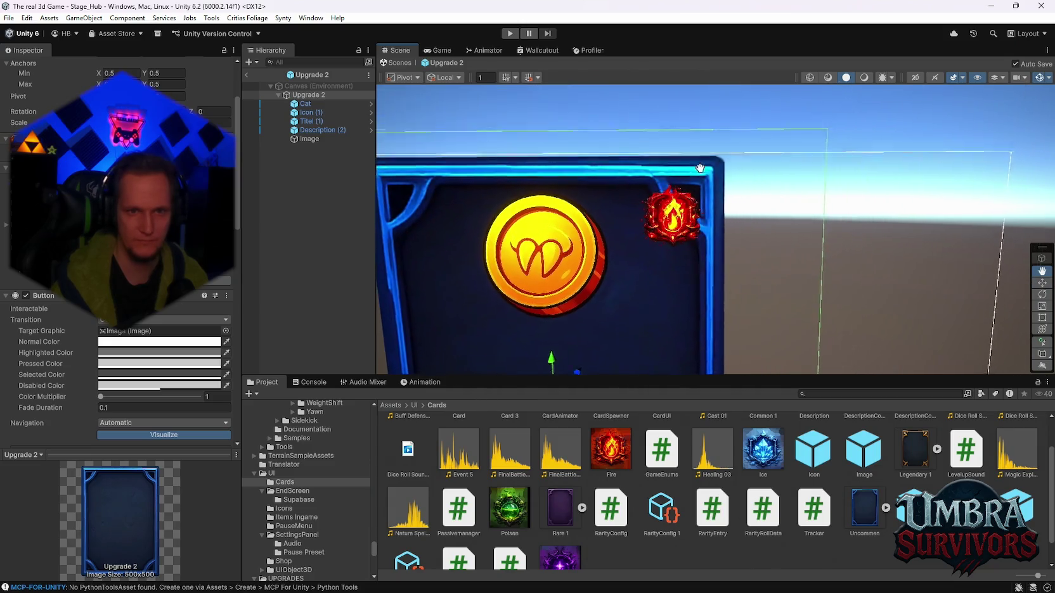
left_click(672, 212)
left_click_drag(672, 189, 673, 177)
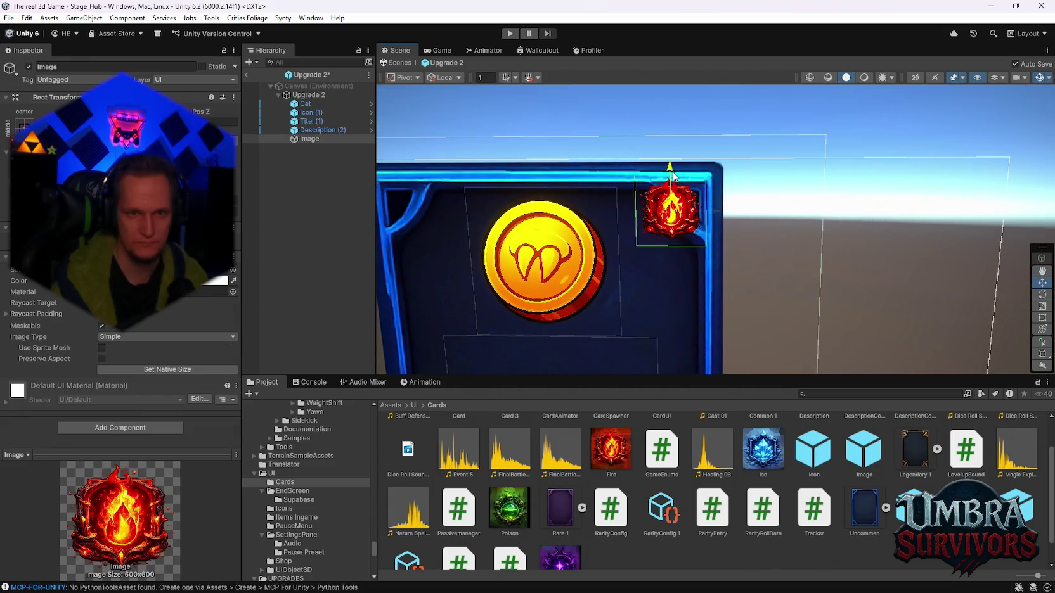
left_click_drag(714, 216, 729, 217)
scroll(727, 228, "down", 2)
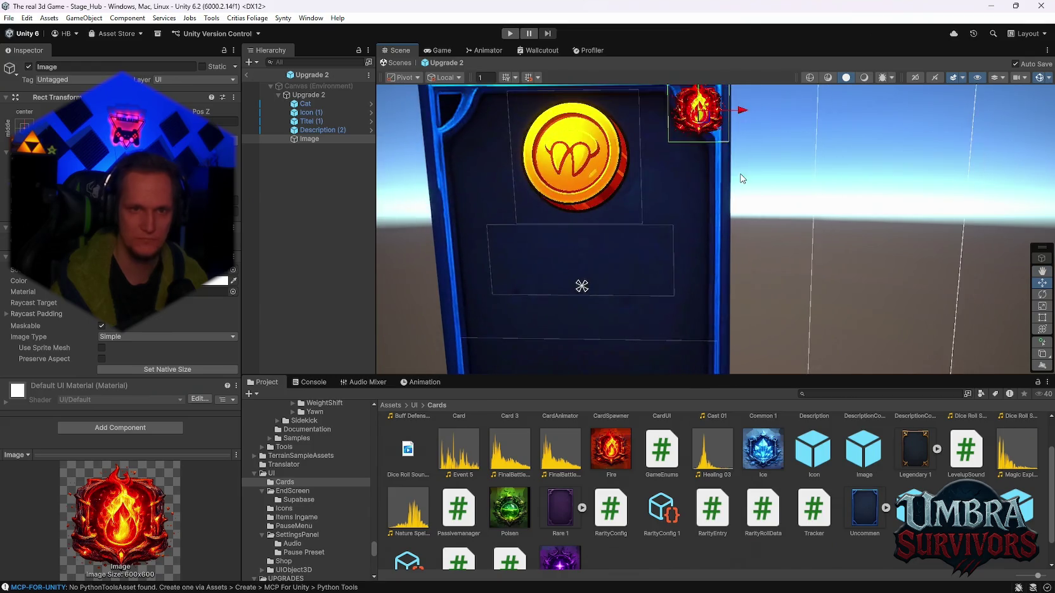
left_click_drag(731, 174, 713, 187)
Fine-tune the fire badge: about 75 px higher, 33 px right, then slightly lower.
left_click_drag(690, 130, 690, 174)
left_click_drag(722, 211, 705, 211)
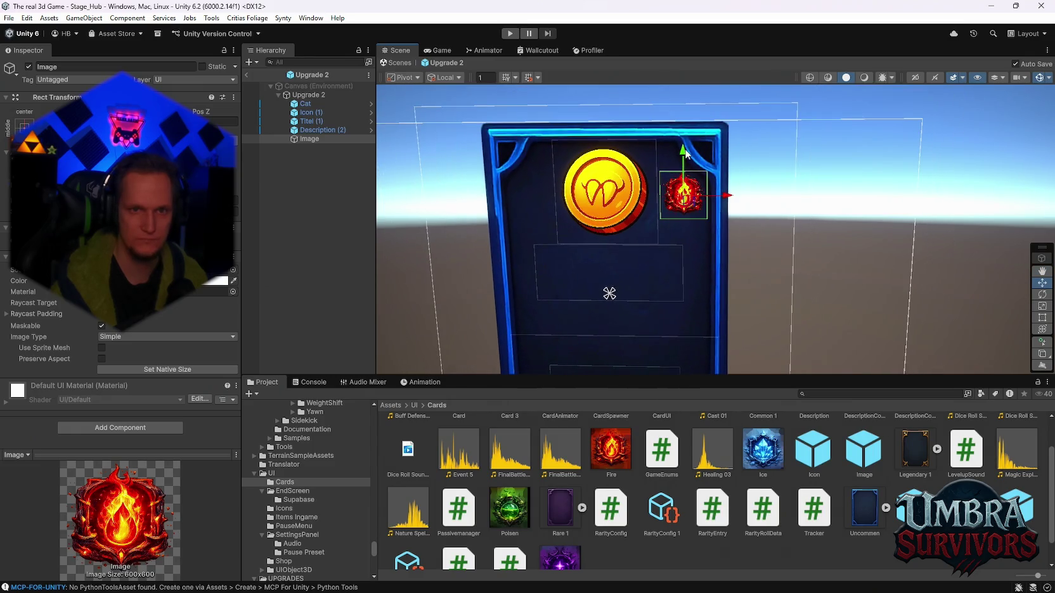
left_click_drag(685, 154, 683, 104)
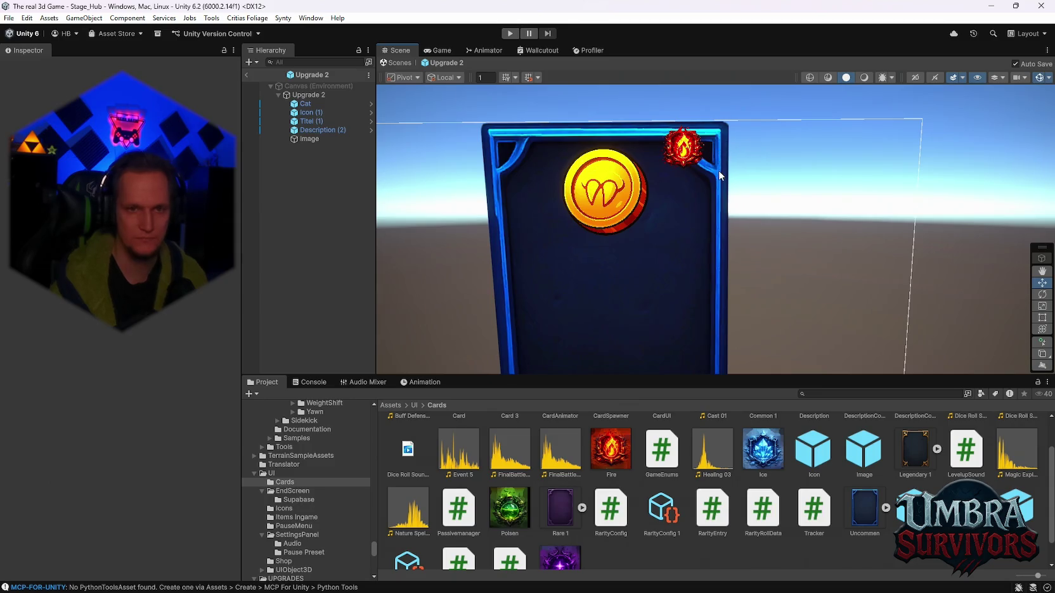
left_click_drag(715, 151, 736, 150)
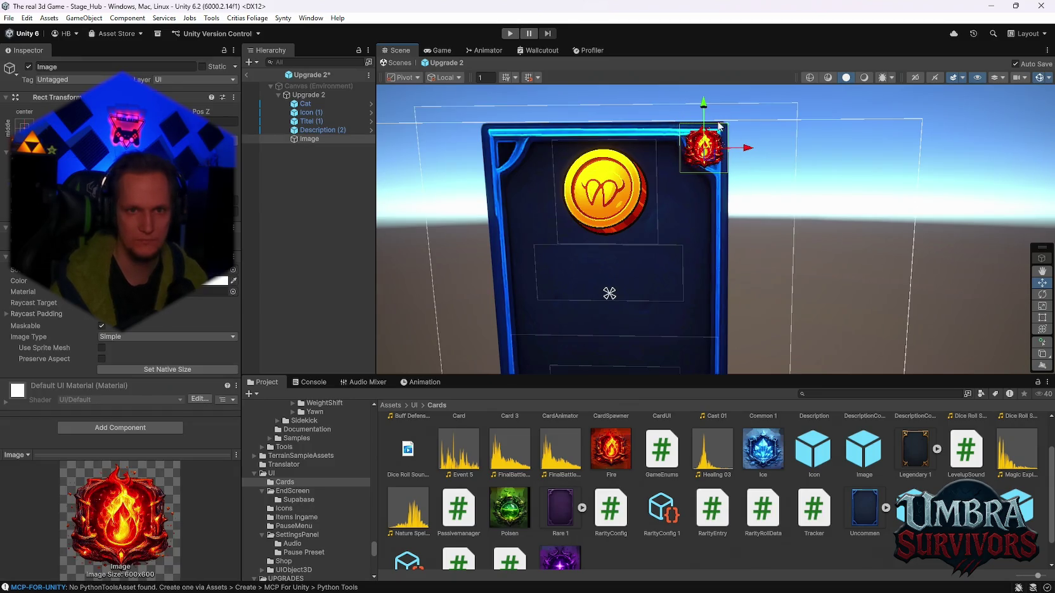
left_click_drag(704, 114, 704, 118)
Undo an accidental Legendary 1 sprite swap on the badge image.
scroll(791, 294, "up", 2)
left_click_drag(791, 294, 788, 230)
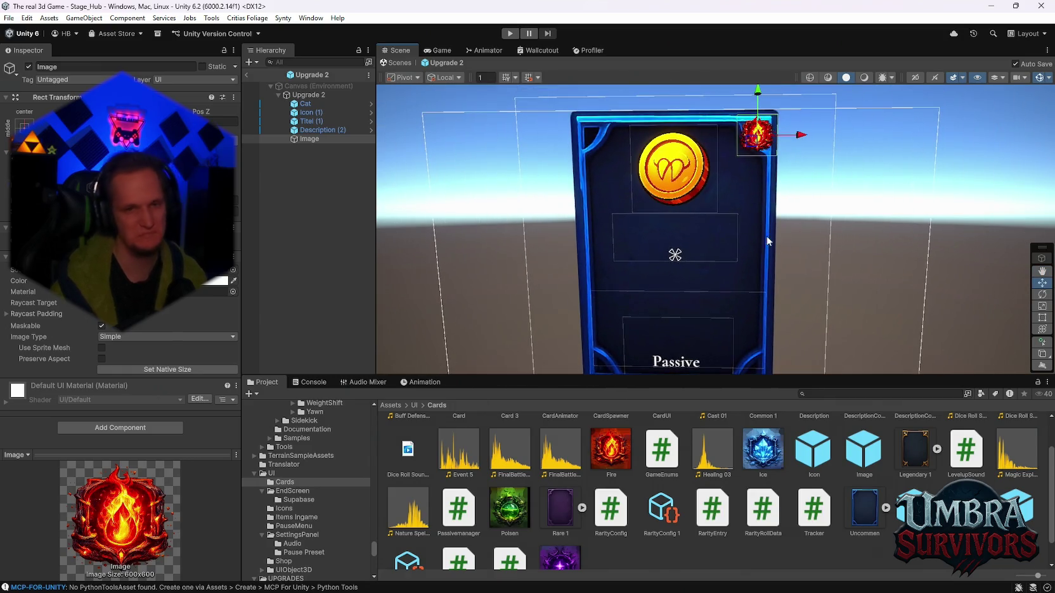
mouse_move(899, 465)
left_mouse_down()
mouse_move(793, 355)
mouse_move(665, 255)
left_mouse_up()
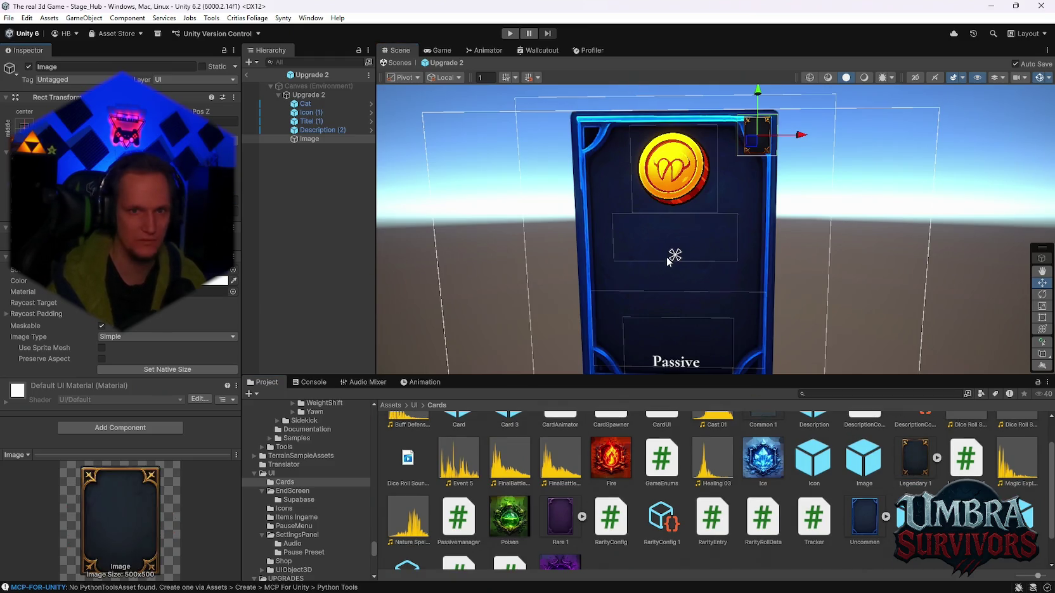
key("ctrl+z")
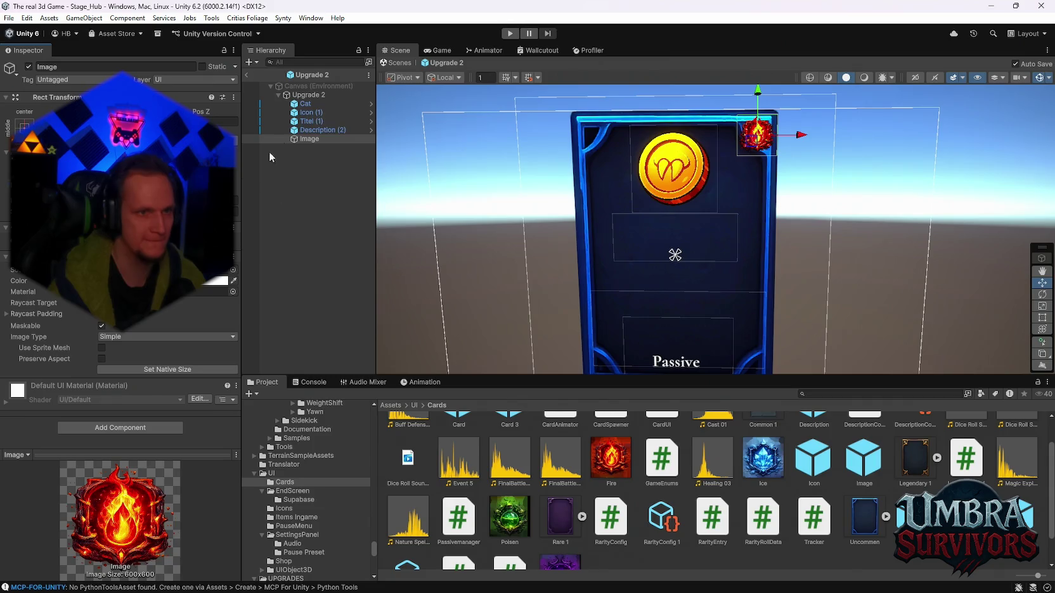
left_click(269, 94)
left_click(215, 307)
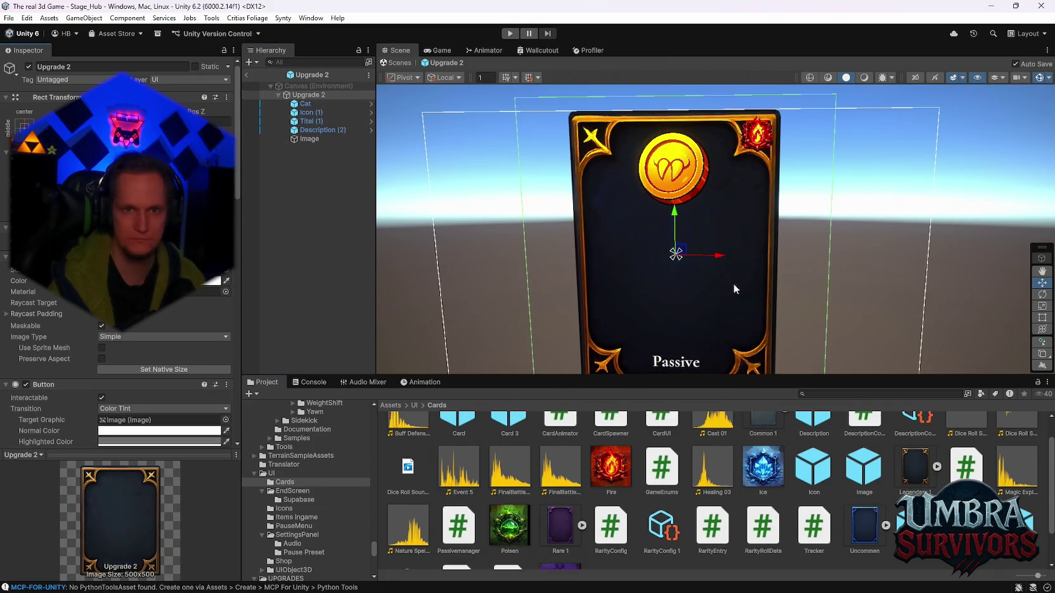
With the Move tool, shift the fire badge down the card's right side and slightly left.
scroll(736, 272, "up", 3)
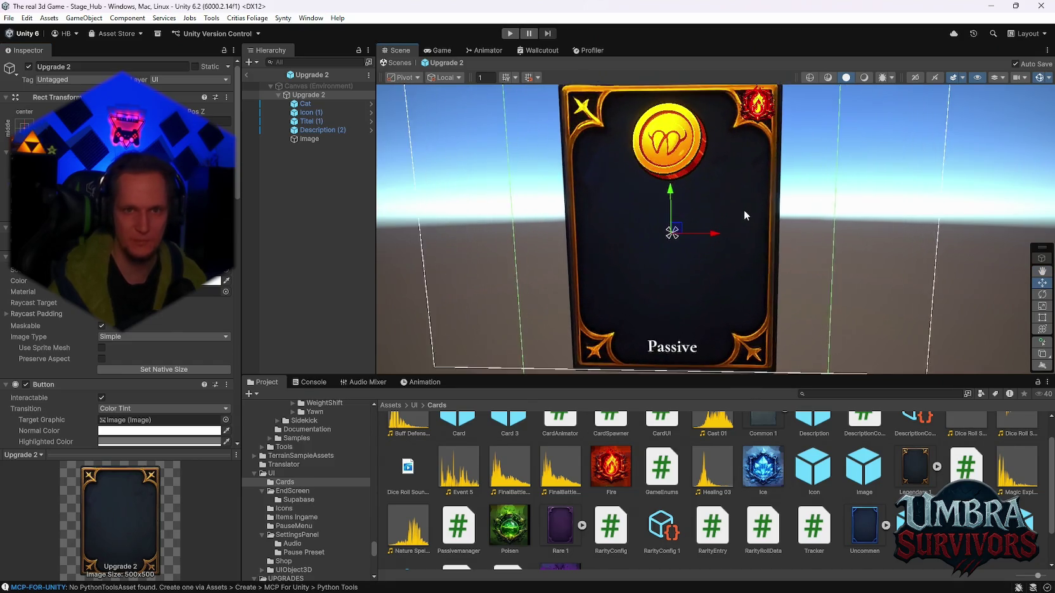
scroll(744, 211, "up", 2)
mouse_move(744, 211)
left_mouse_down()
mouse_move(722, 262)
mouse_move(731, 226)
left_mouse_up()
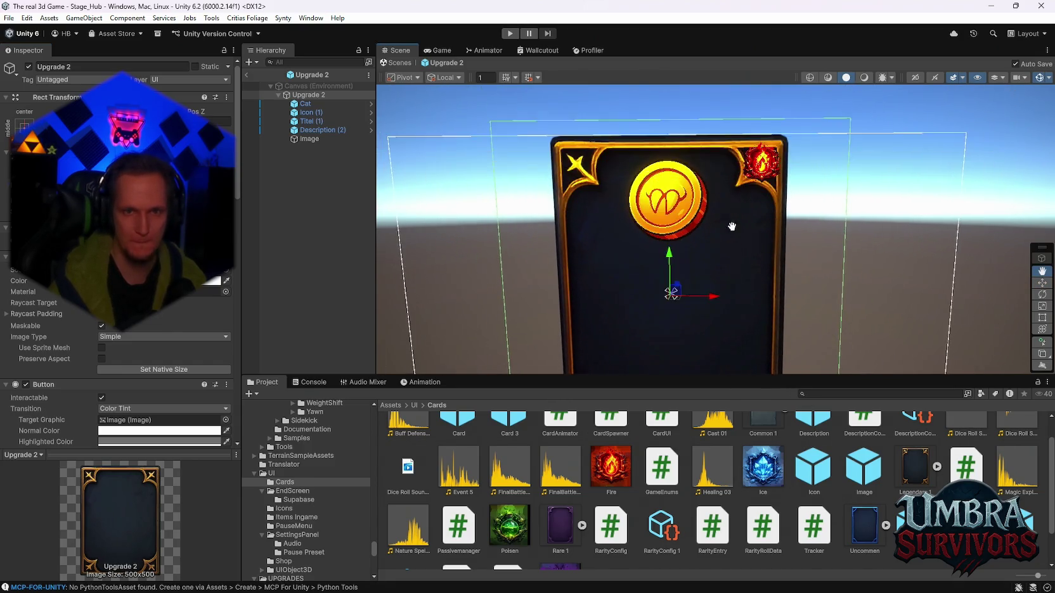
key("w")
left_click(762, 163)
mouse_move(761, 162)
left_mouse_down()
mouse_move(760, 209)
mouse_move(784, 207)
left_mouse_up()
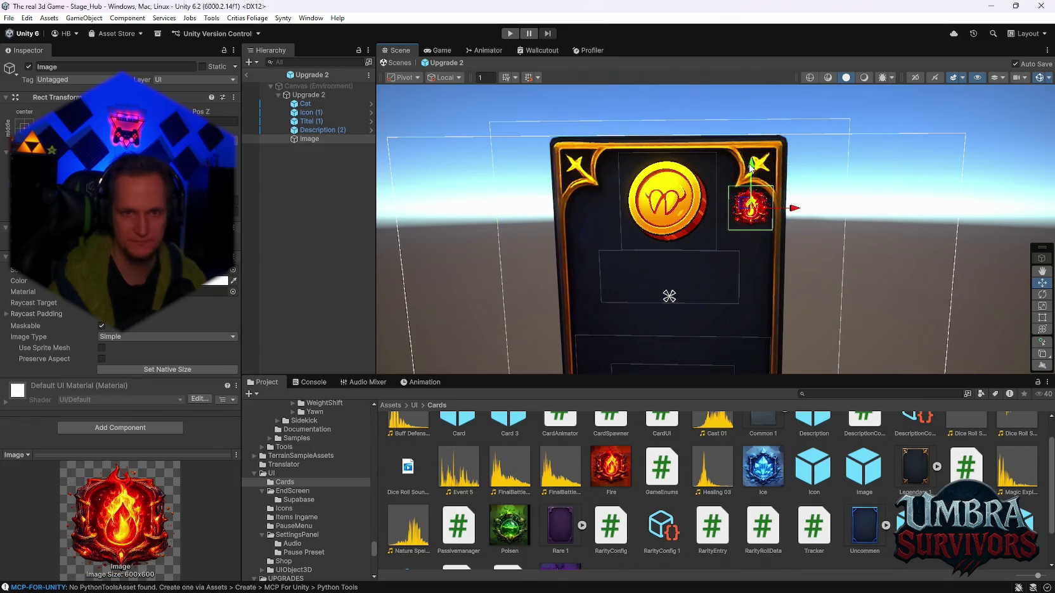
scroll(741, 269, "down", 2)
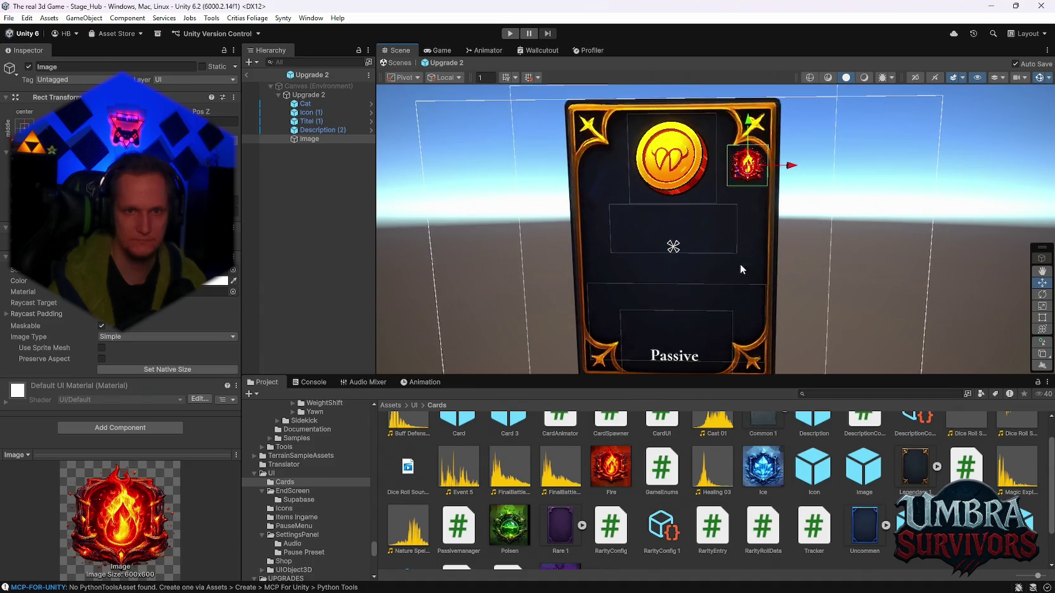
scroll(740, 263, "up", 1)
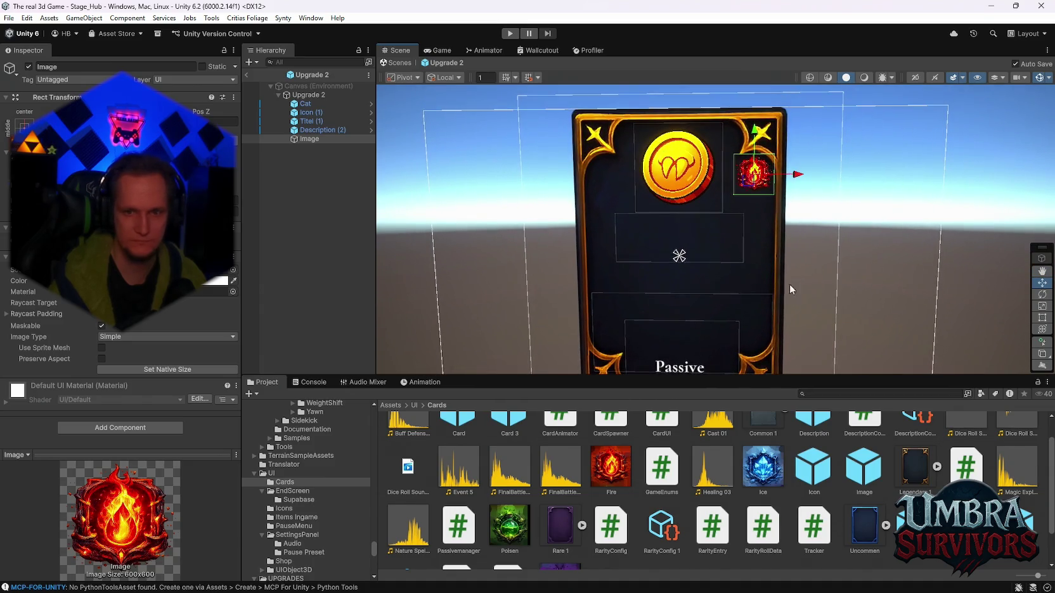
left_click(314, 94)
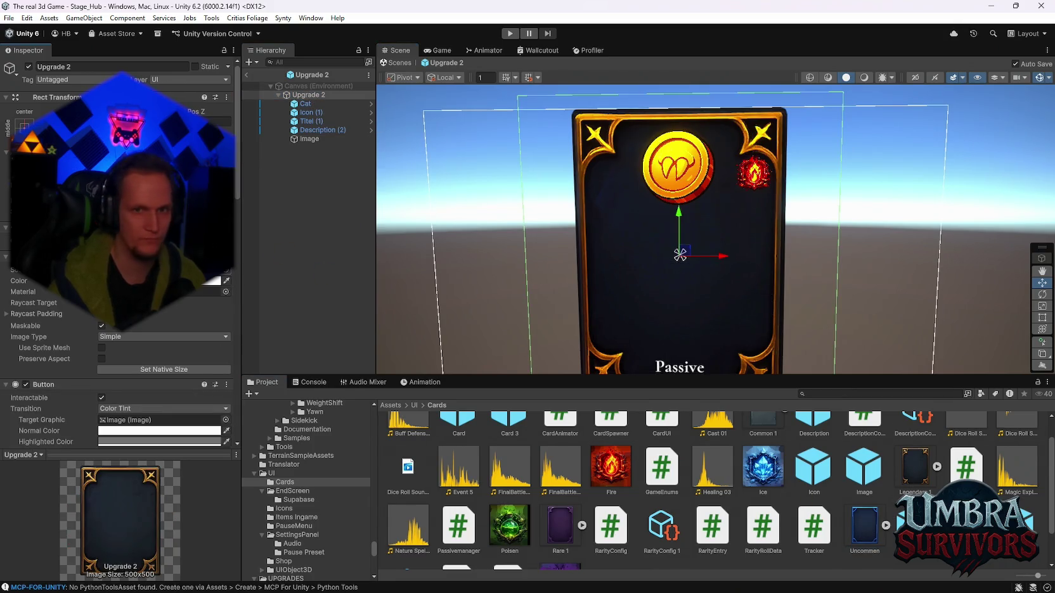
left_click(755, 180)
left_click_drag(796, 177, 790, 179)
Assign the purple Rare 1 frame sprite to the Upgrade 2 card.
scroll(793, 228, "up", 2)
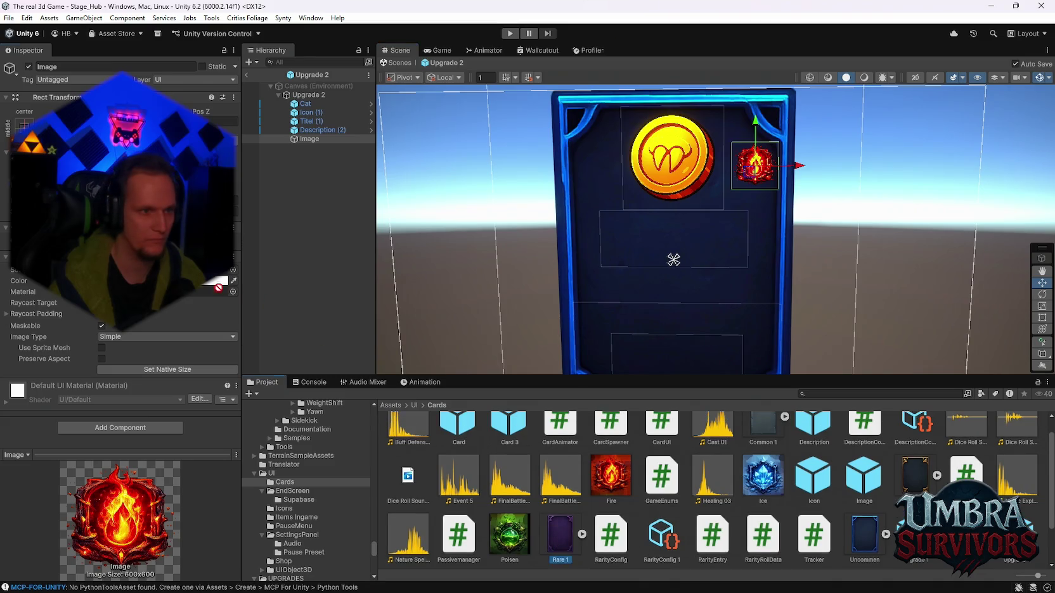
left_click(309, 95)
mouse_move(560, 535)
left_mouse_down()
mouse_move(444, 444)
mouse_move(203, 285)
mouse_move(158, 269)
left_mouse_up()
mouse_move(504, 286)
left_mouse_down()
mouse_move(758, 278)
mouse_move(814, 230)
mouse_move(741, 270)
mouse_move(754, 272)
left_mouse_up()
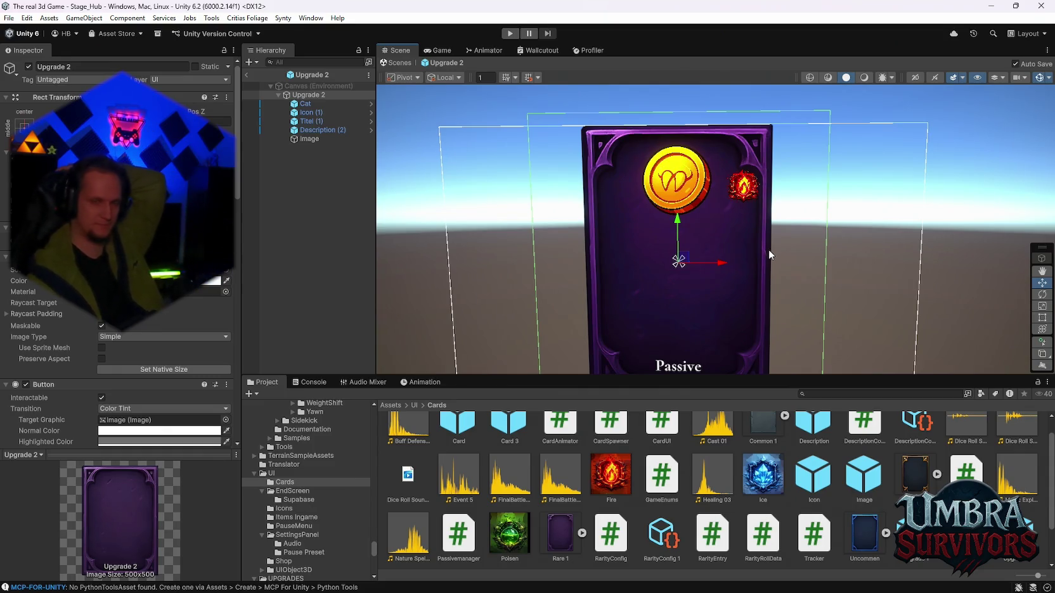
Move the fire badge below the card and save the prefab.
left_click_drag(729, 249, 722, 190)
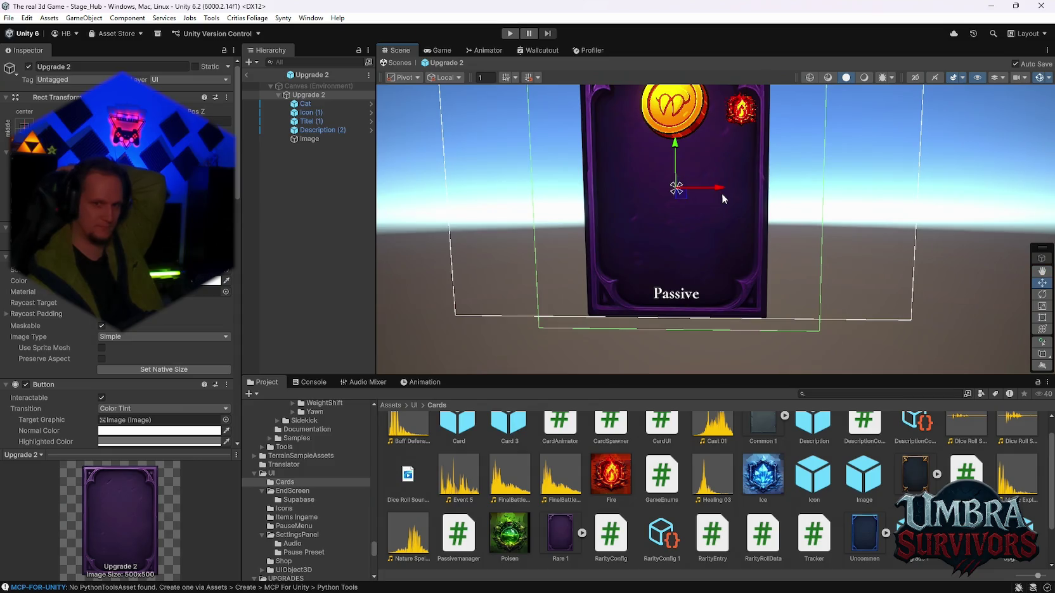
left_click(734, 105)
mouse_move(734, 101)
left_mouse_down()
mouse_move(735, 305)
mouse_move(775, 352)
mouse_move(712, 347)
left_mouse_up()
key("ctrl+s")
scroll(694, 322, "up", 1)
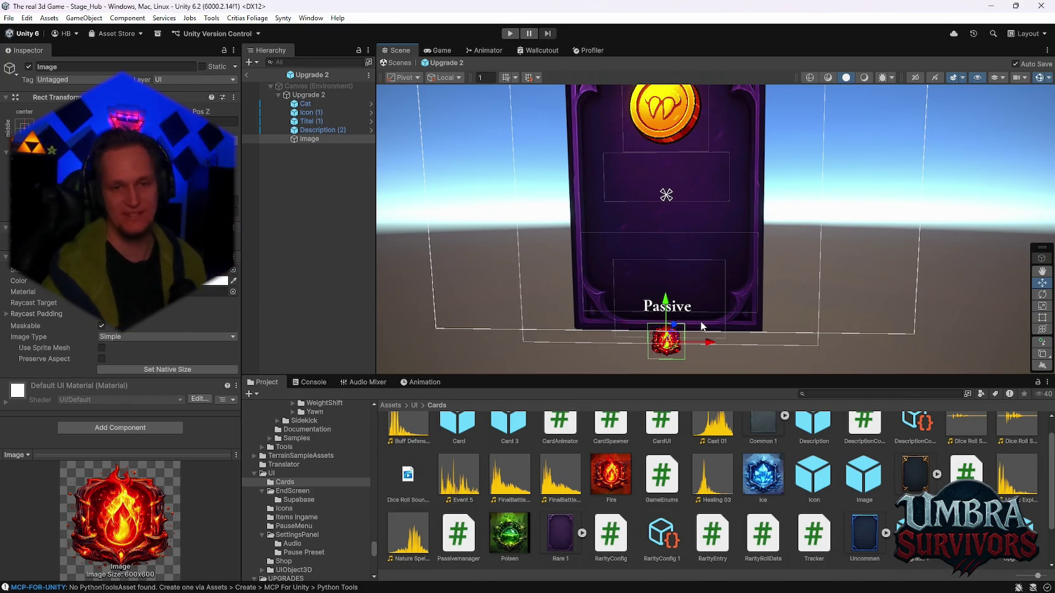
Place the fire badge on the card's top edge and fine-tune it horizontally.
left_click_drag(671, 312, 667, 154)
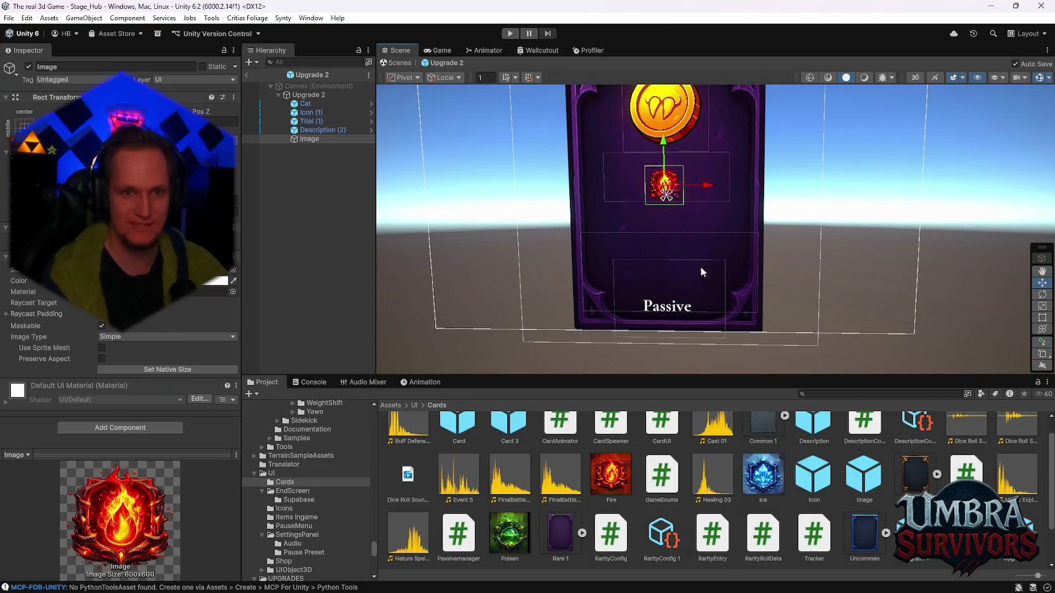
left_click_drag(669, 236, 666, 92)
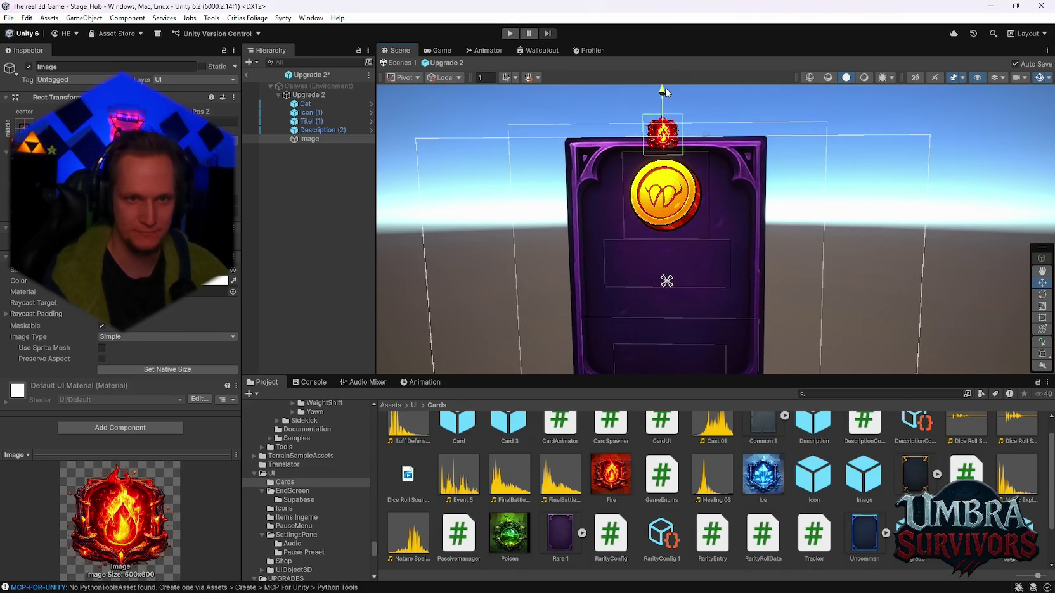
scroll(669, 97, "up", 3)
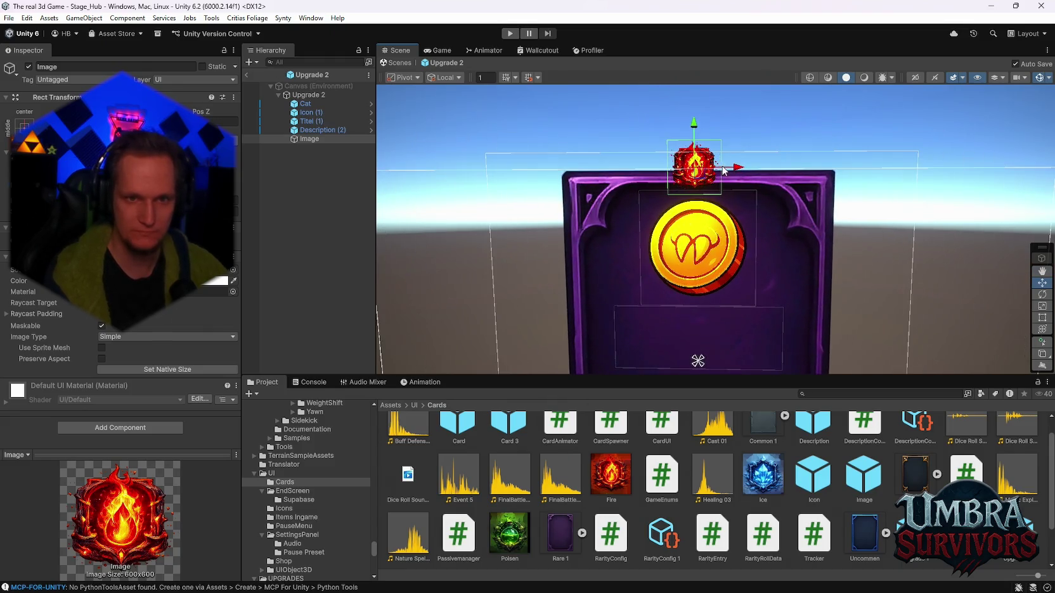
left_click_drag(729, 171, 731, 171)
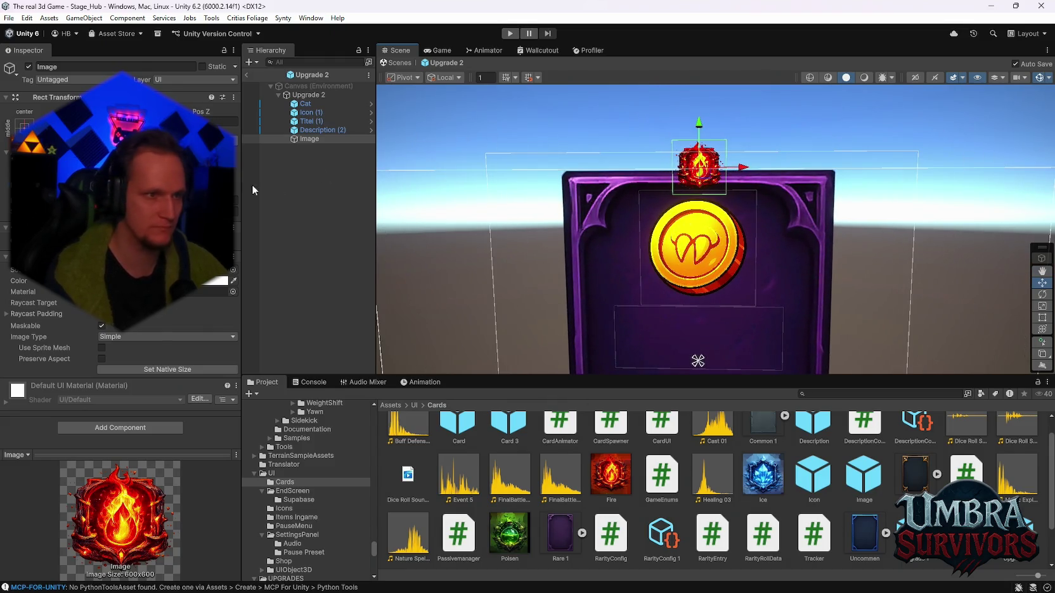
left_click_drag(737, 171, 735, 171)
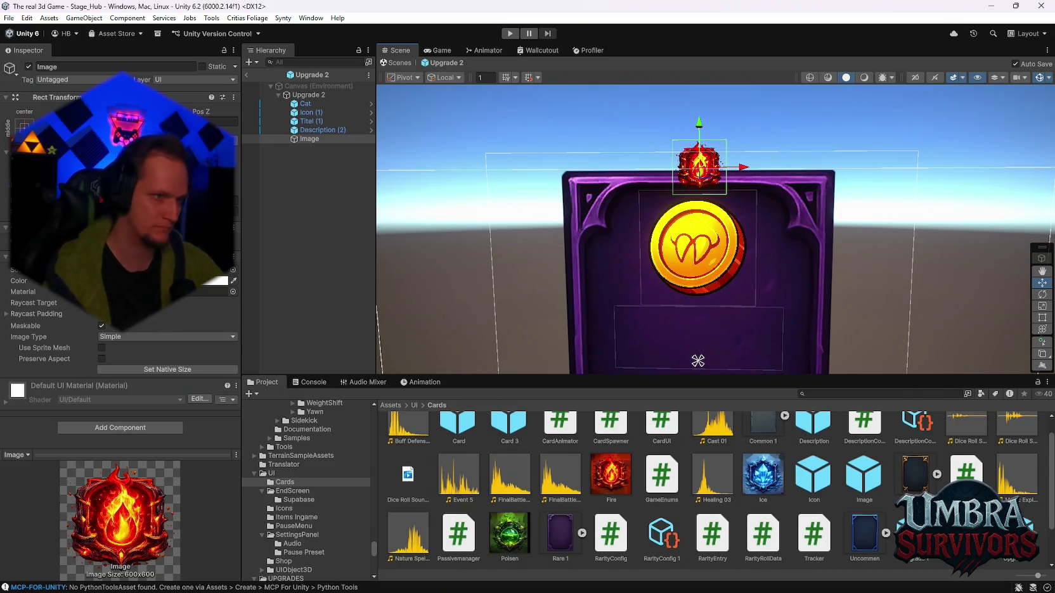
Try other Scene shading modes, then give the card the purple Rare 1 frame.
mouse_move(801, 299)
left_mouse_down()
mouse_move(761, 197)
mouse_move(788, 234)
left_mouse_up()
left_click(701, 249)
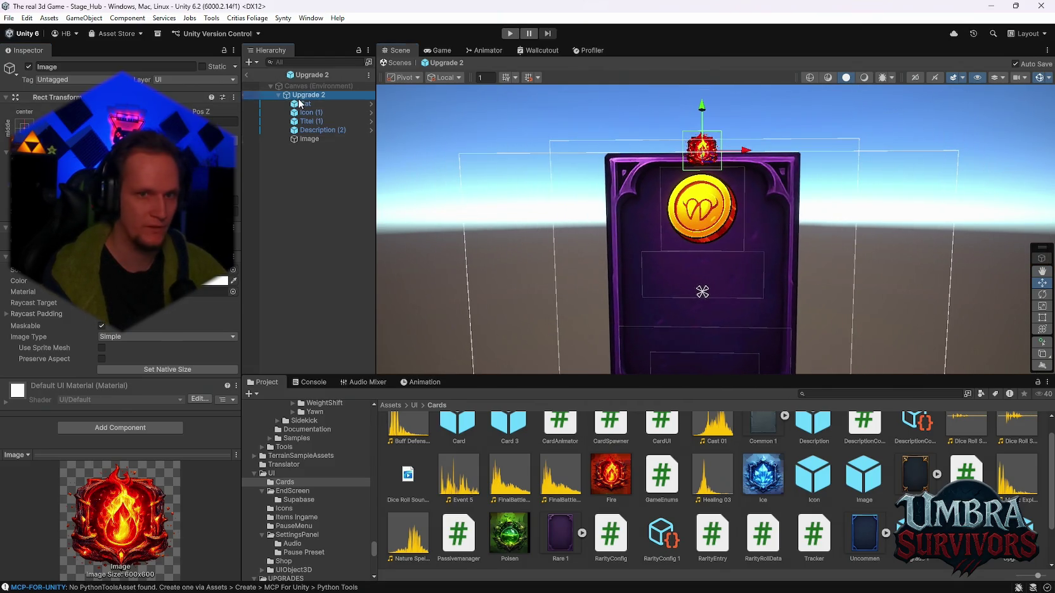
scroll(701, 249, "down", 1)
scroll(791, 187, "up", 3)
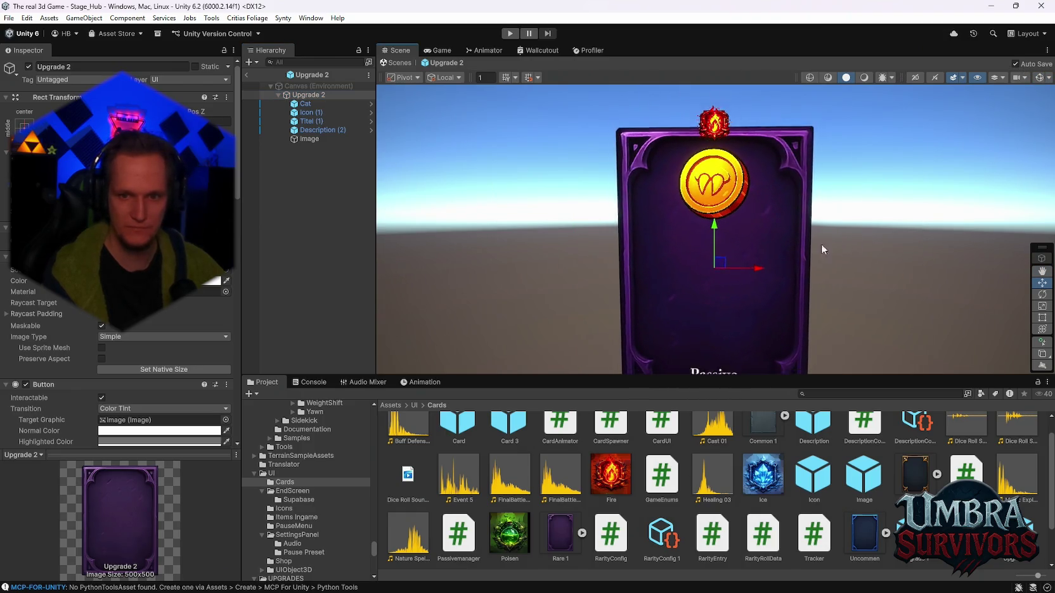
scroll(819, 249, "down", 1)
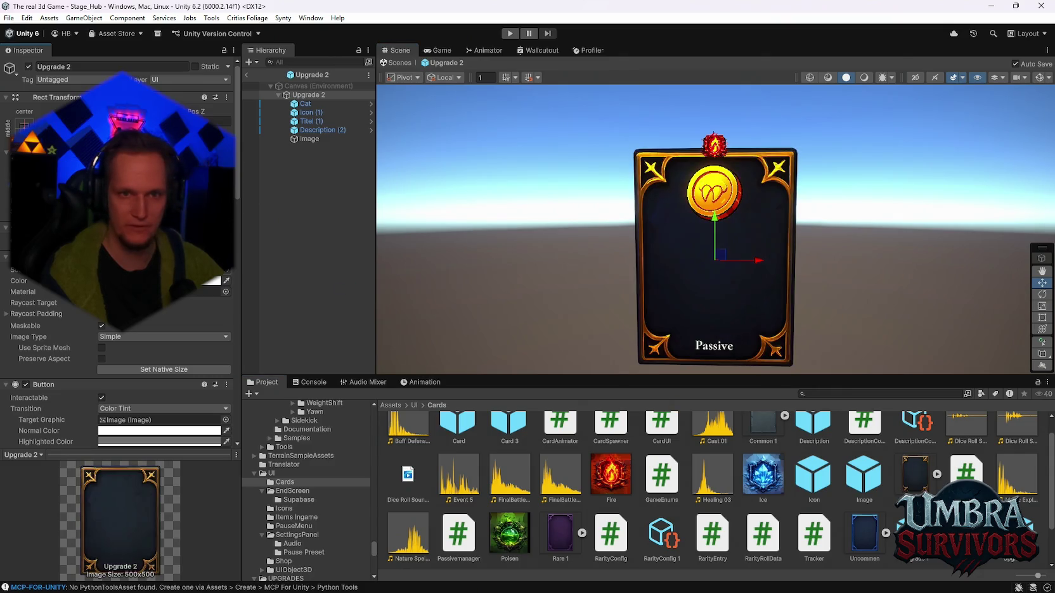
mouse_move(729, 243)
left_mouse_down()
mouse_move(625, 240)
mouse_move(810, 230)
mouse_move(749, 237)
left_mouse_up()
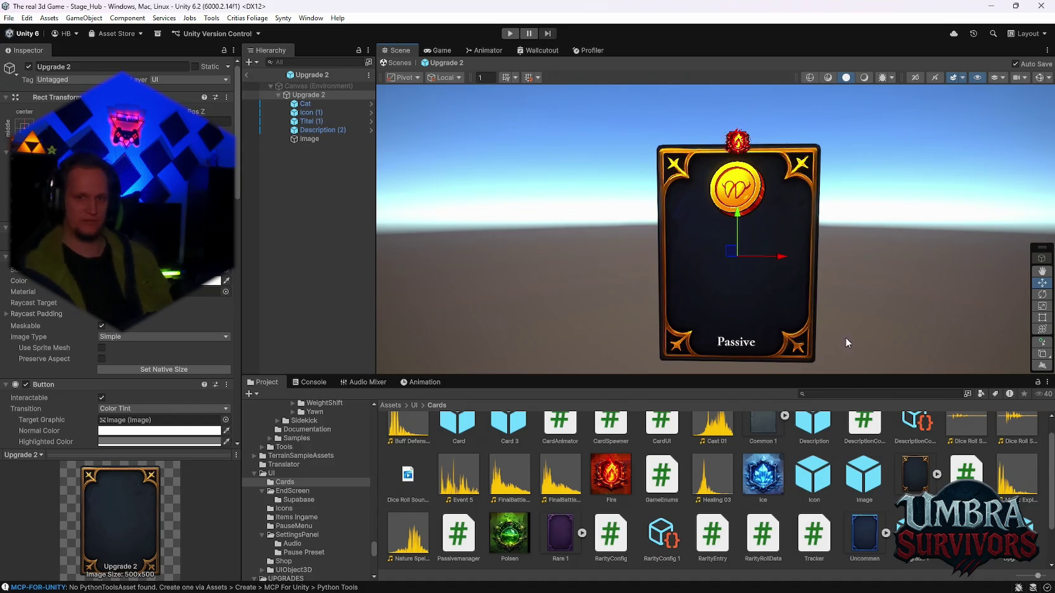
left_click(831, 75)
left_click(846, 78)
left_click(863, 77)
mouse_move(767, 222)
left_mouse_down()
mouse_move(756, 225)
mouse_move(777, 180)
mouse_move(769, 229)
left_mouse_up()
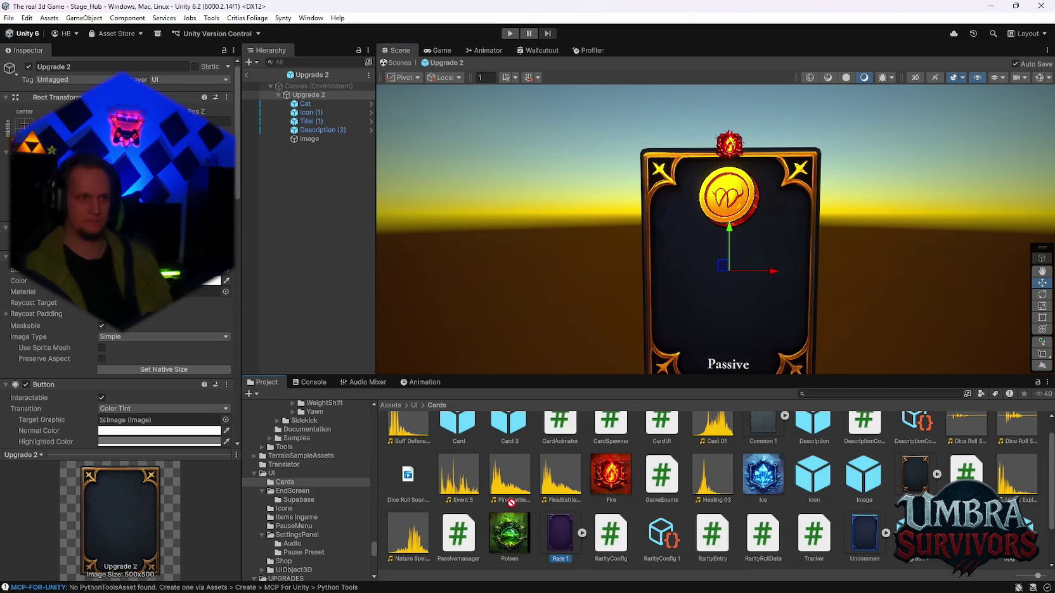
left_click_drag(560, 536, 416, 271)
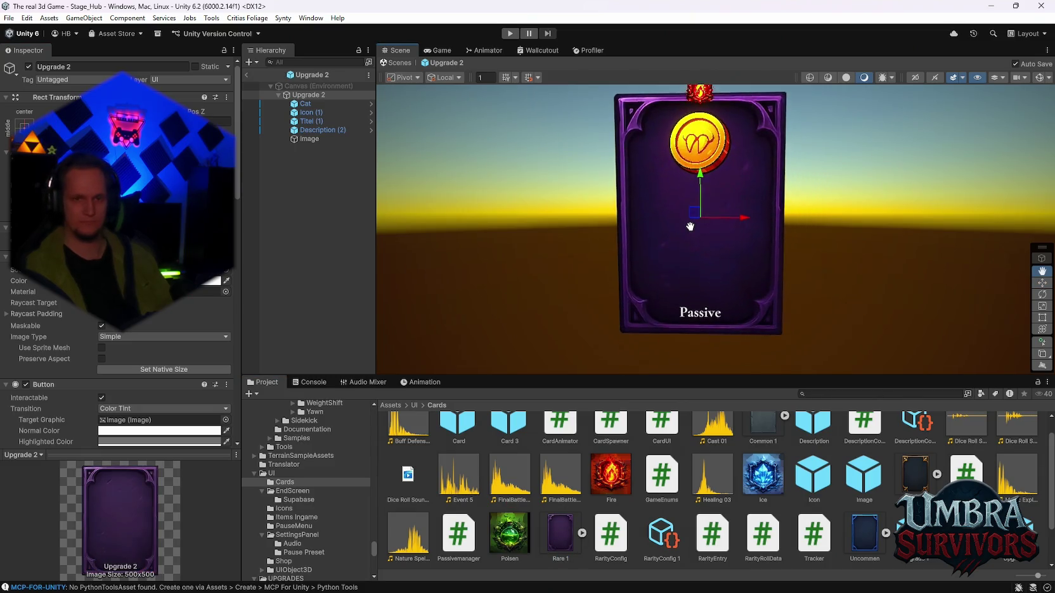
left_click(709, 106)
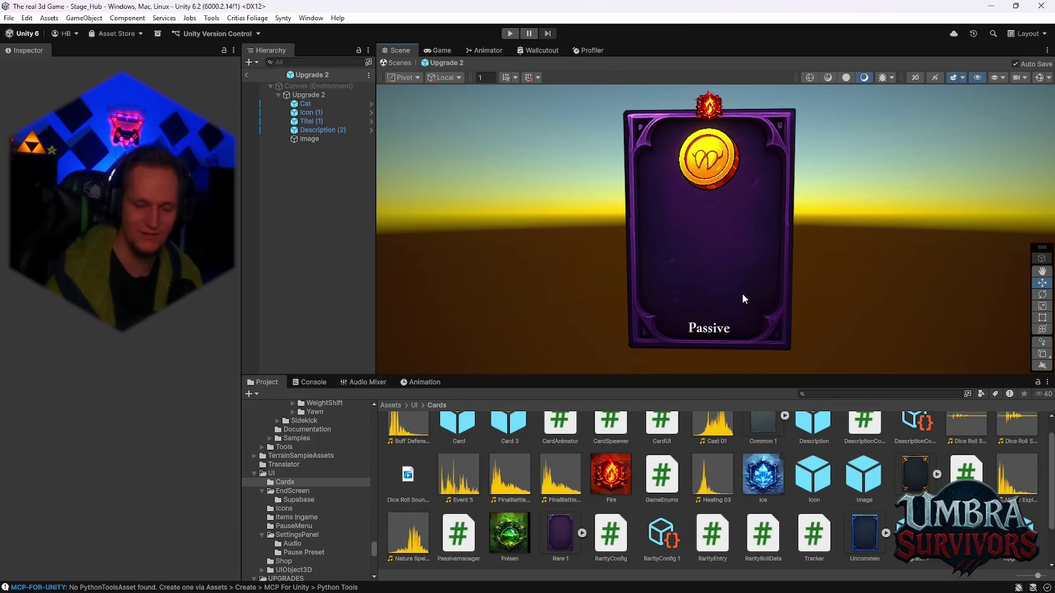
Frame the fire badge, move it beside the gold coin, and save the prefab.
left_click(309, 138)
key("f")
left_click_drag(711, 133, 702, 253)
mouse_move(701, 253)
left_mouse_down()
mouse_move(750, 131)
mouse_move(726, 231)
left_mouse_up()
left_click(698, 248)
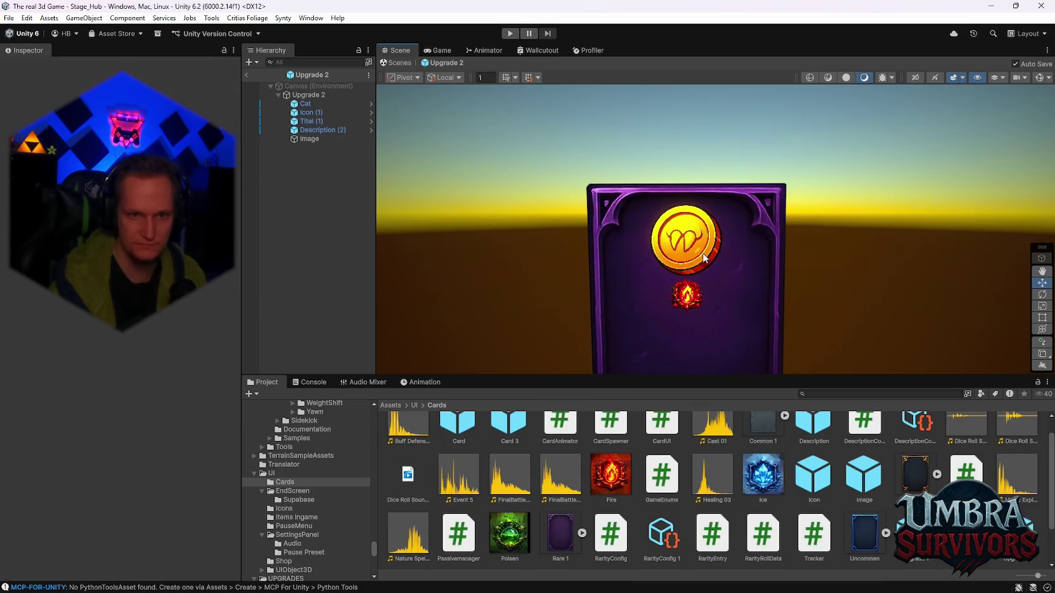
left_click(688, 293)
mouse_move(690, 289)
left_mouse_down()
mouse_move(688, 193)
mouse_move(716, 208)
mouse_move(798, 207)
mouse_move(800, 189)
left_mouse_up()
mouse_move(825, 144)
left_mouse_down()
mouse_move(775, 142)
mouse_move(773, 154)
left_mouse_up()
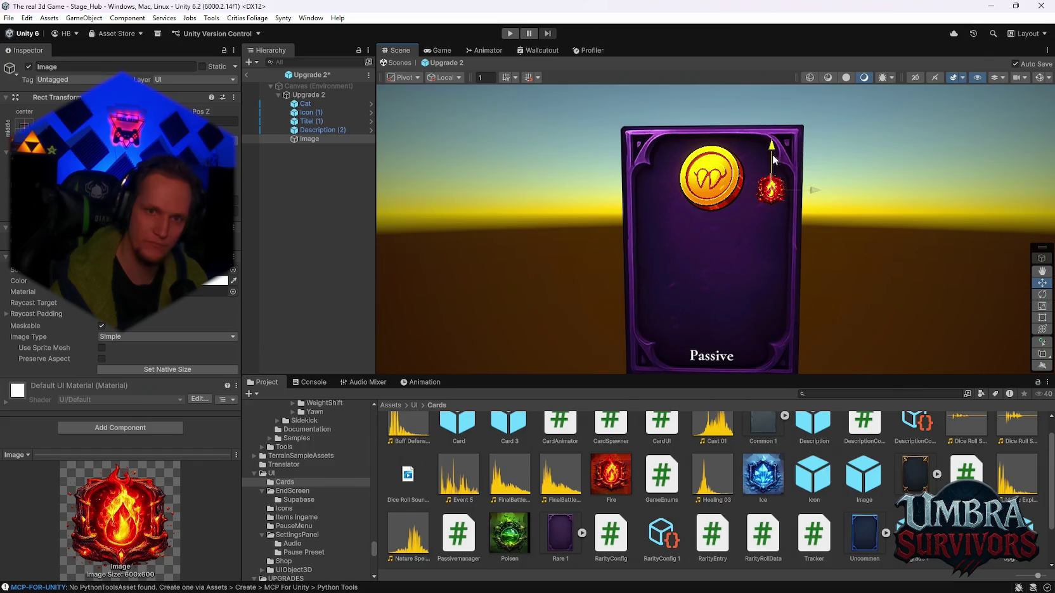
key("ctrl+s")
Fill Description (2)'s Text Input with a line of 's' placeholder characters.
scroll(751, 216, "down", 3)
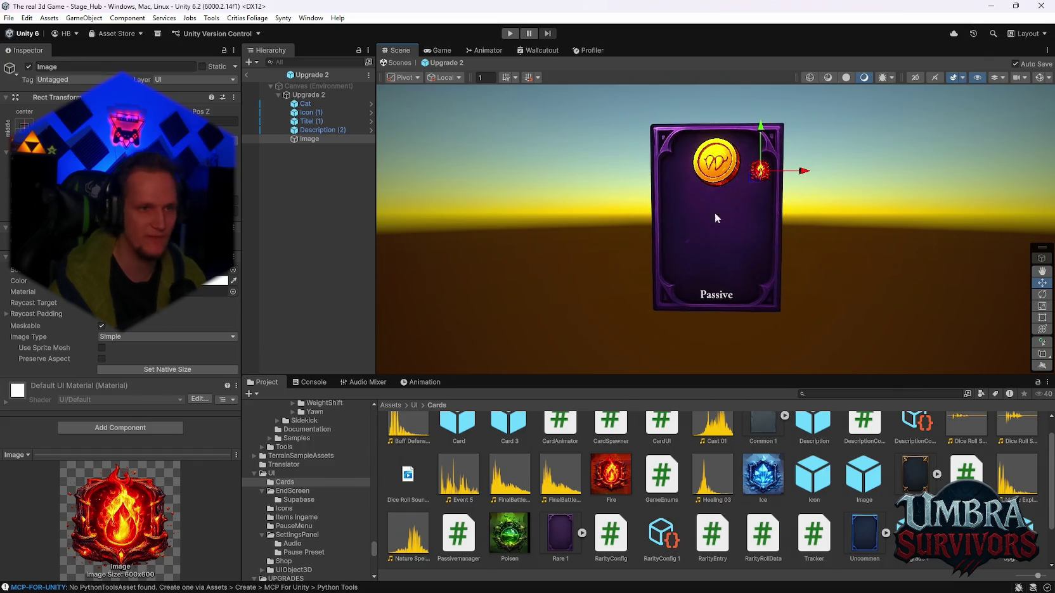
left_click(321, 130)
left_click(159, 349)
type("ssssssssssssssssssssssssssssssssssssssssss")
left_click(1040, 78)
scroll(740, 237, "up", 2)
Shorten the description box from the bottom and drop the fire badge just above Passive.
scroll(736, 239, "up", 2)
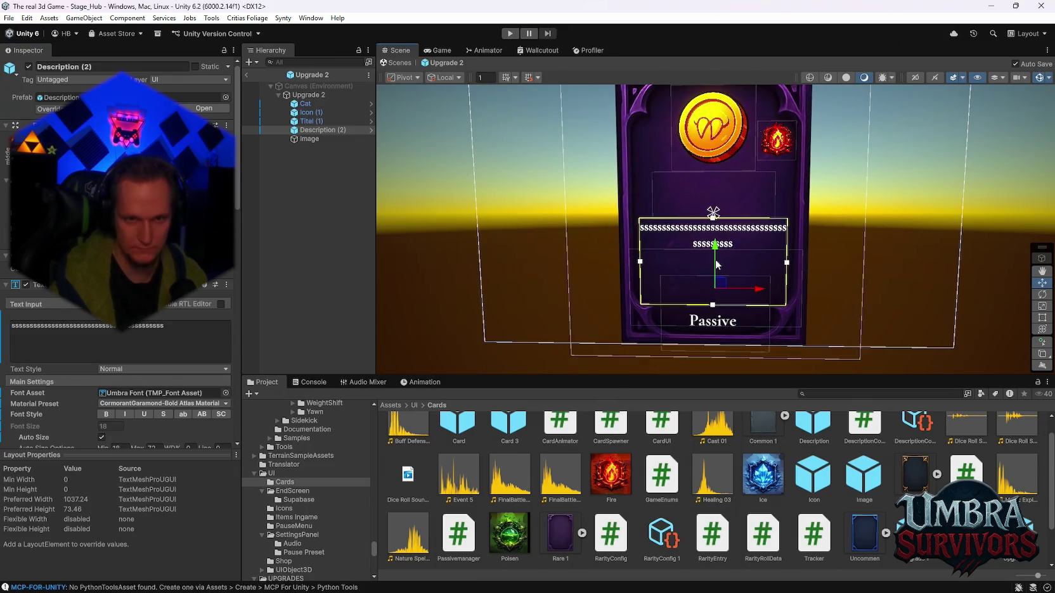
left_click_drag(713, 305, 715, 284)
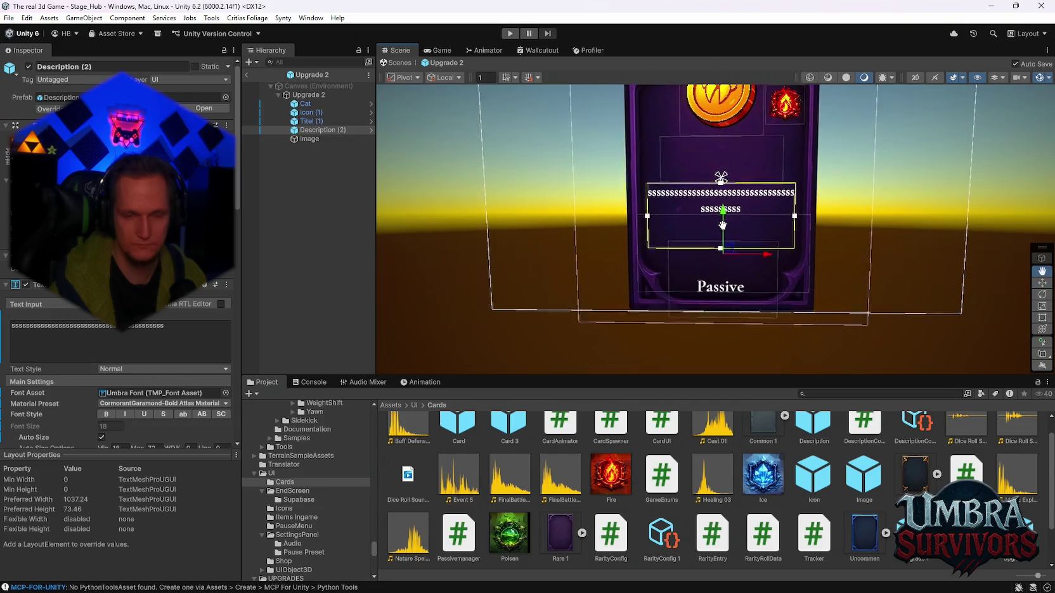
left_click(789, 130)
left_click(789, 131)
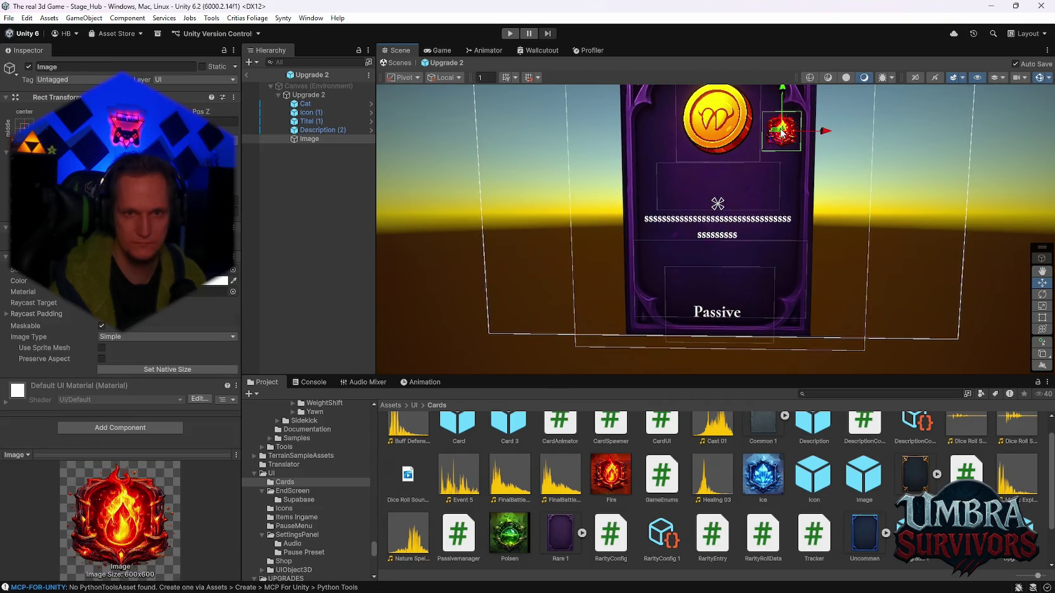
mouse_move(781, 114)
left_mouse_down()
mouse_move(779, 270)
mouse_move(805, 289)
mouse_move(747, 291)
left_mouse_up()
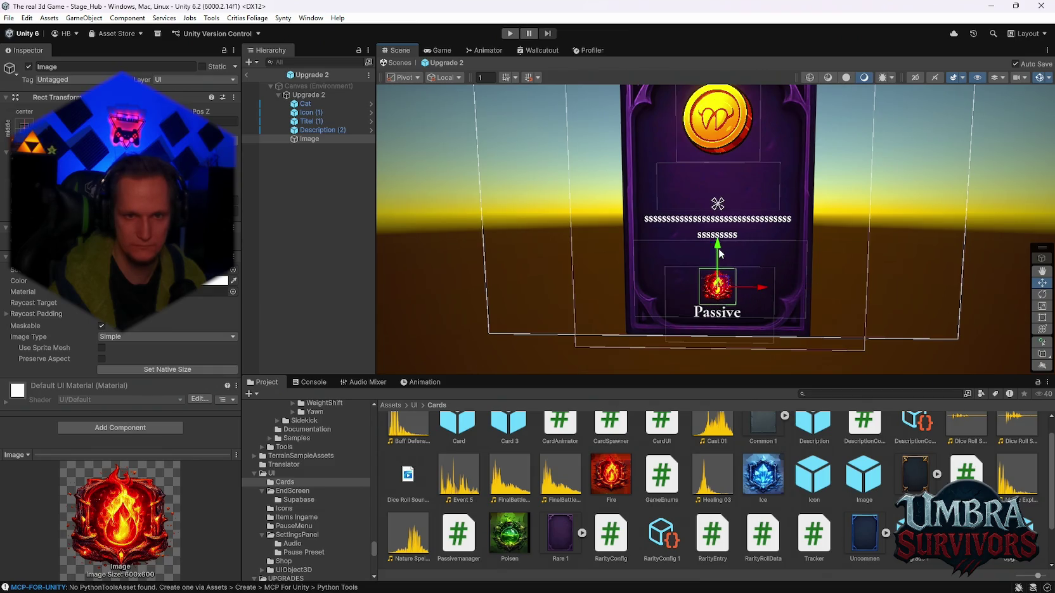
Centre the fire badge horizontally on the card and save the prefab.
left_click(323, 129)
key("f")
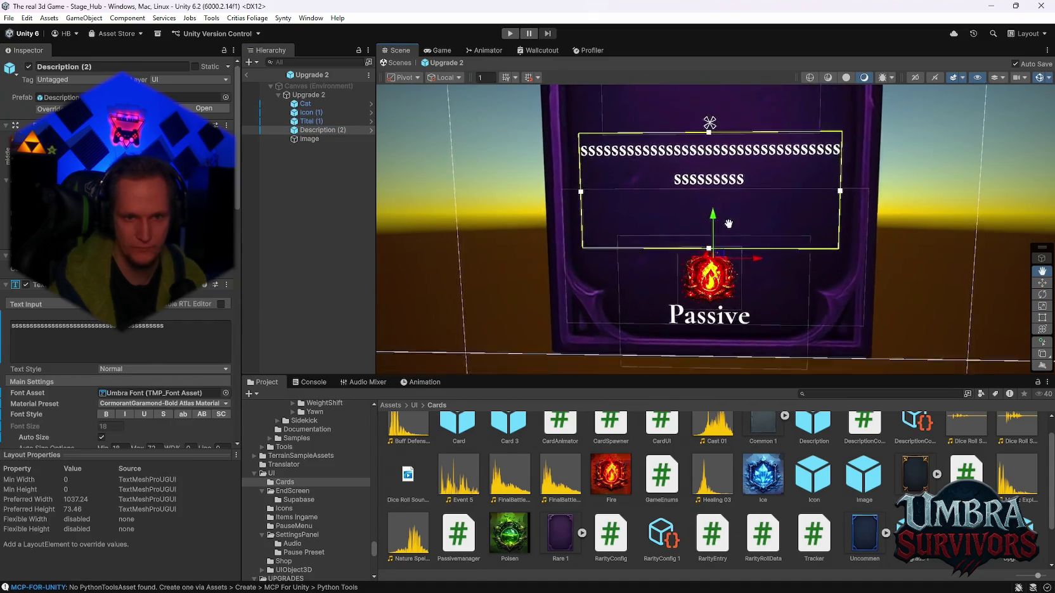
left_click(707, 251)
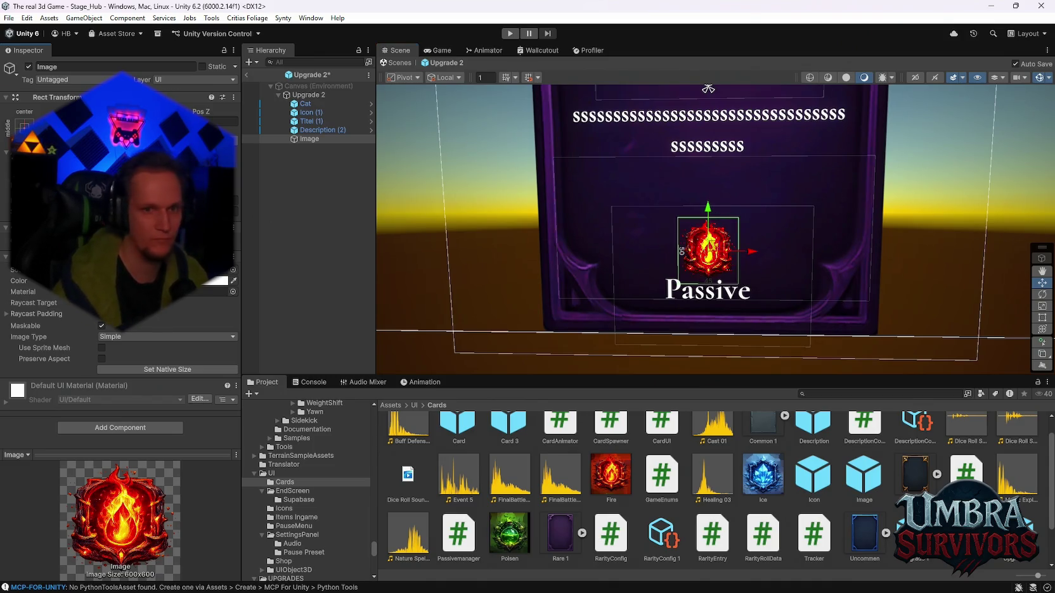
key("ctrl+s")
scroll(783, 223, "down", 1)
scroll(783, 223, "down", 4)
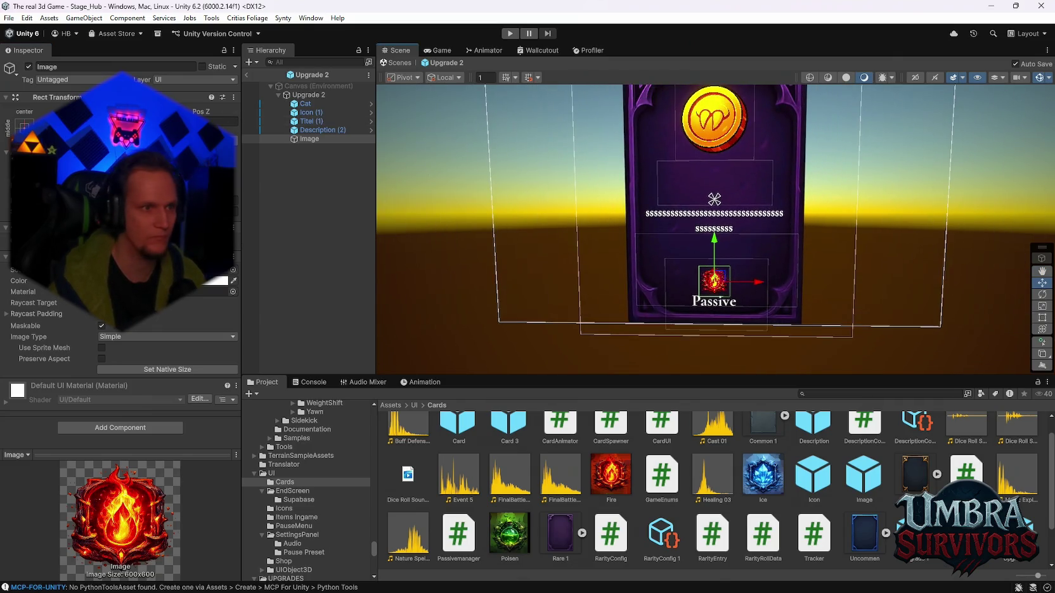
left_click_drag(713, 280, 714, 280)
key("ctrl+s")
Switch selection to Description (2) and scroll through its settings.
key("Up")
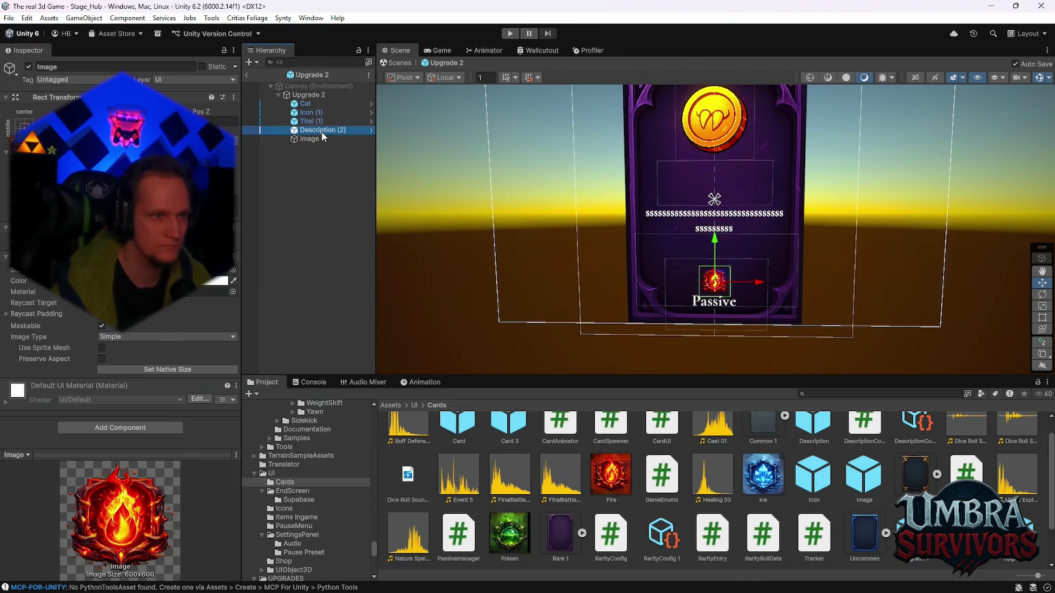
scroll(723, 190, "up", 5)
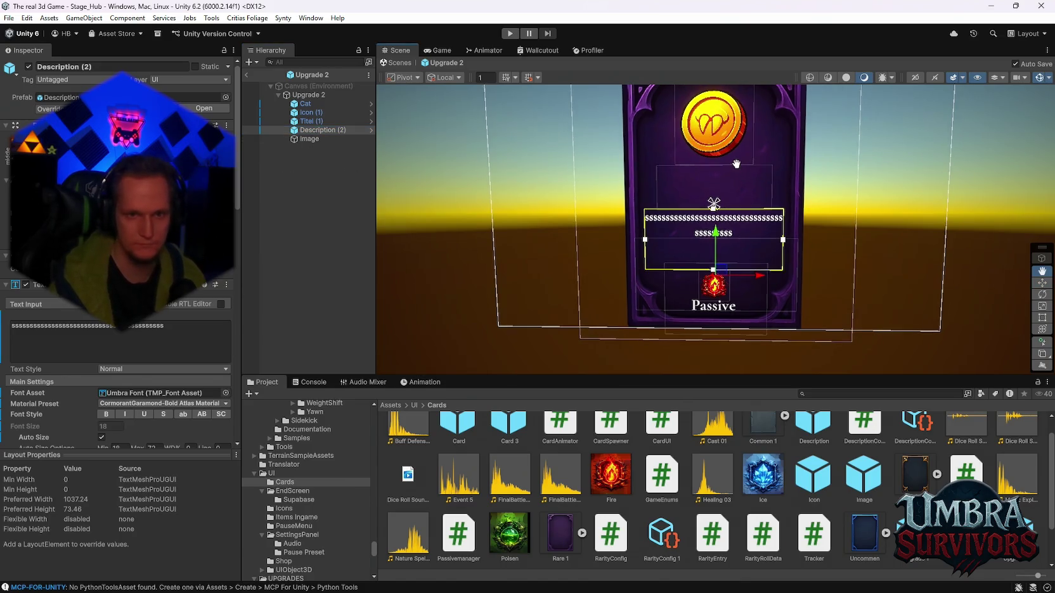
scroll(738, 218, "up", 2)
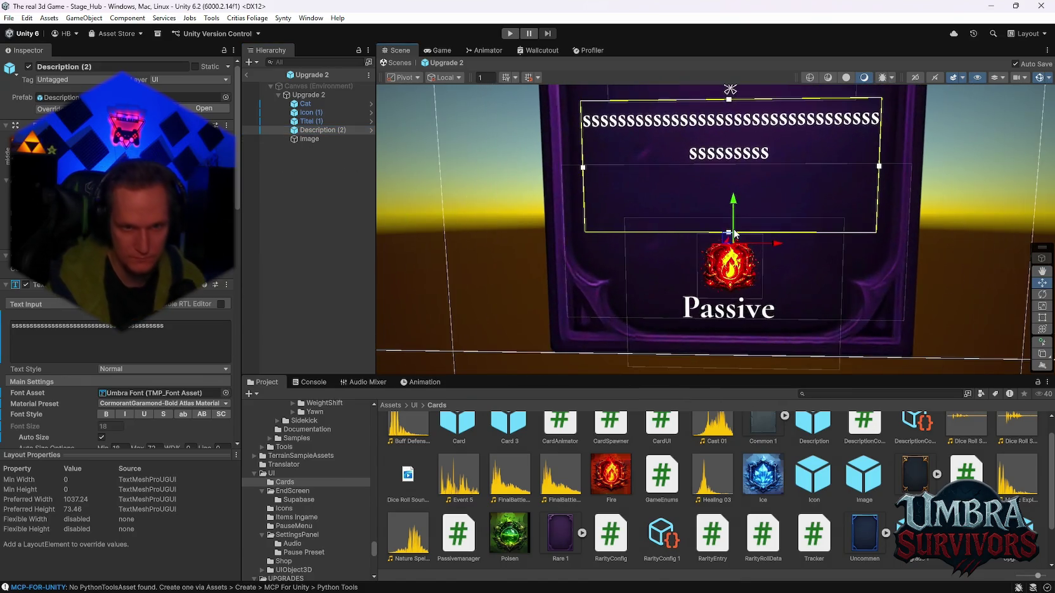
scroll(729, 234, "down", 3)
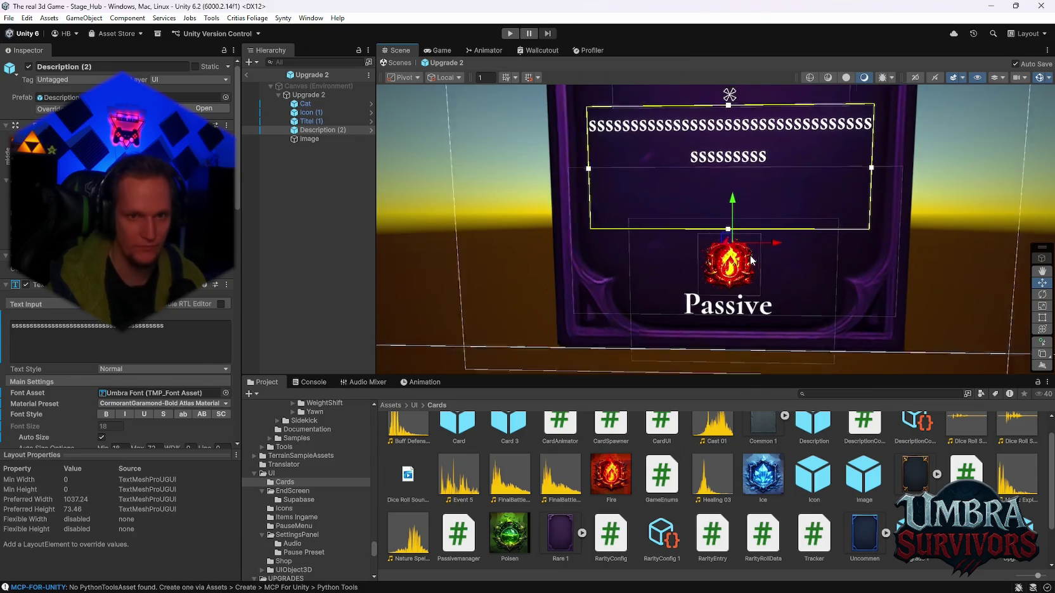
scroll(768, 251, "down", 5)
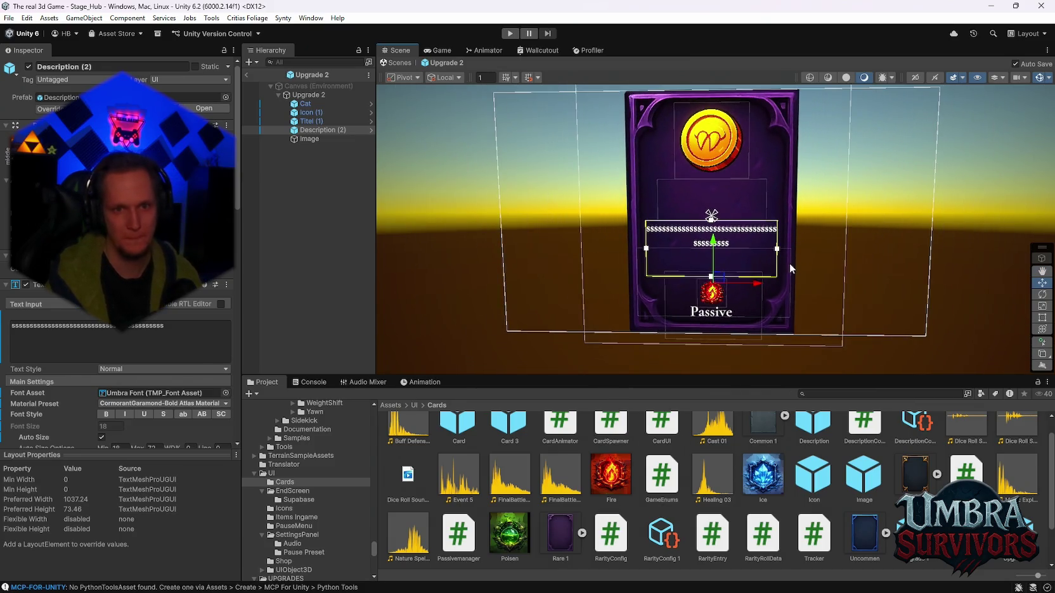
scroll(774, 278, "up", 2)
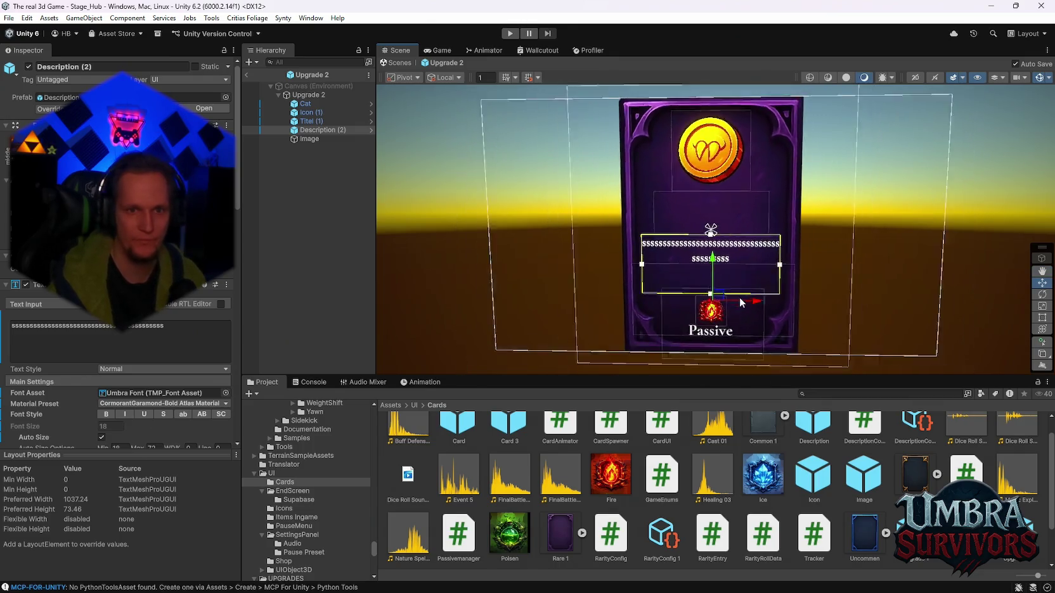
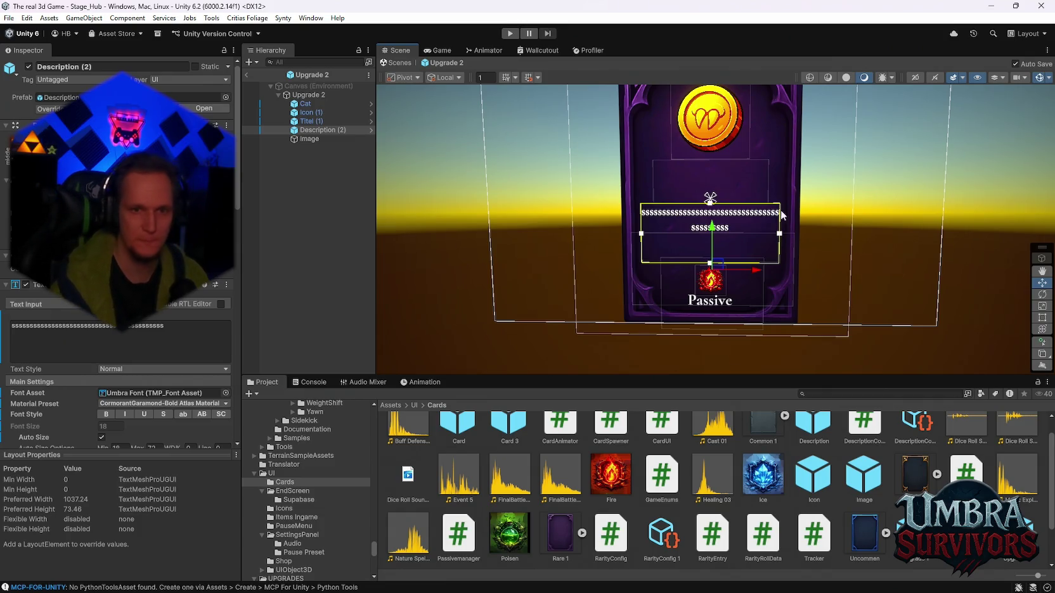
Raise the top edge of Upgrade 2's Description (2) box to make it taller.
scroll(787, 264, "up", 5)
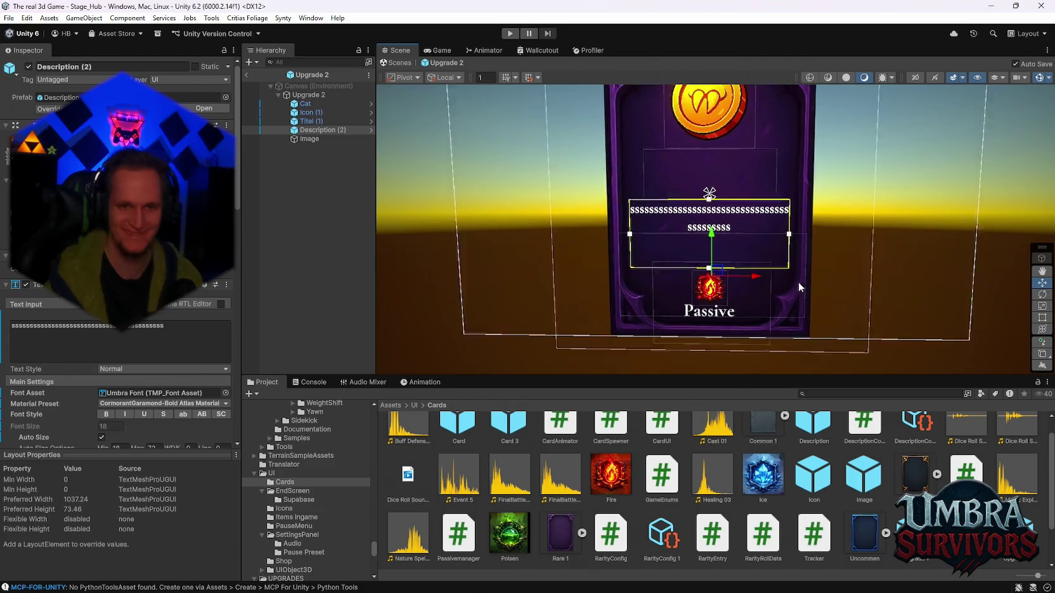
left_click_drag(755, 262, 752, 298)
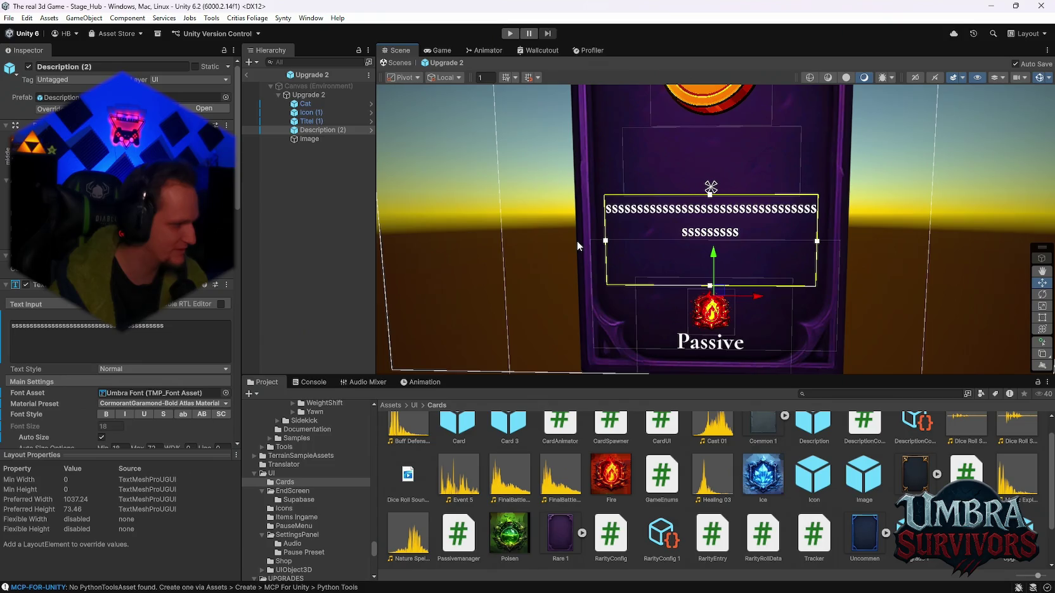
scroll(771, 310, "down", 2)
scroll(772, 309, "up", 1)
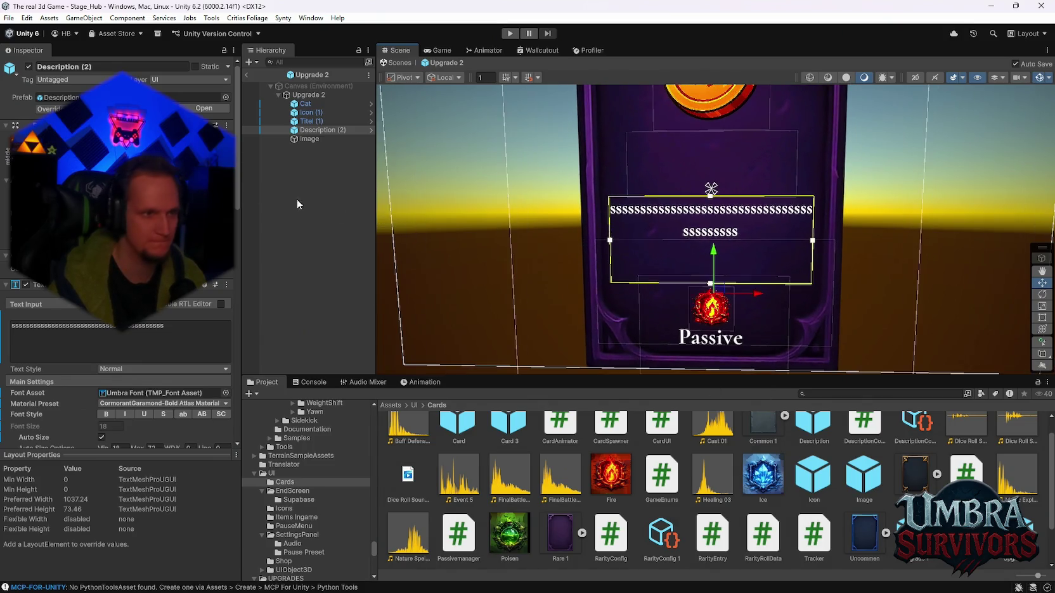
left_click_drag(711, 191, 711, 190)
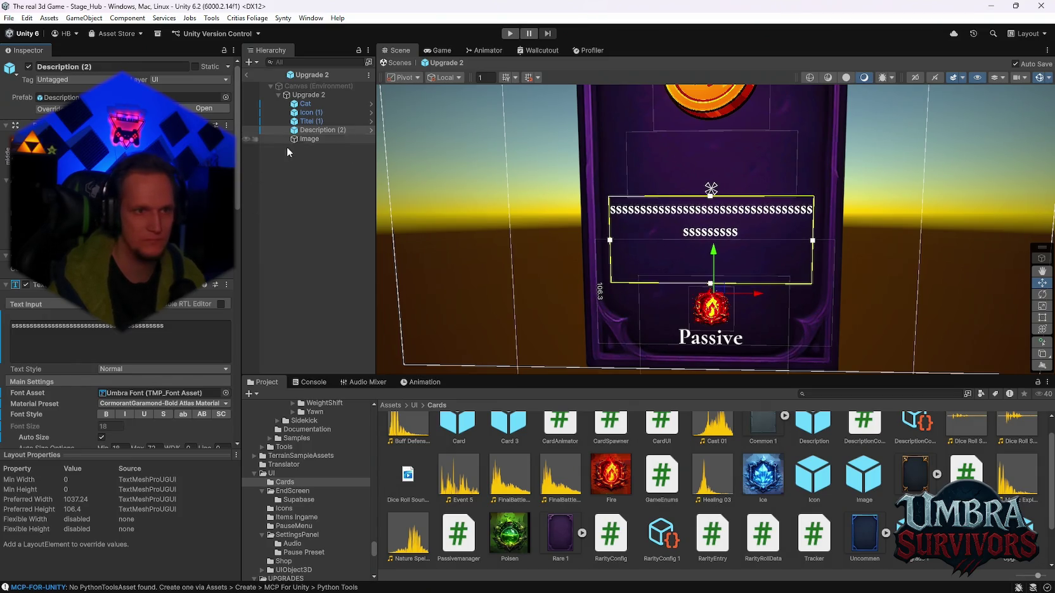
Alt-drag a side handle of Description (2) to widen it evenly on both sides.
left_click(307, 121)
left_click(315, 130)
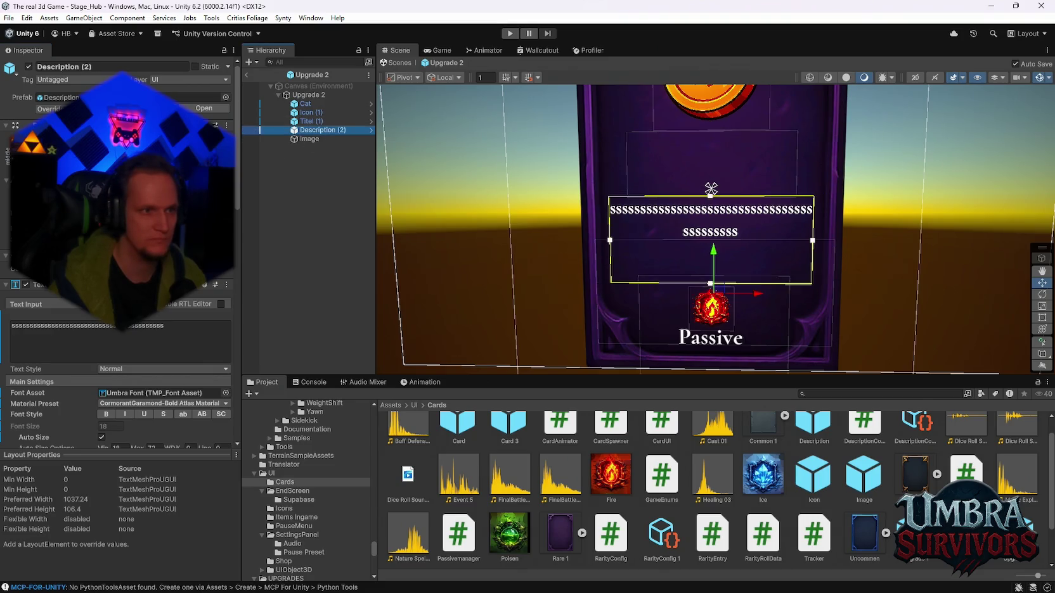
left_click_drag(813, 241, 813, 240)
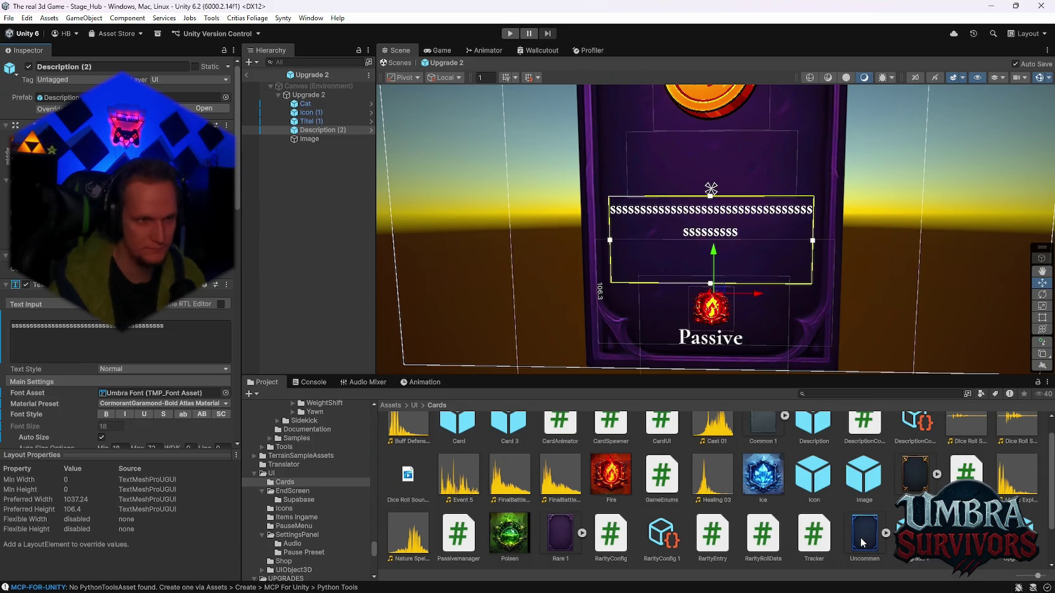
scroll(840, 517, "down", 1)
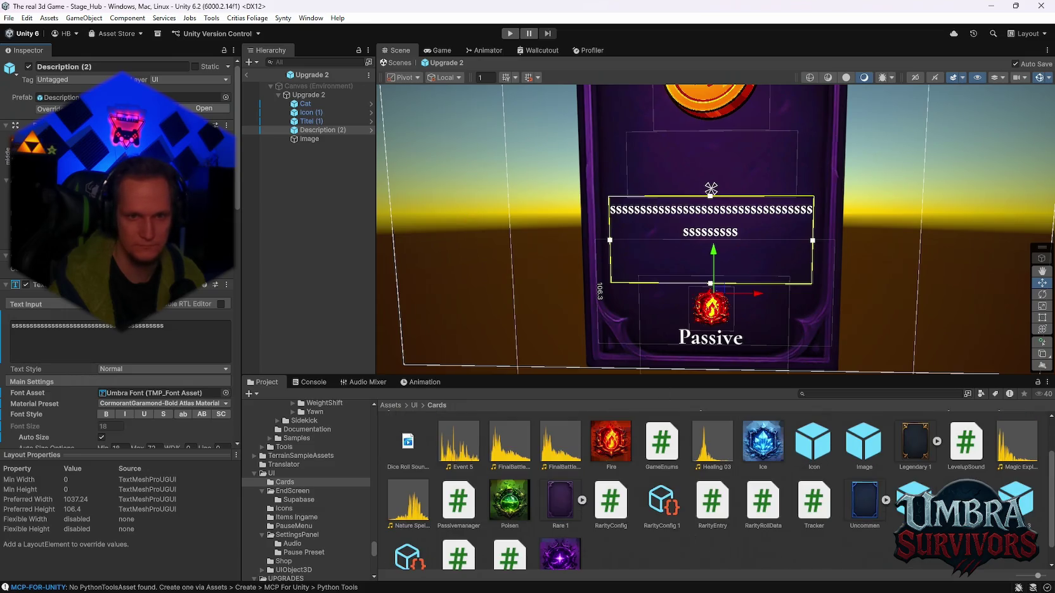
In the Upgrade 1 prefab, raise Description (2)'s bottom edge above Passive, then return to Upgrade 2.
double_click(913, 497)
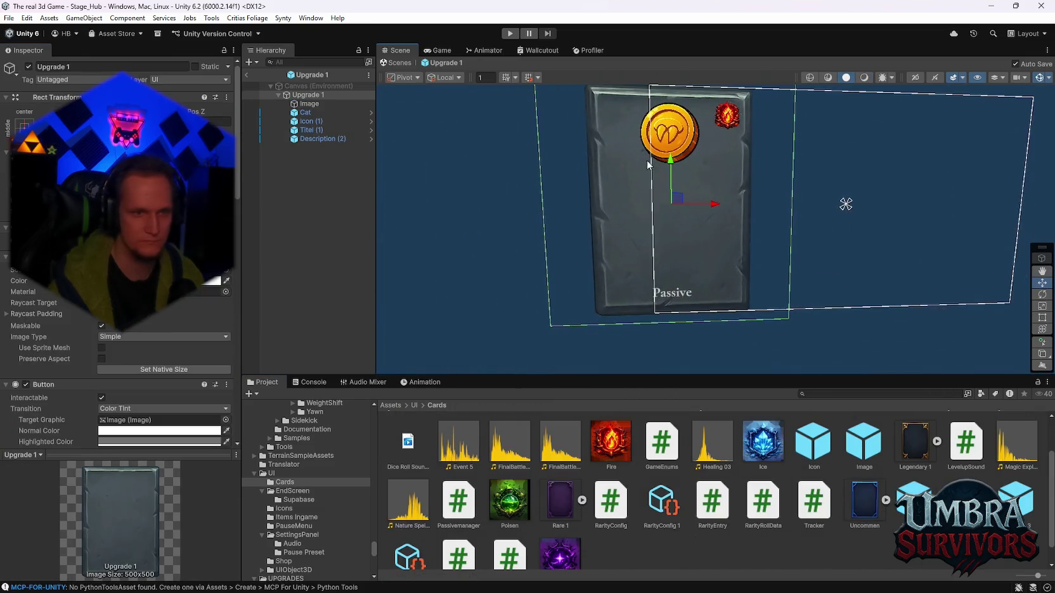
left_click(320, 138)
left_click(610, 266)
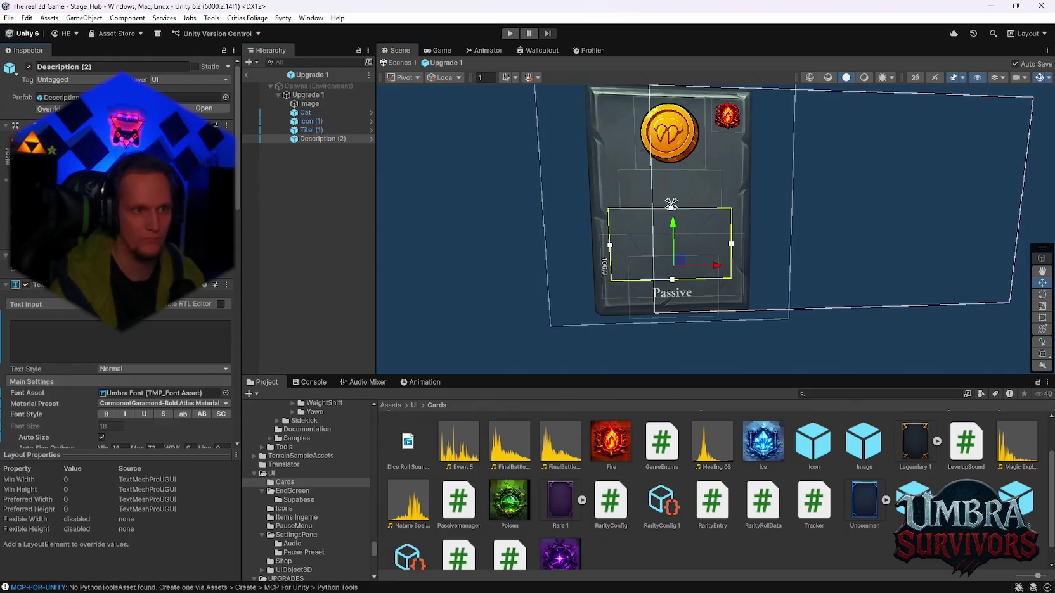
scroll(690, 293, "up", 5)
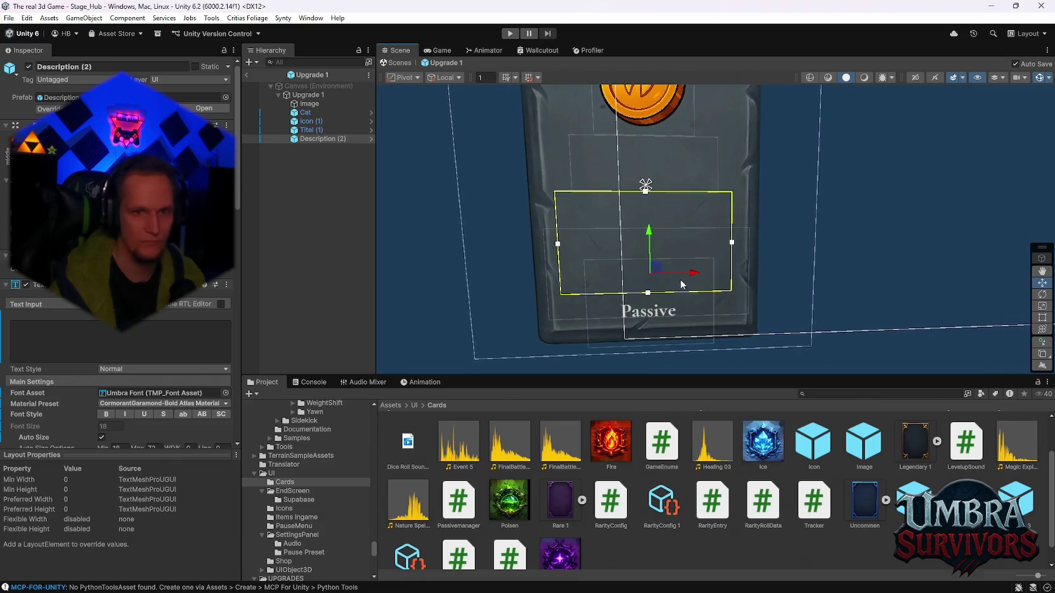
left_click_drag(649, 296, 649, 286)
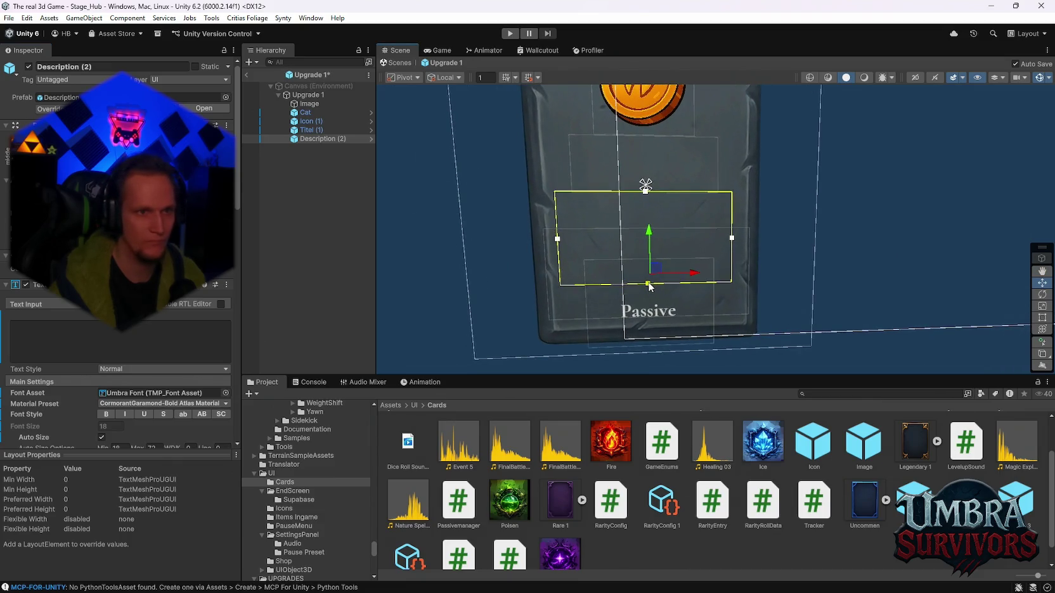
scroll(785, 251, "down", 5)
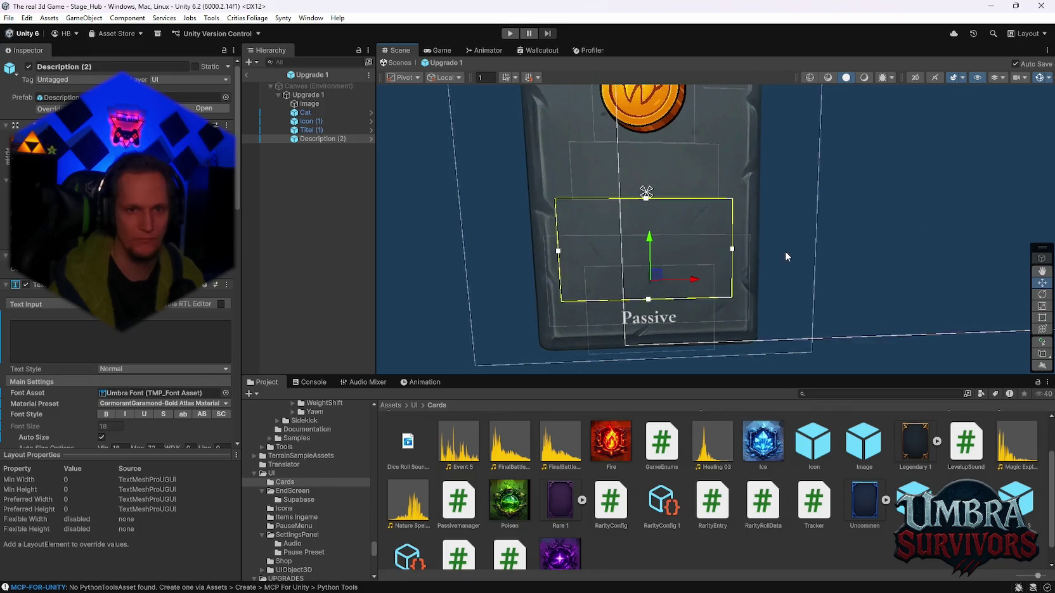
left_click(310, 112)
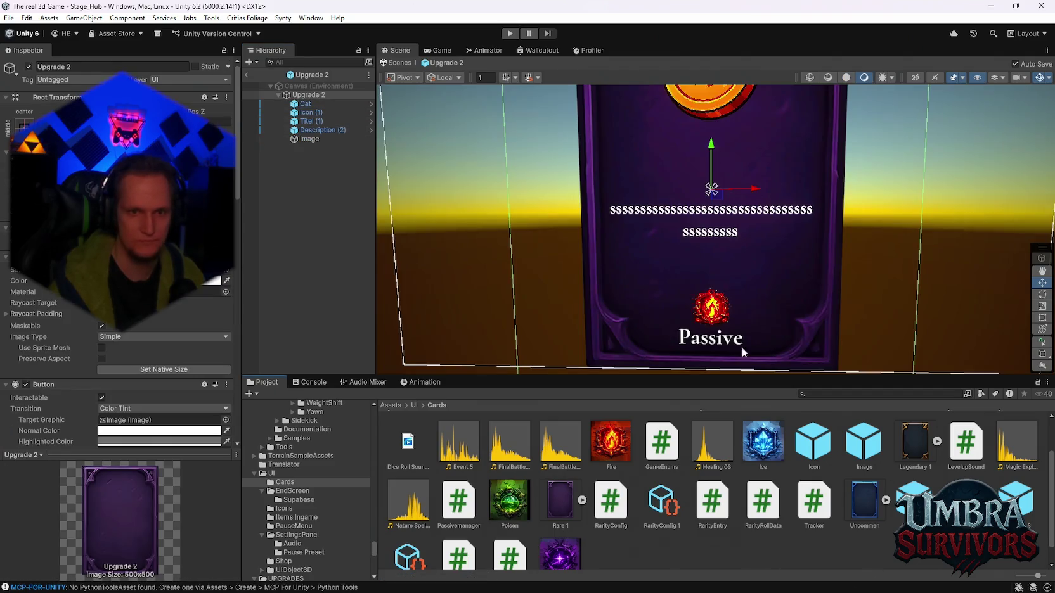
Copy Upgrade 2's Cat, Icon, Titel, Description and Image objects and paste them into Upgrade 1's root.
left_click(311, 104)
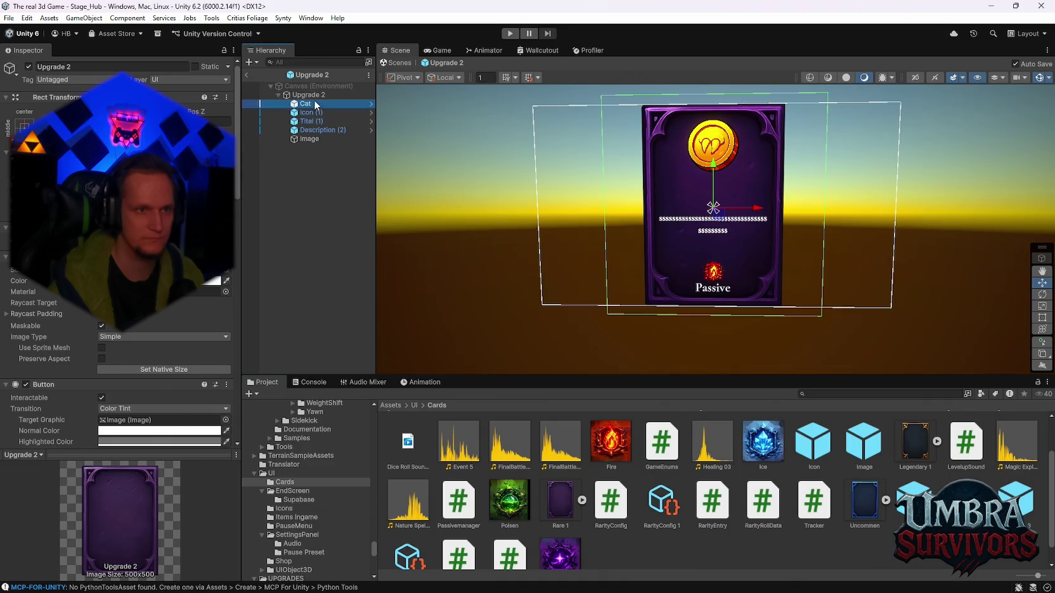
left_click(314, 137, "shift")
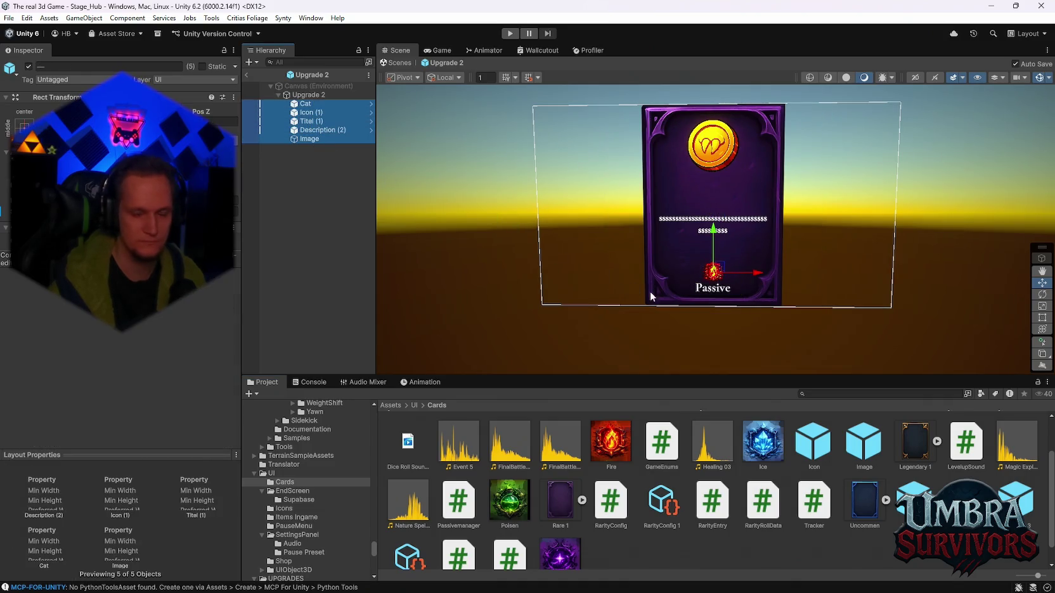
scroll(711, 477, "down", 1)
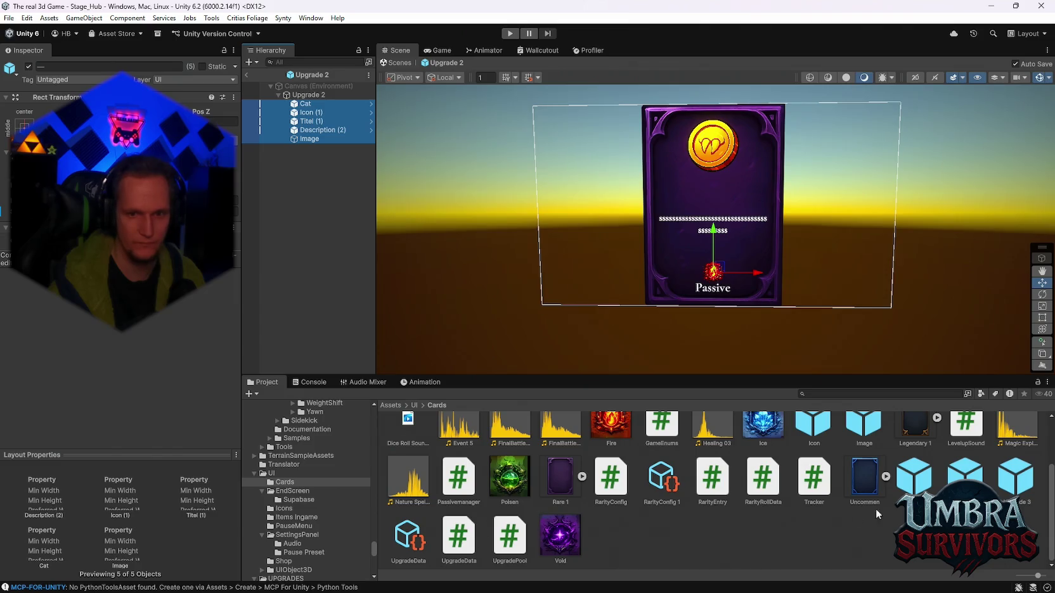
left_click(917, 488)
double_click(917, 488)
left_click(310, 95)
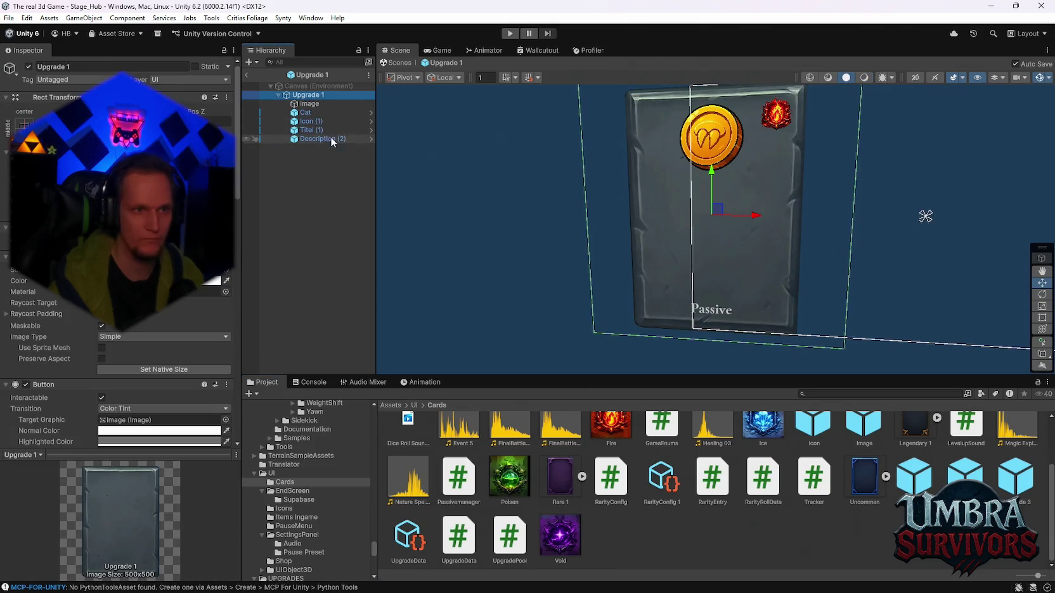
key("ctrl+v")
Test-move the pasted Cat (1) through Image (1) left, undo it, and select the original children.
scroll(791, 239, "down", 3)
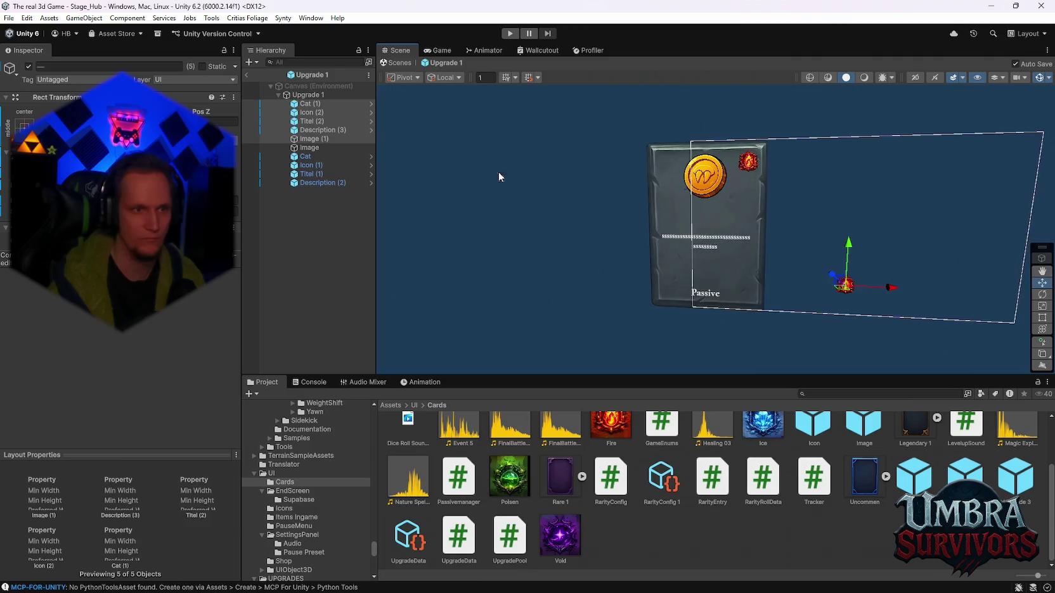
left_click(315, 147)
left_click(326, 183, "shift")
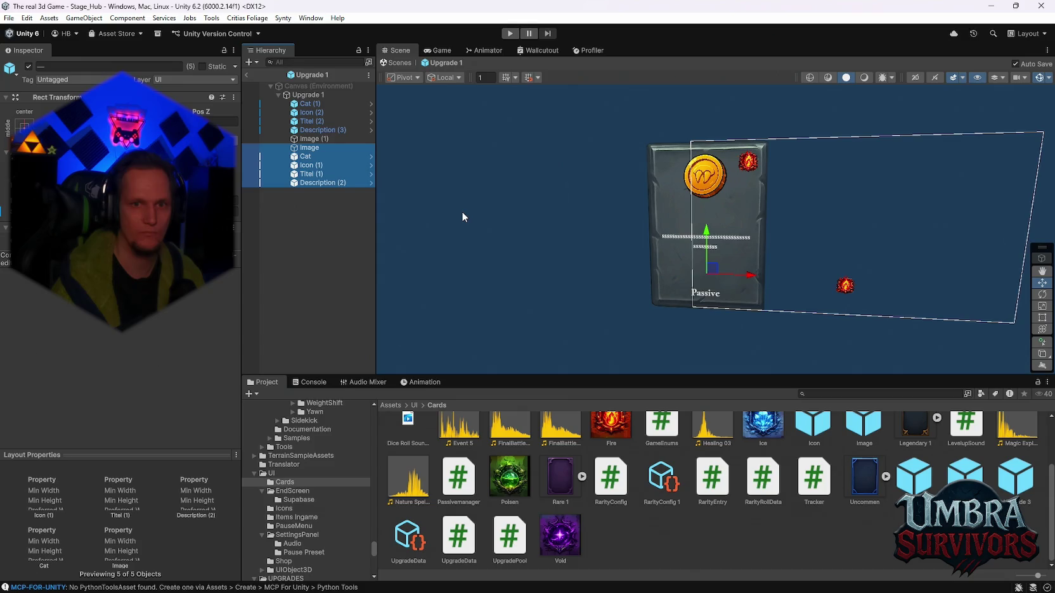
left_click(310, 147)
left_click(314, 139)
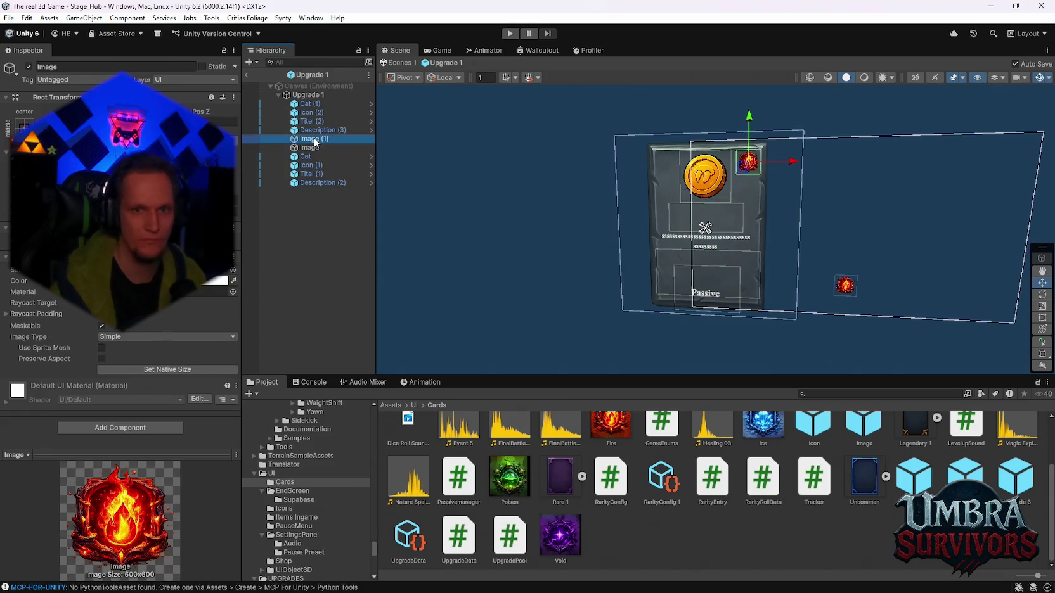
left_click(310, 104, "shift")
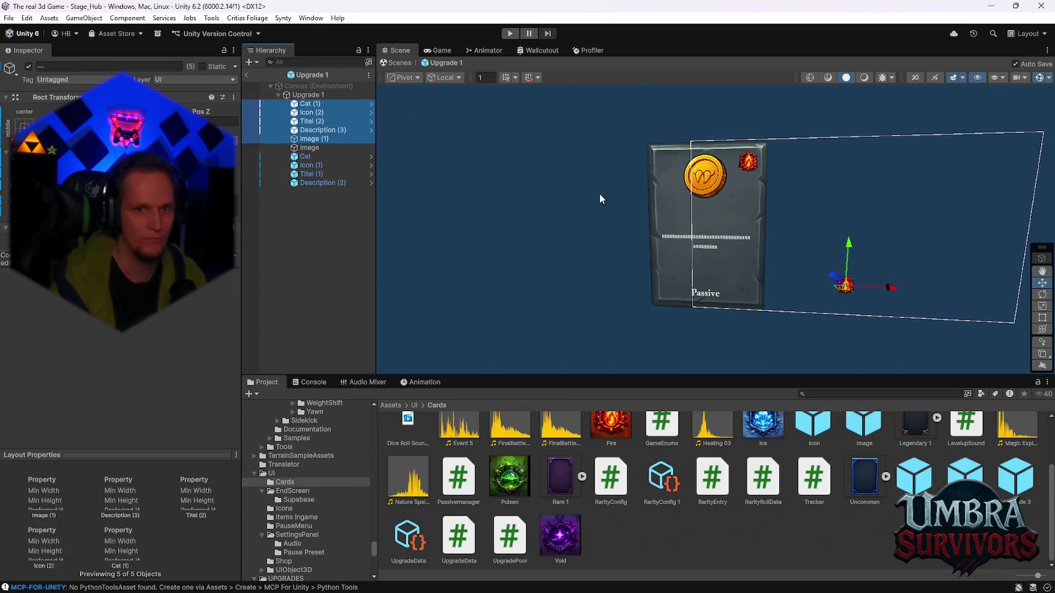
left_click_drag(901, 290, 782, 289)
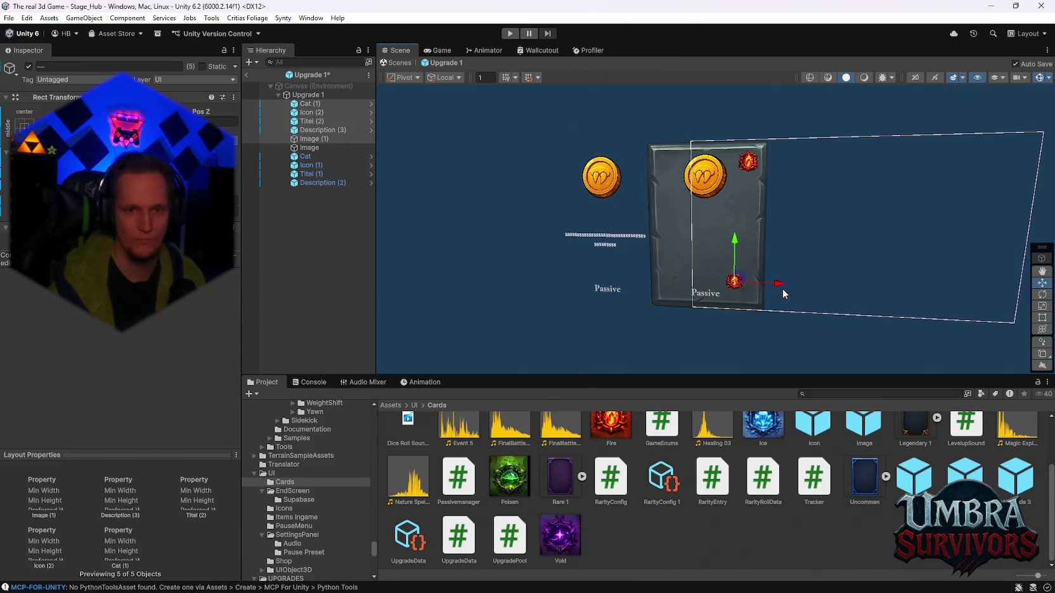
key("ctrl+z")
key("ctrl+z")
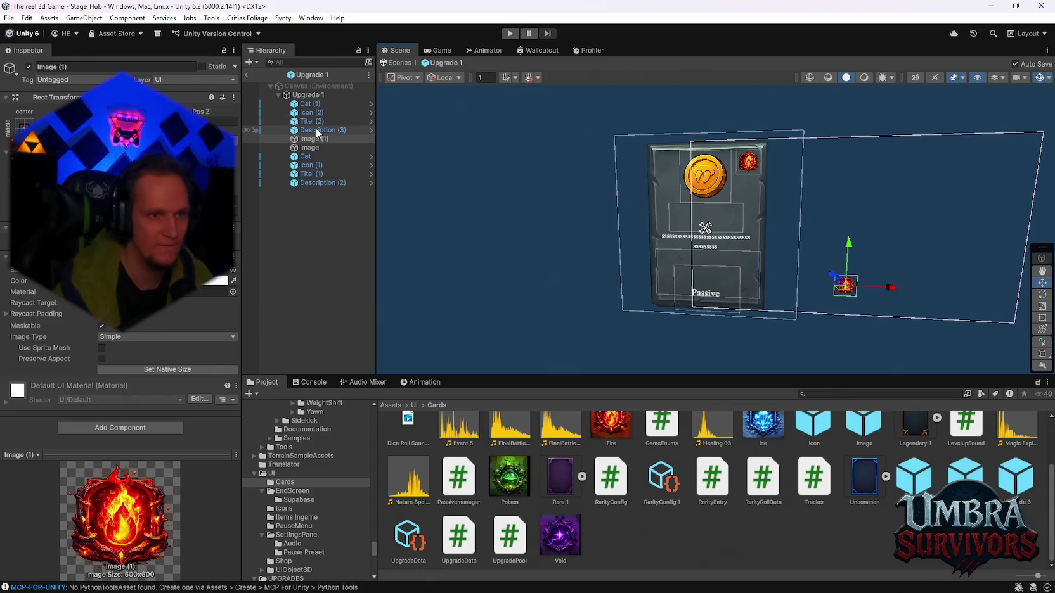
left_click(313, 147)
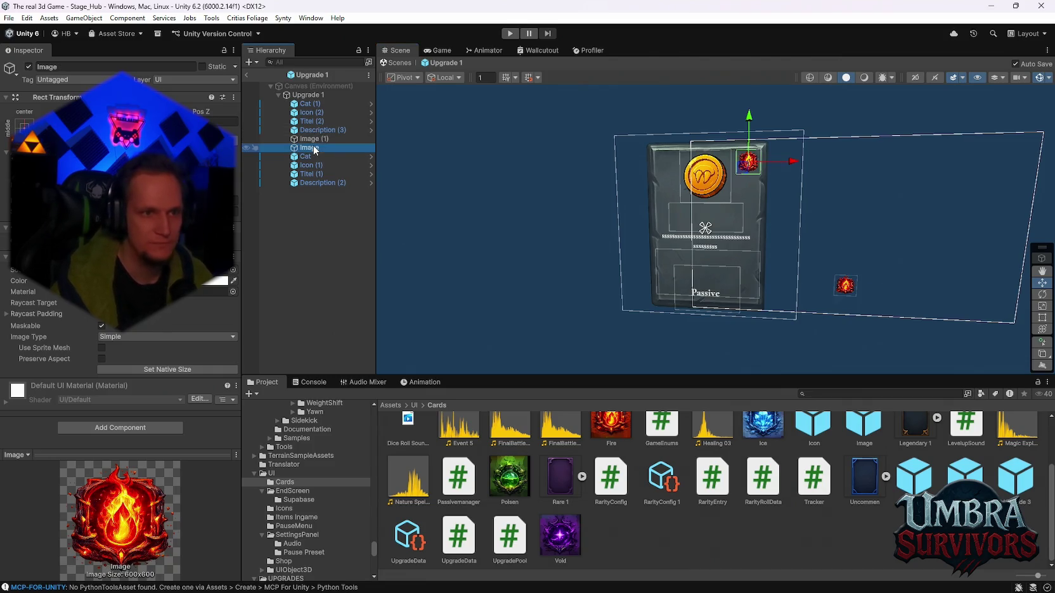
left_click(311, 181, "shift")
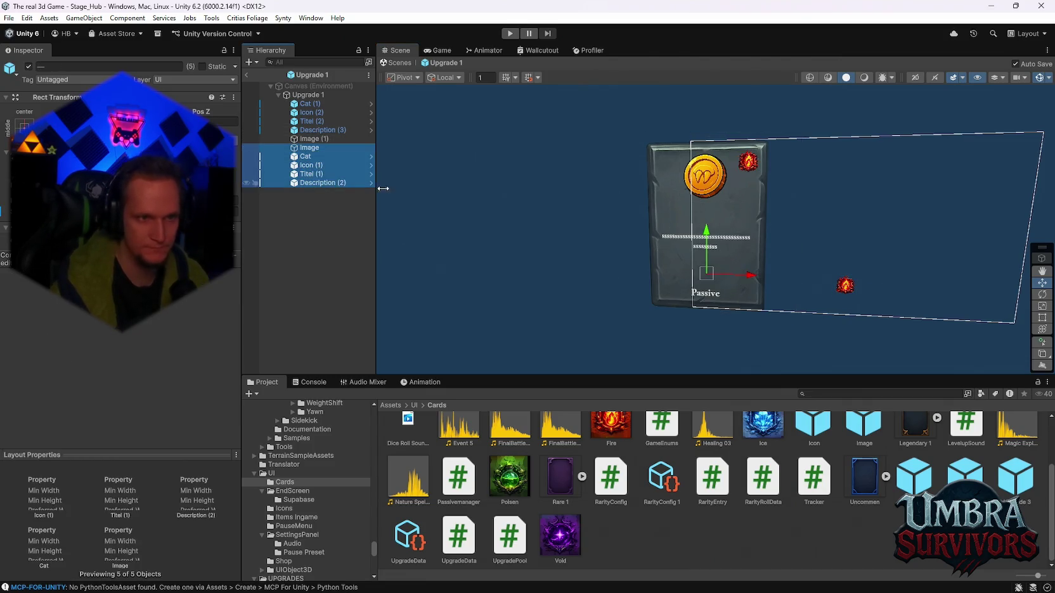
Move the pasted Image (1) fire badge left onto the Upgrade 1 card above Passive.
left_click(325, 104)
left_click(314, 112)
double_click(317, 130)
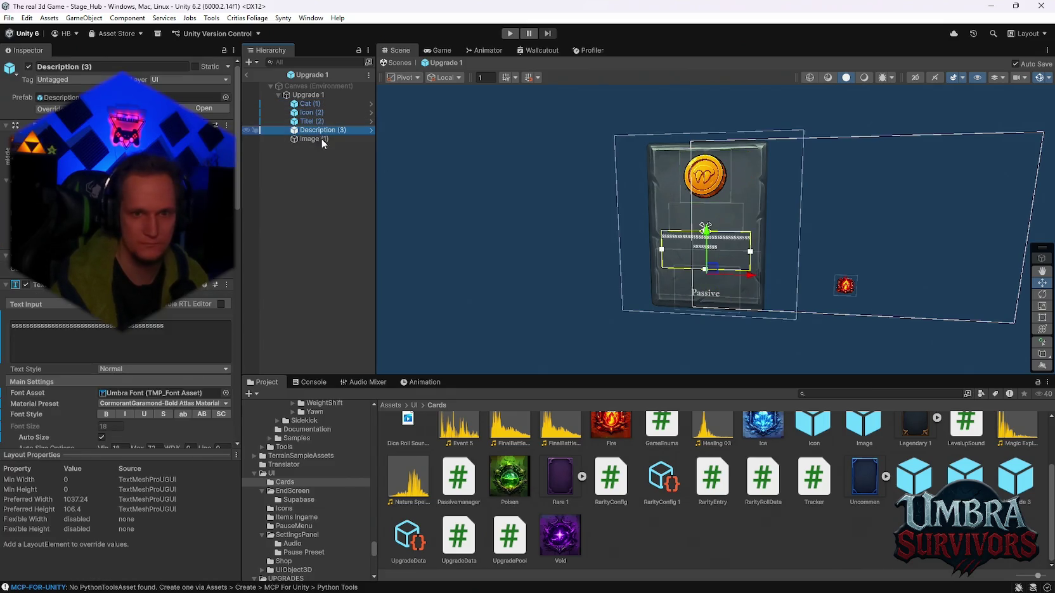
left_click(326, 138)
left_click_drag(936, 215, 757, 220)
Select the card's children, from the Passive label through the description text.
scroll(584, 191, "up", 3)
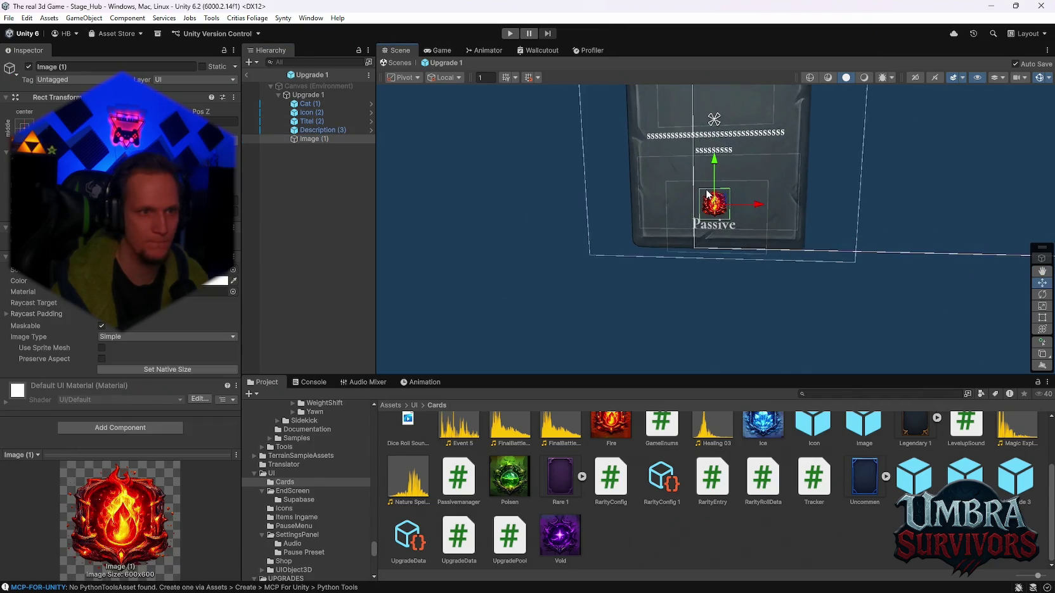
scroll(708, 246, "up", 1)
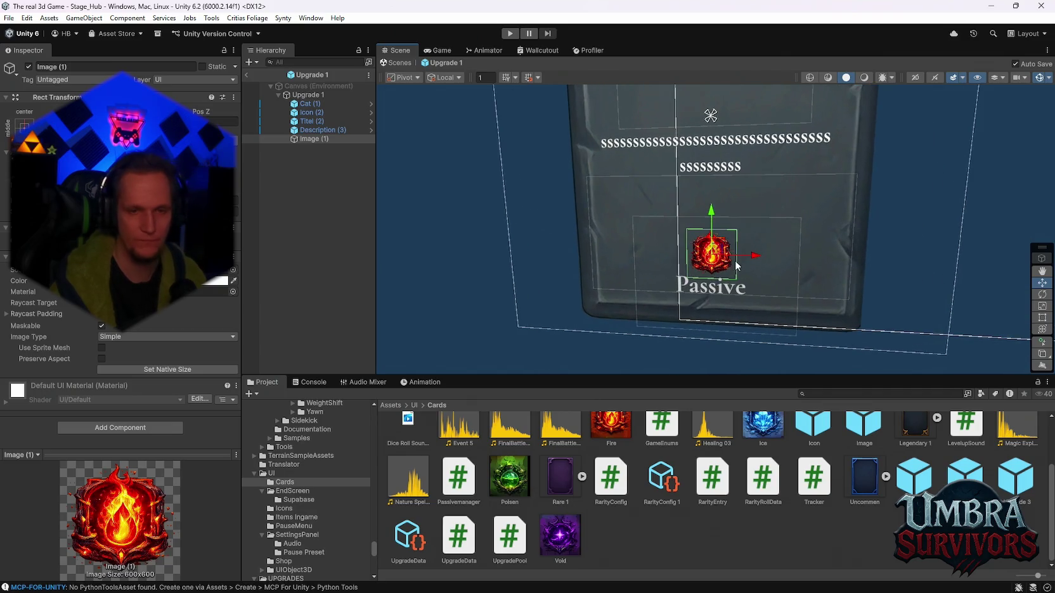
scroll(735, 260, "up", 1)
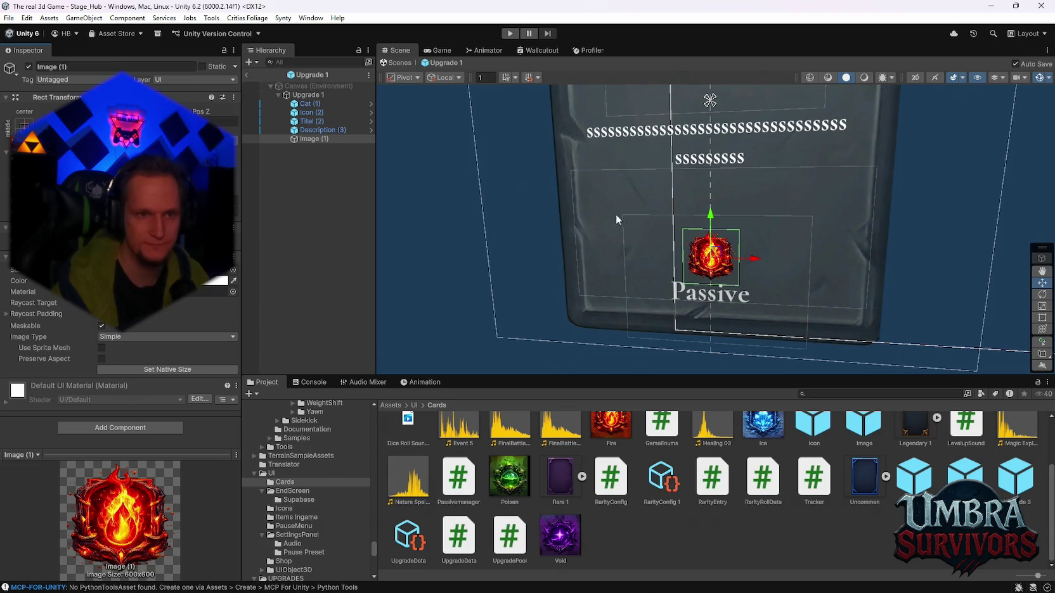
left_click(298, 131)
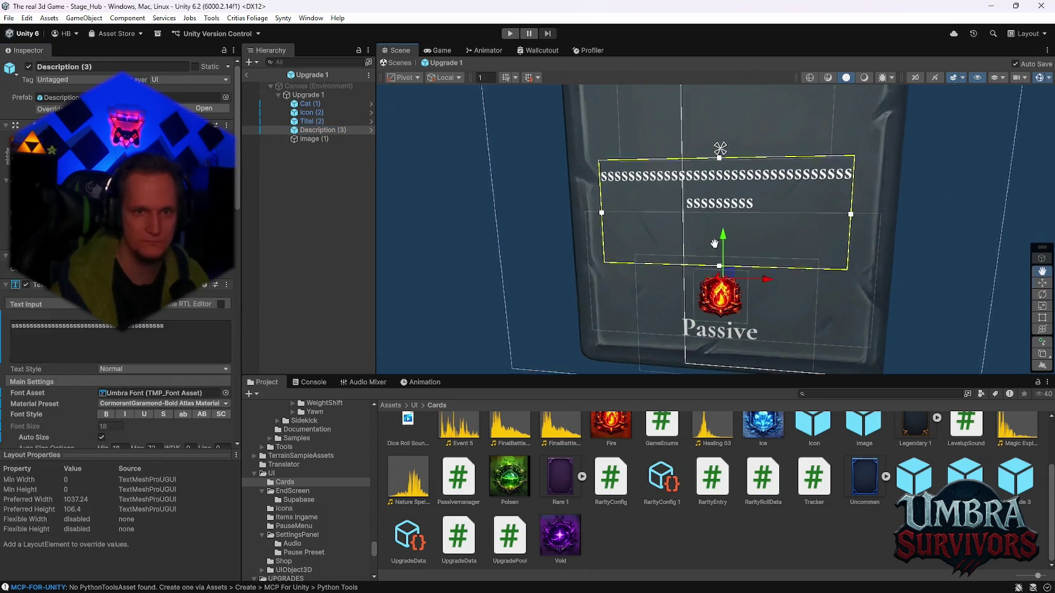
left_click(310, 103)
left_click(309, 139, "shift")
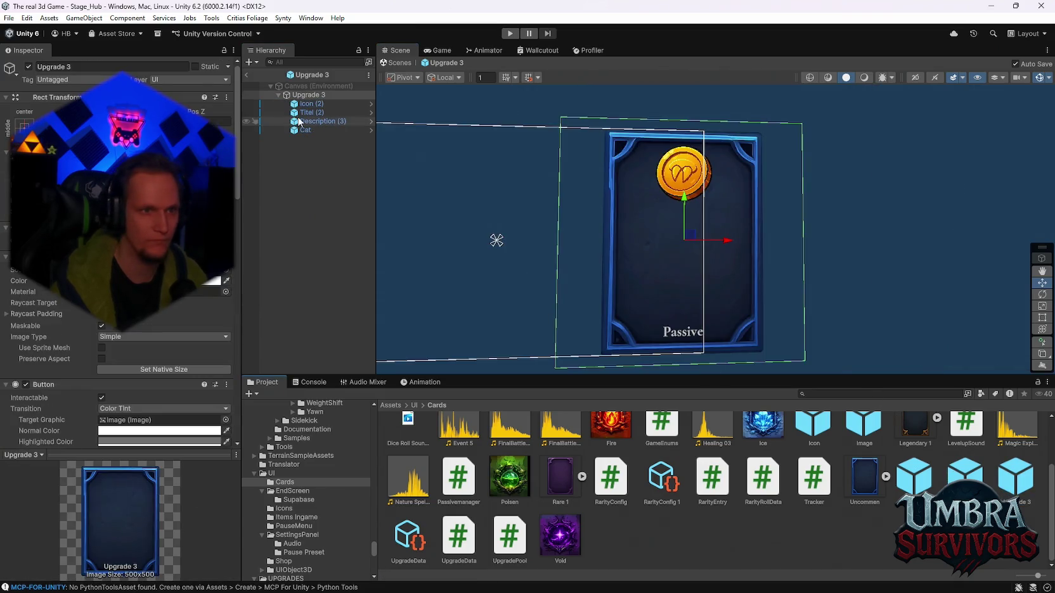
Replace Upgrade 3's four old children with the five copied elements pasted into its root.
left_click(306, 103)
left_click(306, 130, "shift")
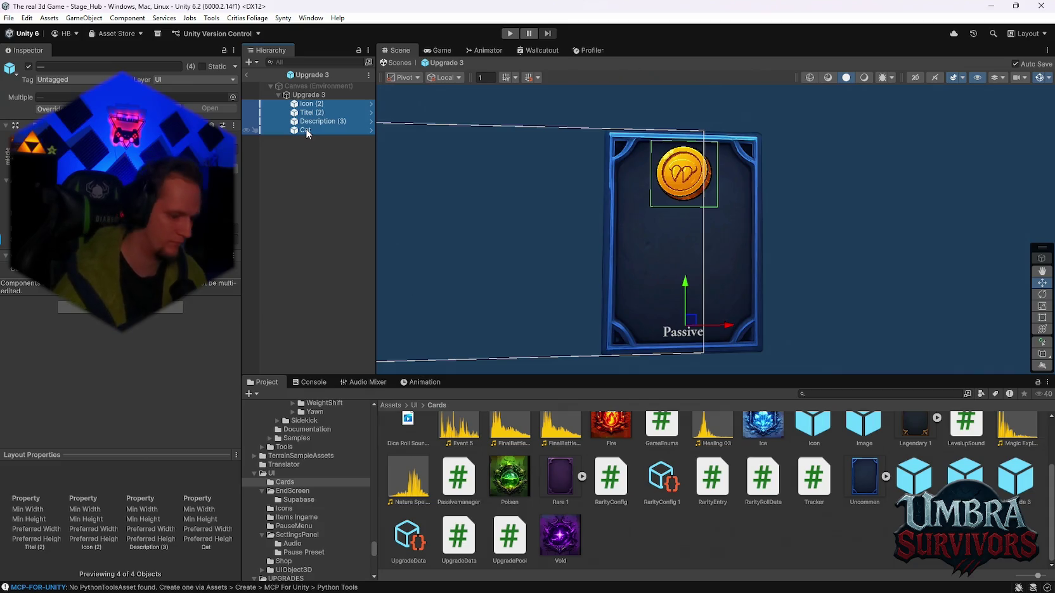
key("ctrl+x")
left_click(308, 95)
key("ctrl+v")
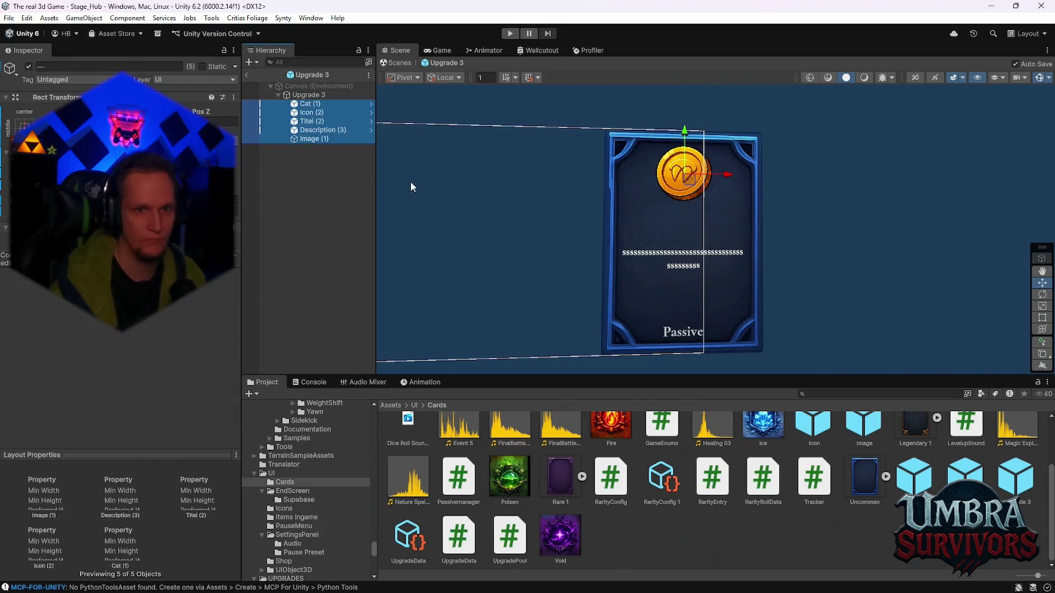
Move Upgrade 3's fire badge just above Passive, then reopen the Upgrade 1 prefab.
double_click(310, 139)
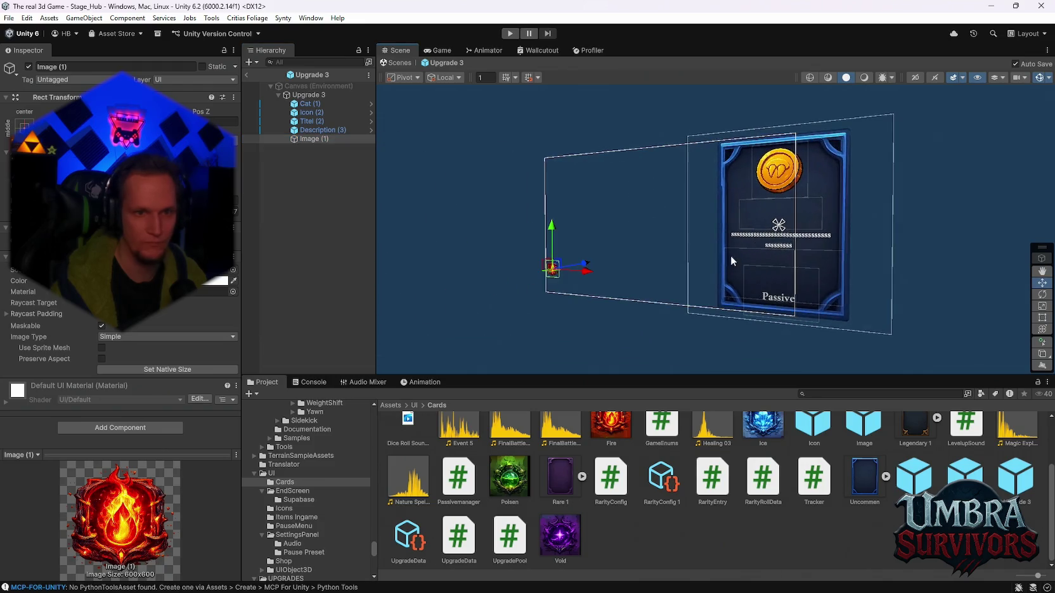
left_click_drag(589, 277, 824, 293)
scroll(824, 293, "up", 3)
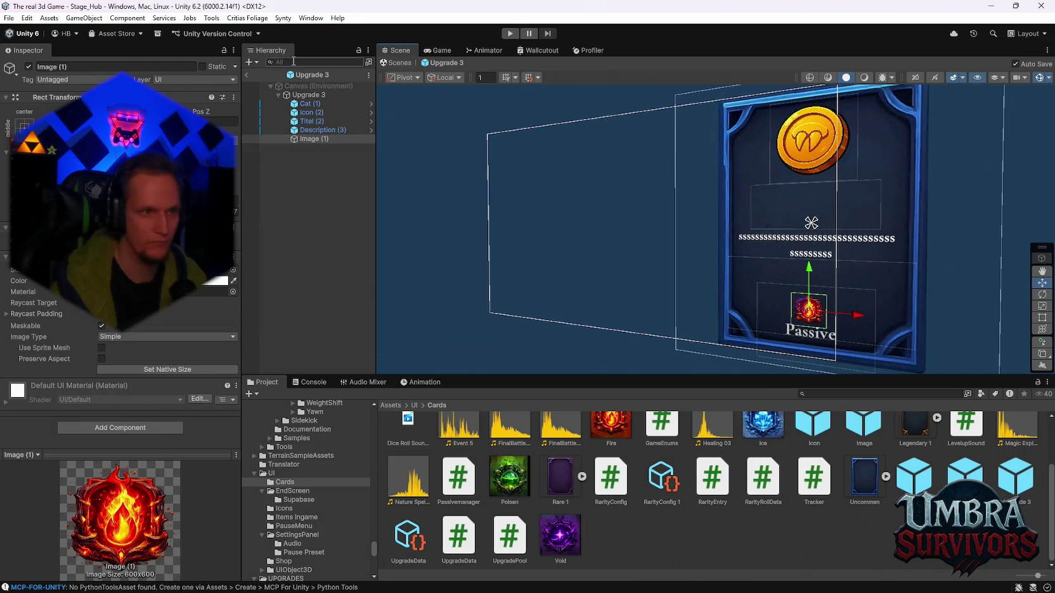
mouse_move(907, 250)
left_mouse_down()
mouse_move(910, 222)
mouse_move(815, 205)
mouse_move(816, 237)
left_mouse_up()
scroll(816, 238, "down", 2)
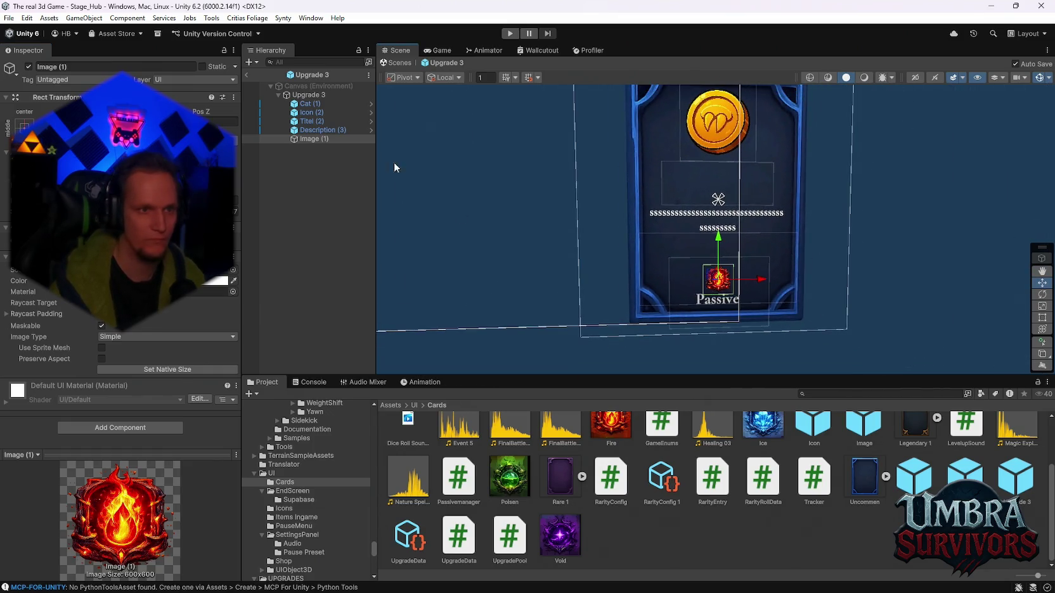
double_click(914, 476)
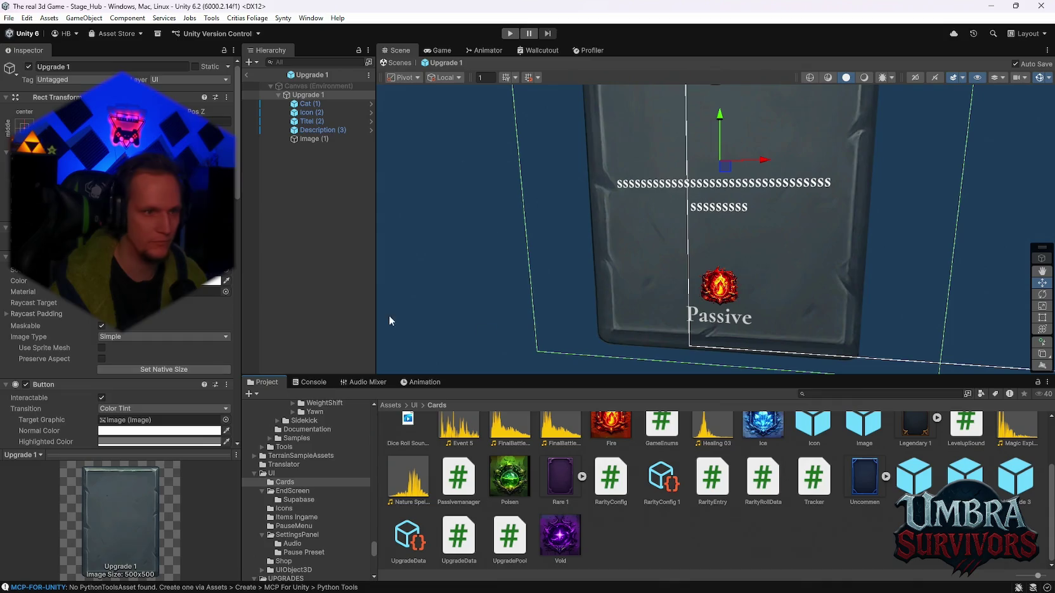
scroll(127, 355, "down", 5)
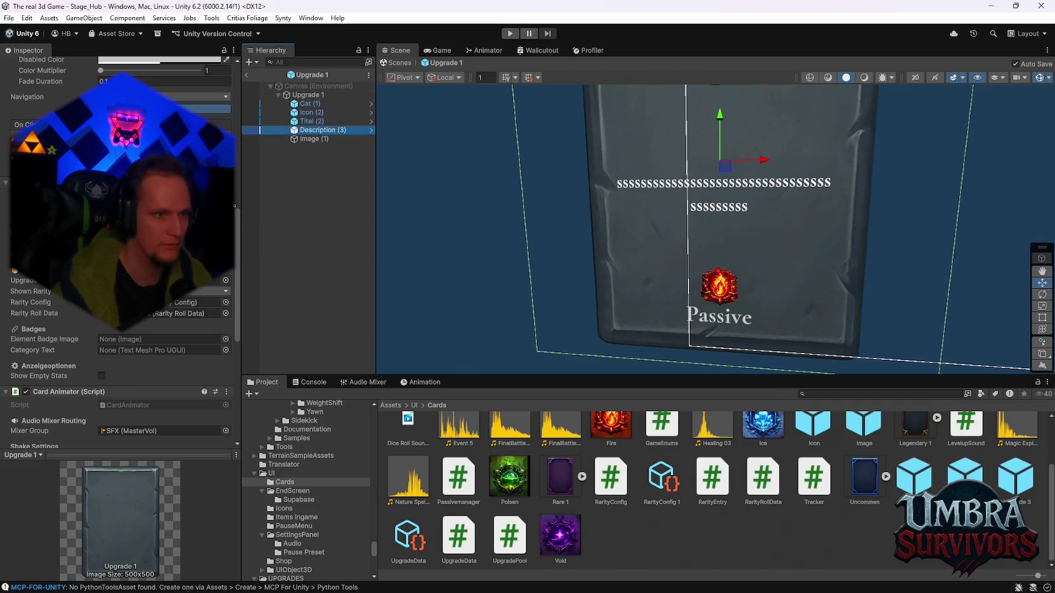
In Upgrade 1's Card UI, assign Image (1) as Element Badge Image and Cat (1) as Category Text.
left_click_drag(309, 139, 126, 341)
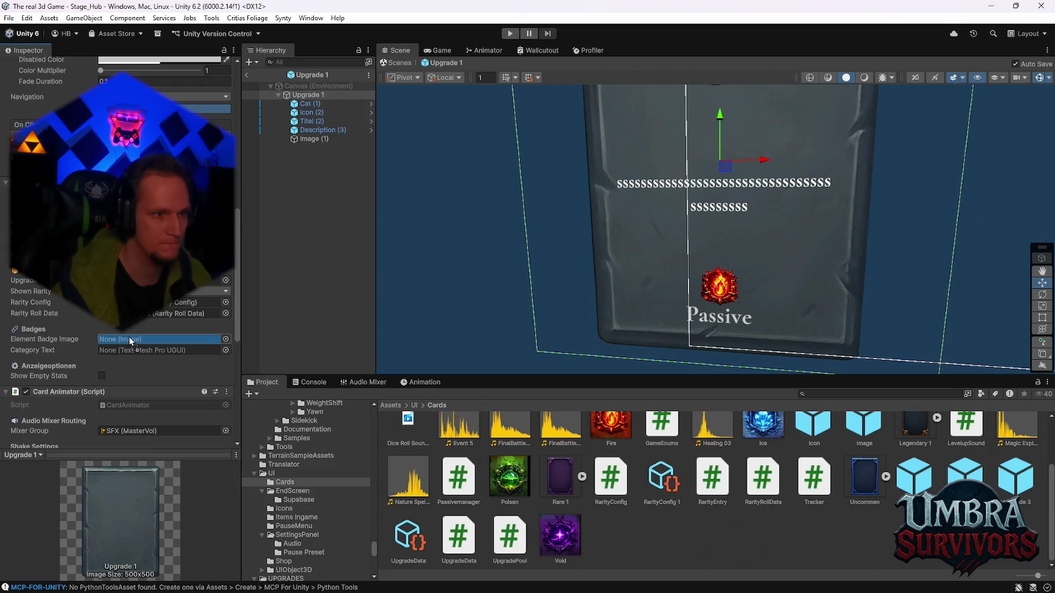
left_click_drag(130, 341, 130, 341)
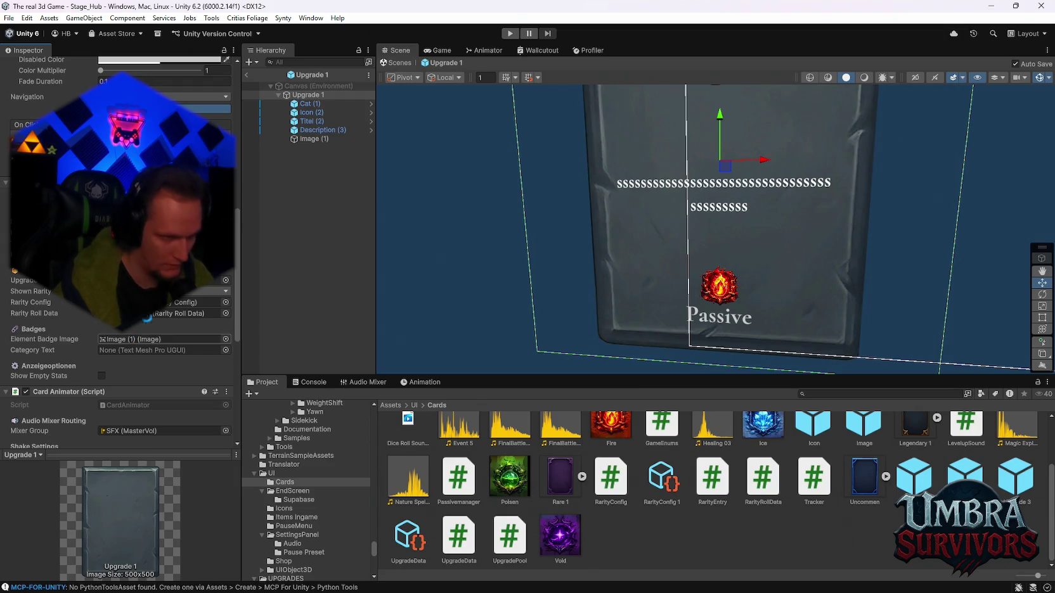
left_click_drag(315, 104, 166, 312)
left_click_drag(135, 350, 136, 349)
Check the Upgrade 2 prefab's setup, then open the Upgrade 3 prefab.
double_click(964, 476)
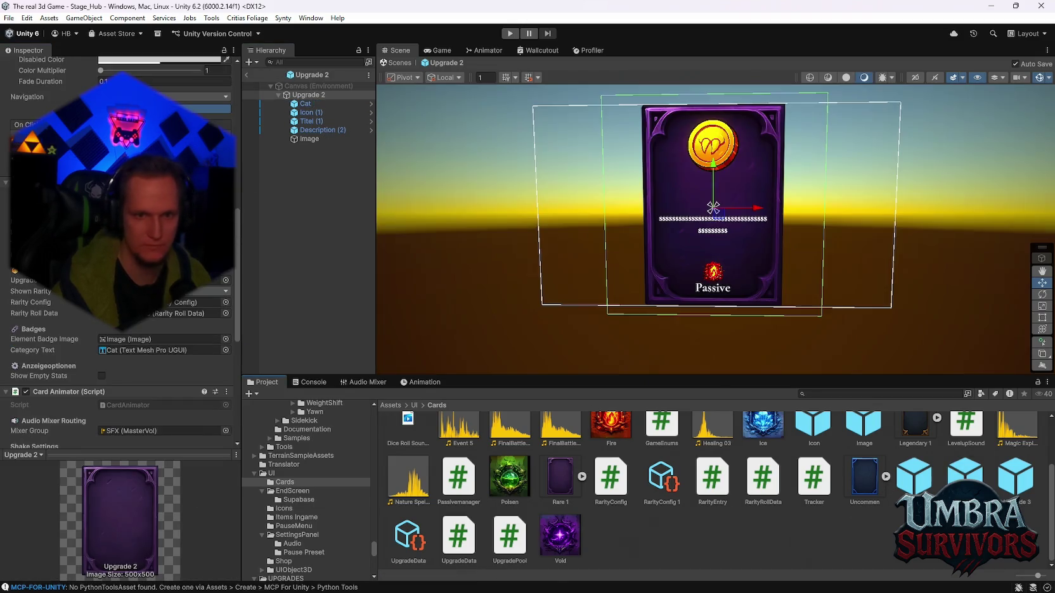
scroll(589, 240, "up", 3)
scroll(177, 330, "down", 3)
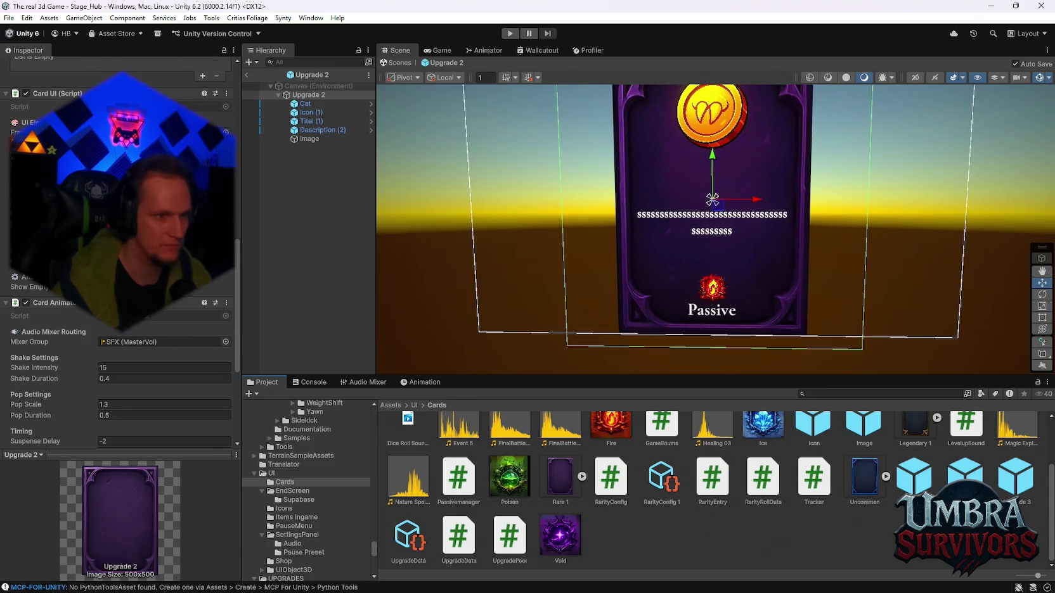
double_click(1015, 475)
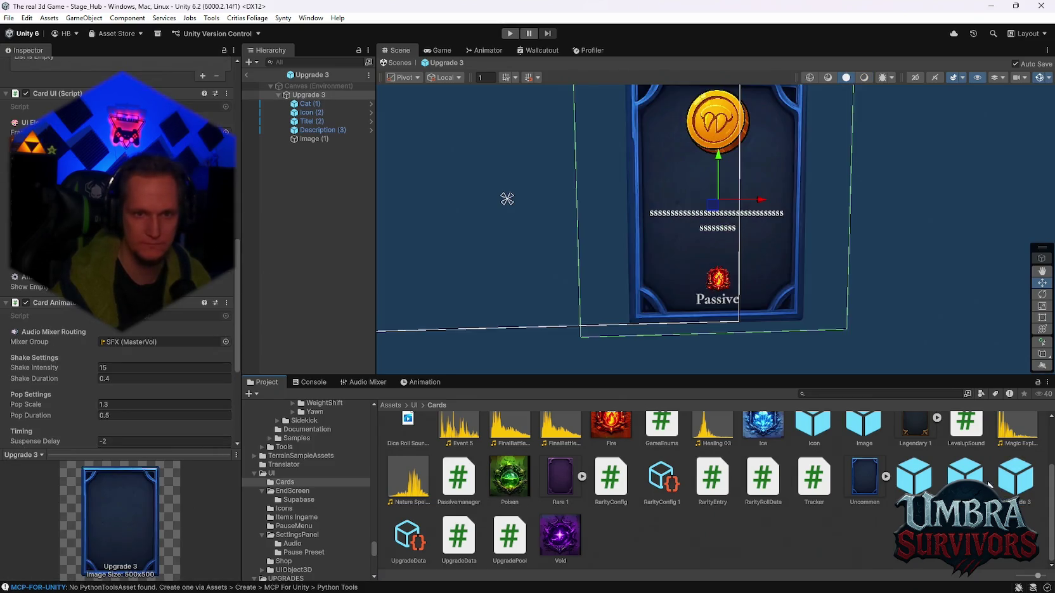
scroll(121, 253, "up", 10)
scroll(121, 254, "up", 5)
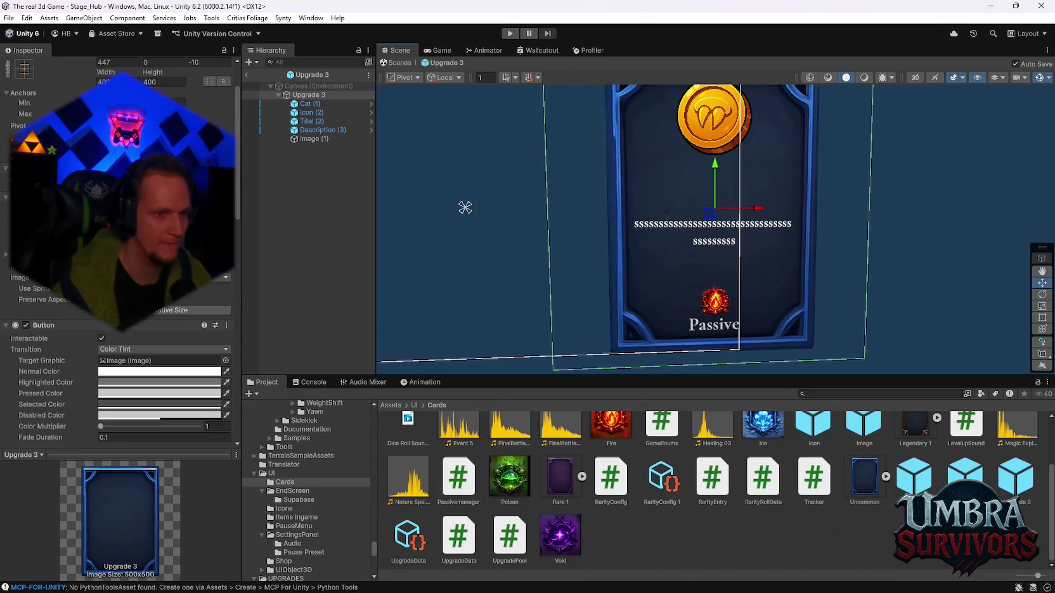
scroll(121, 253, "up", 2)
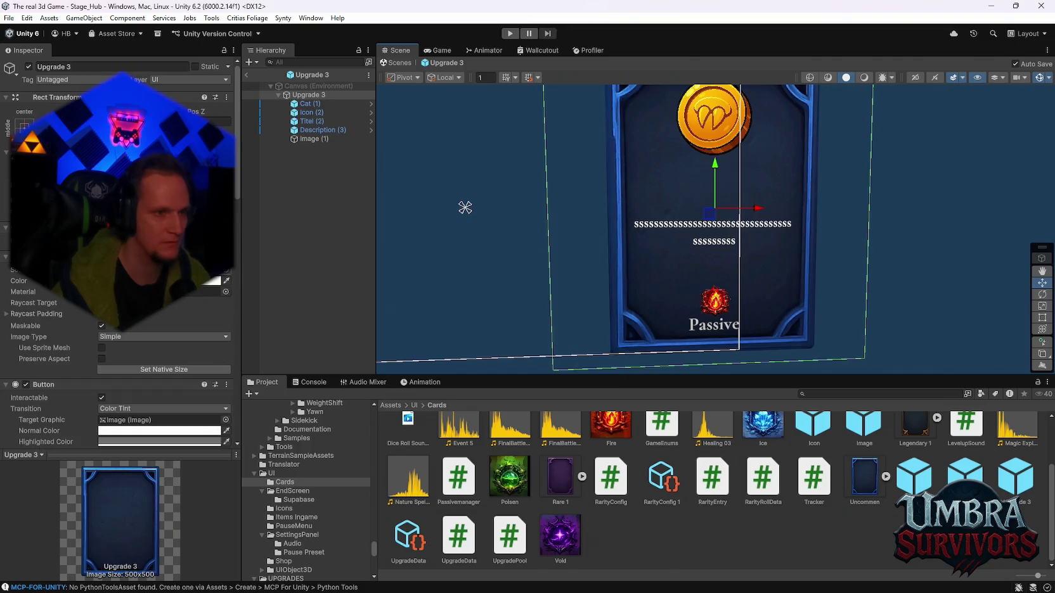
scroll(121, 254, "down", 8)
scroll(121, 254, "up", 7)
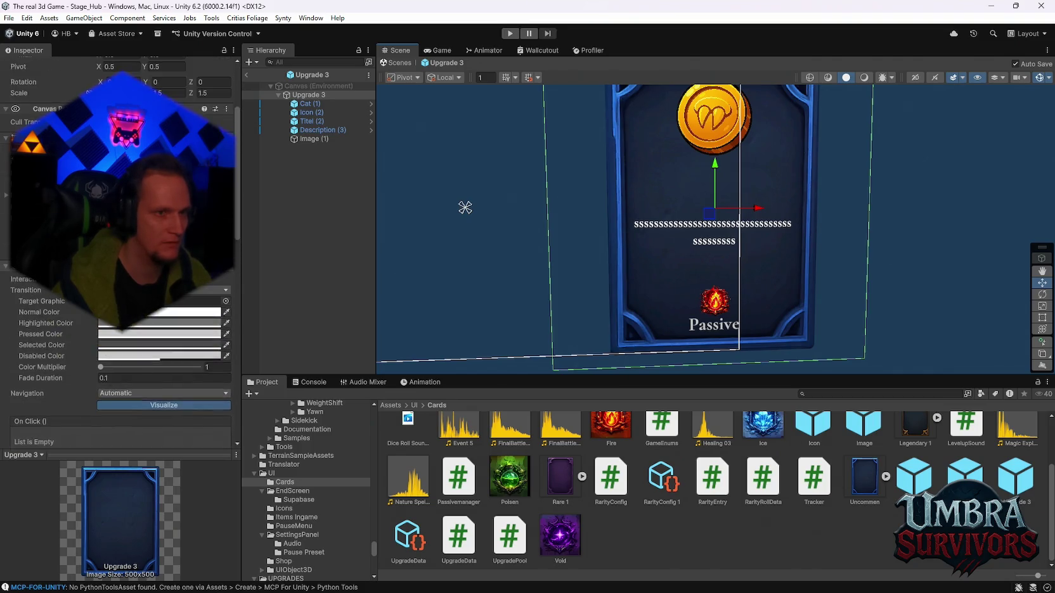
scroll(158, 254, "down", 10)
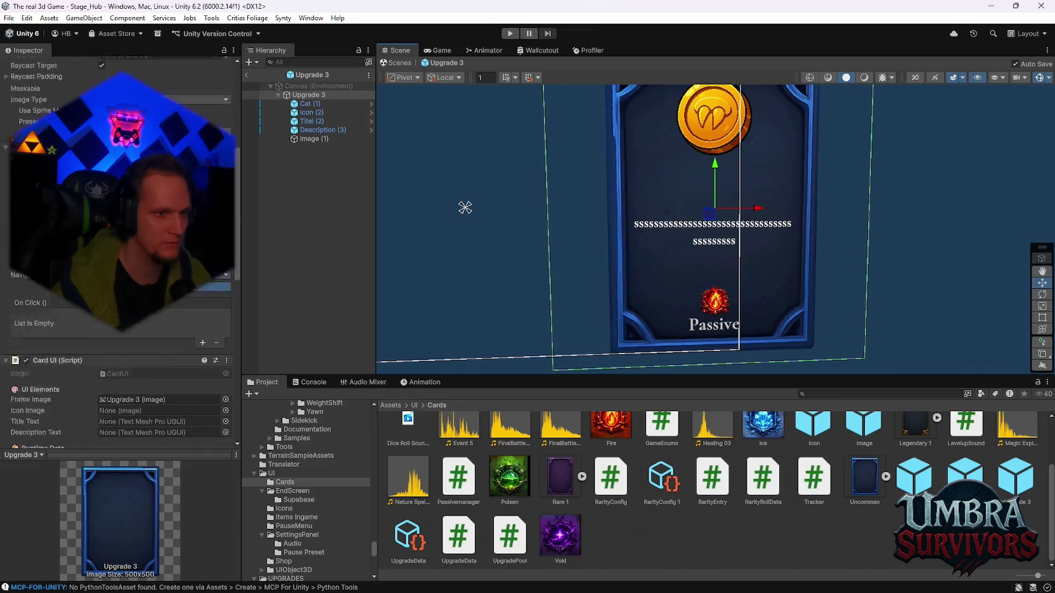
In Upgrade 3's Card UI, link Cat (1), Description (3) and Image (1) as category, description and badge.
left_click(298, 104)
left_click_drag(296, 116, 125, 411)
left_click_drag(314, 114, 170, 304)
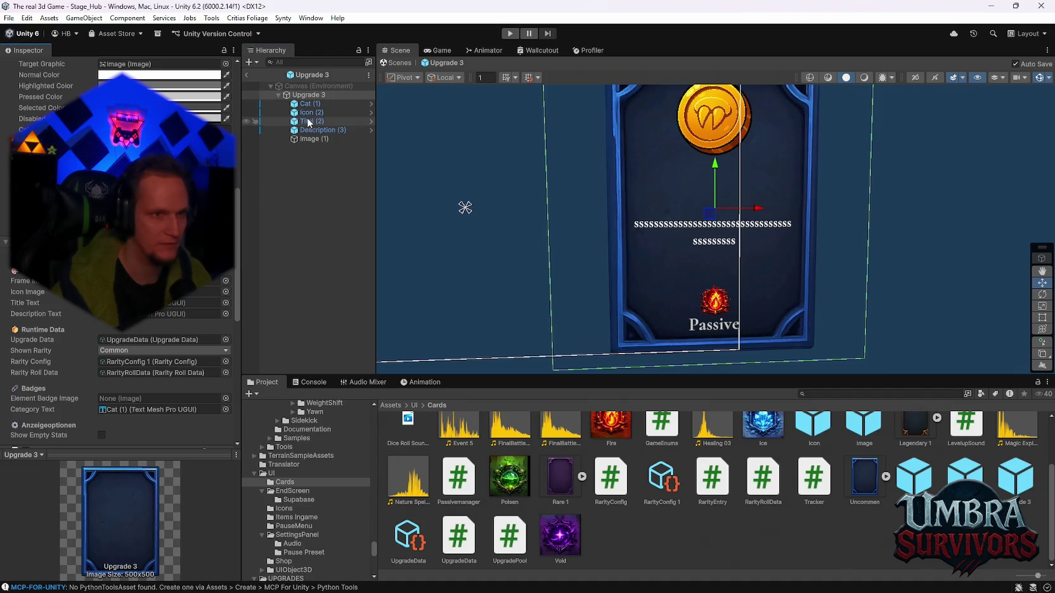
left_click_drag(313, 131, 150, 321)
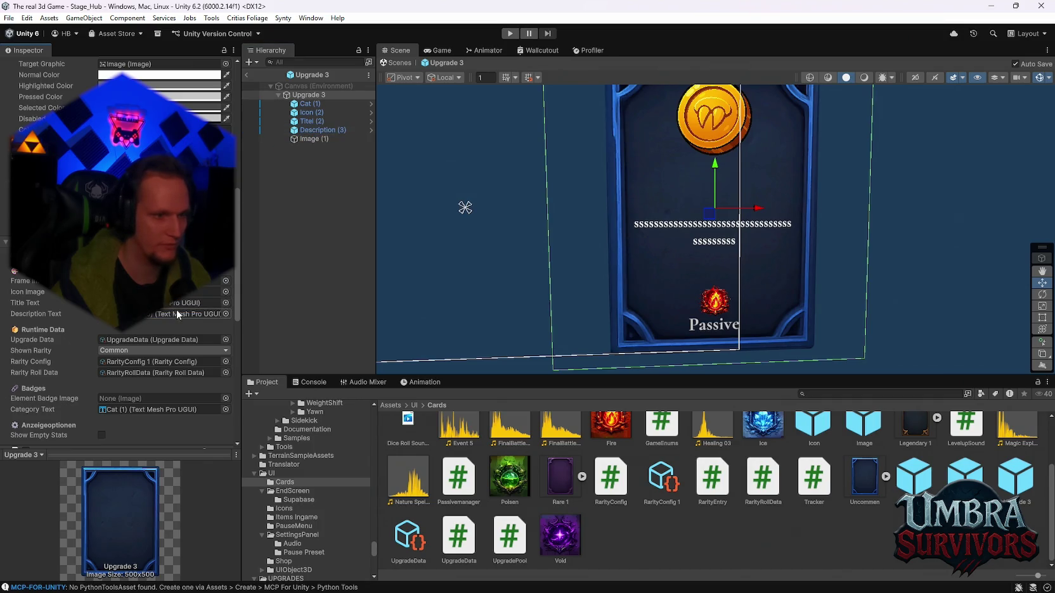
left_click_drag(313, 140, 158, 399)
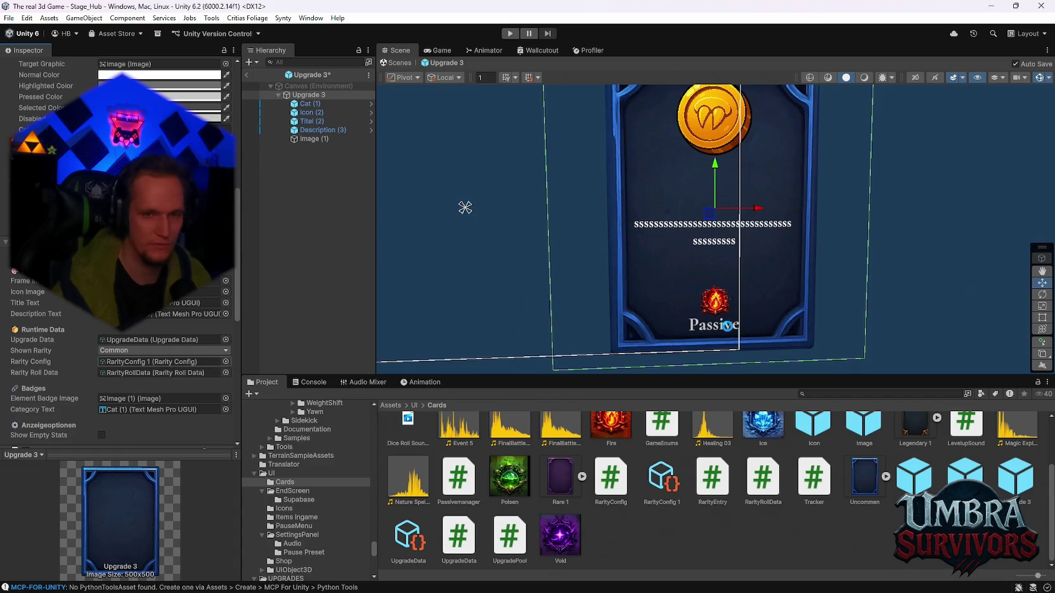
double_click(923, 482)
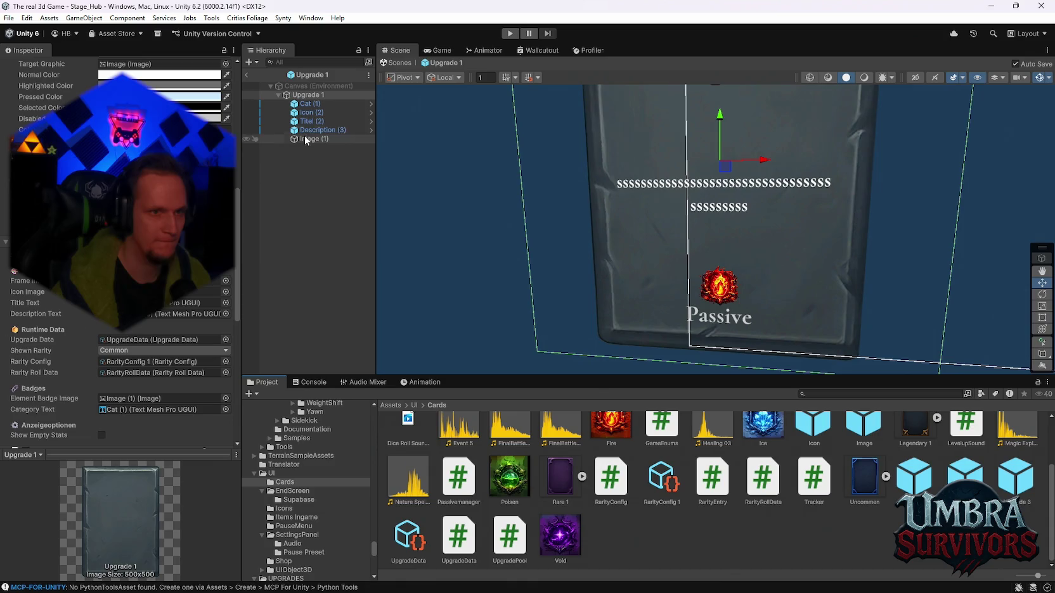
Lower the Passive labels' opacity, setting Upgrade 2's label vertex colour alpha to 74.
left_click(319, 104)
scroll(16, 387, "up", 10)
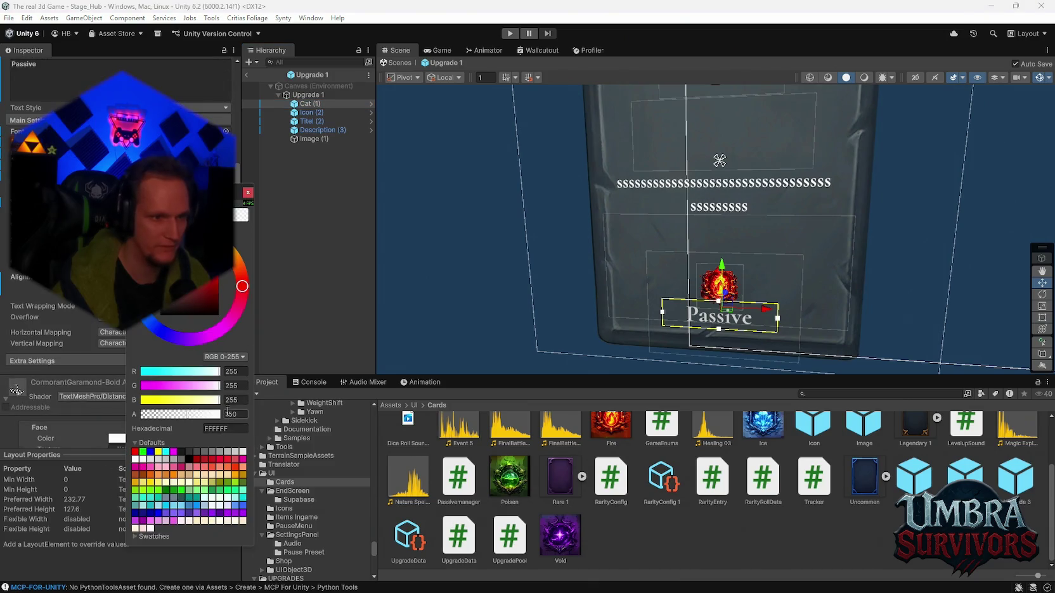
left_click_drag(196, 416, 180, 415)
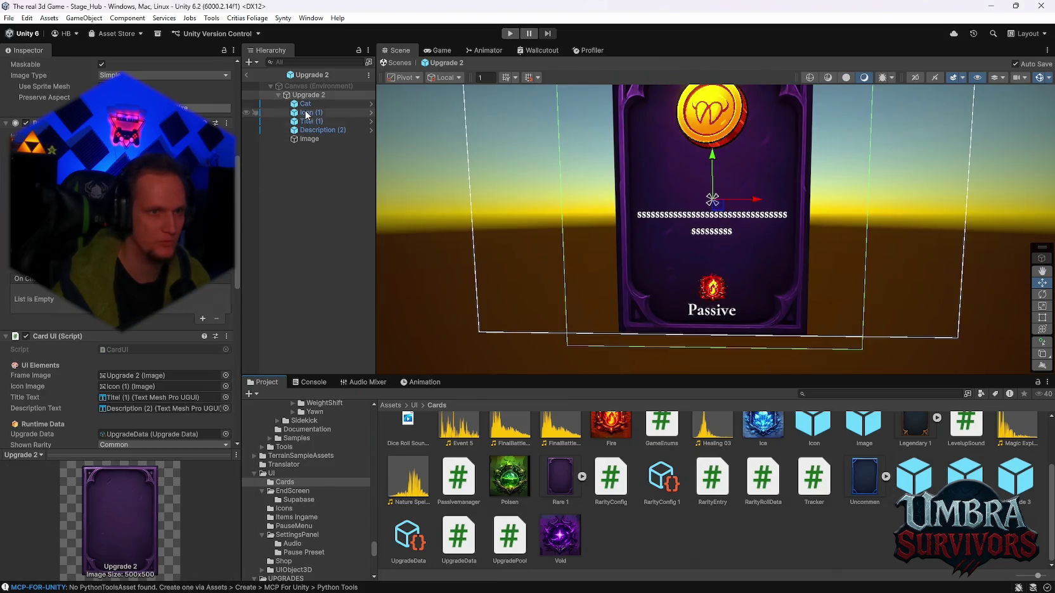
left_click(305, 104)
scroll(168, 323, "down", 5)
scroll(163, 326, "up", 5)
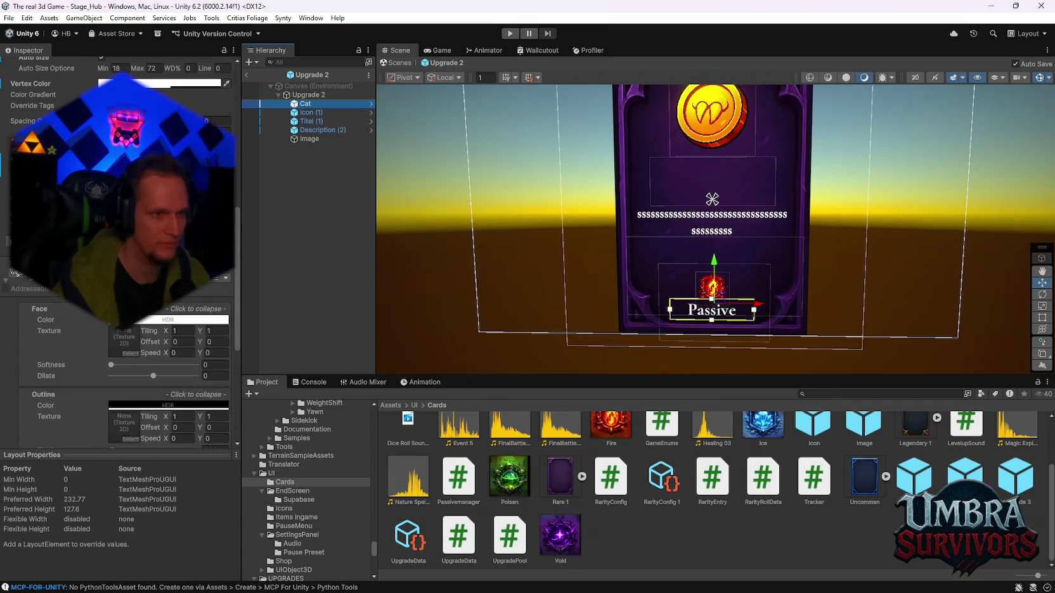
scroll(120, 317, "up", 3)
left_click(171, 409)
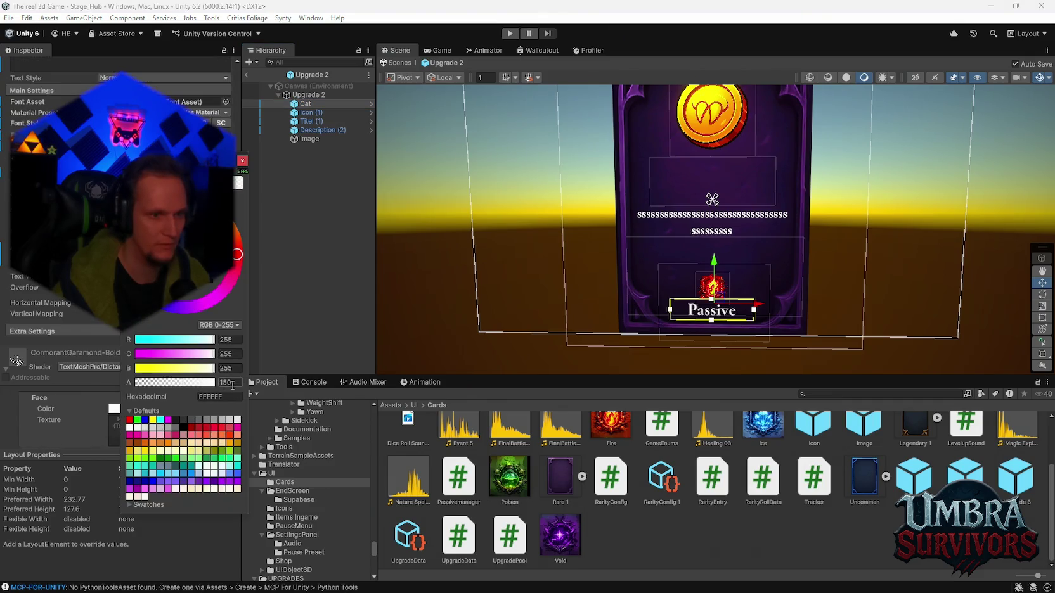
type("74")
key("Return")
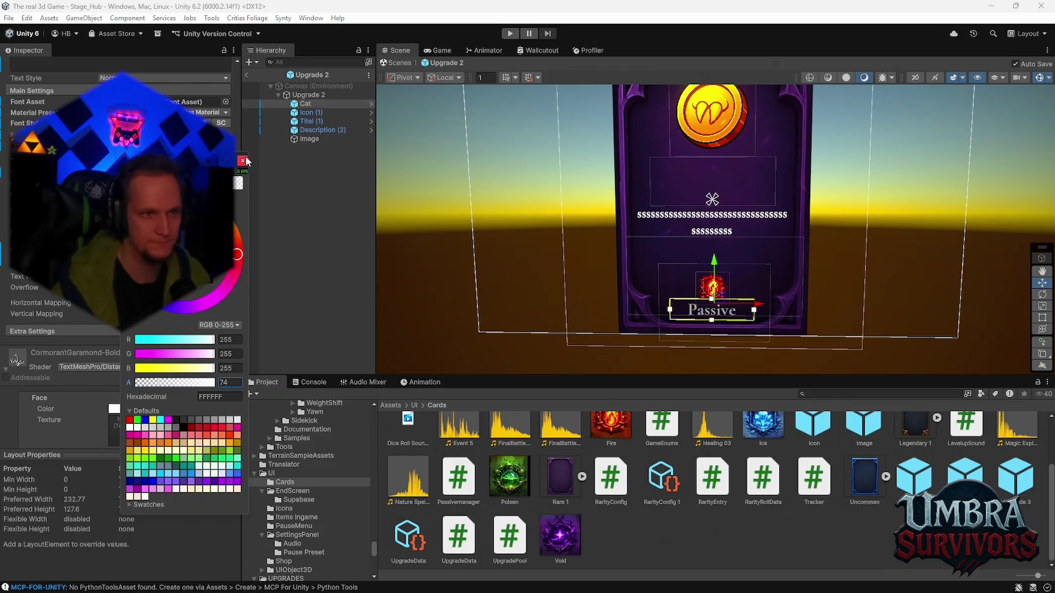
Open Upgrade 3 and adjust its Passive label colour in the colour picker.
left_click(242, 160)
double_click(1014, 476)
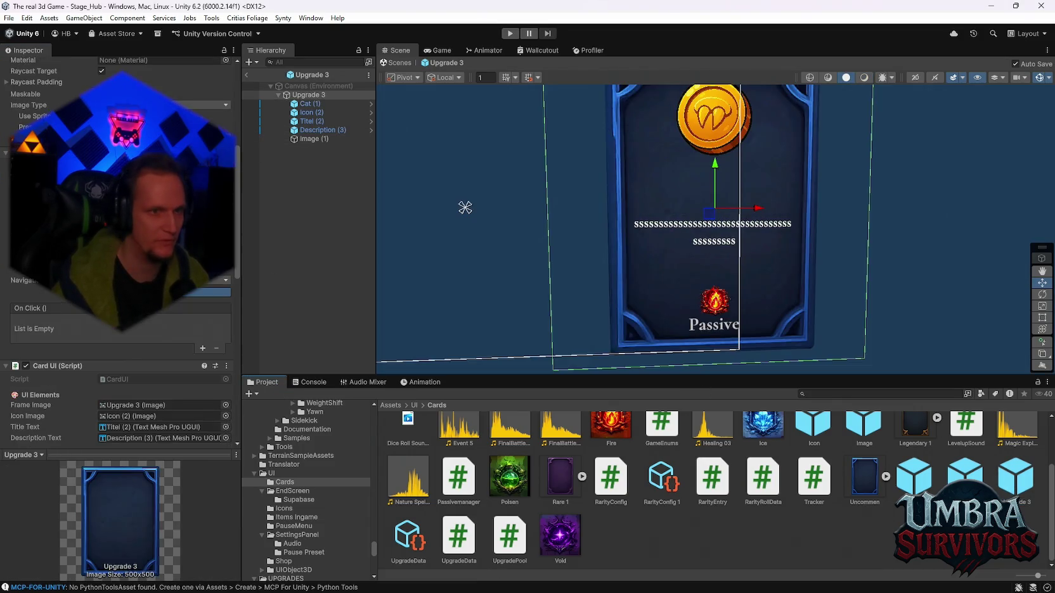
left_click(307, 103)
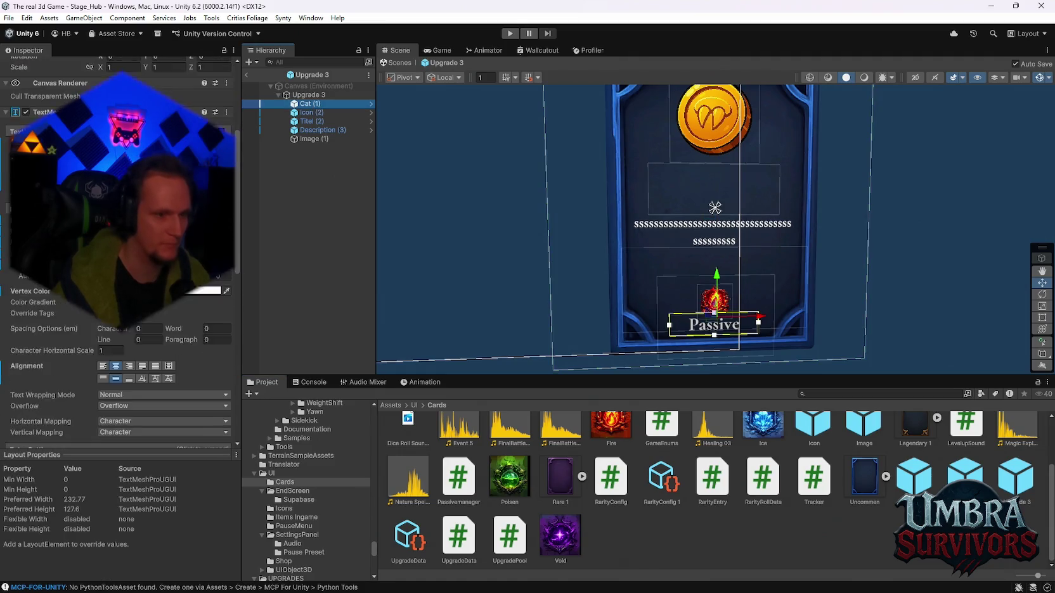
left_click(185, 183)
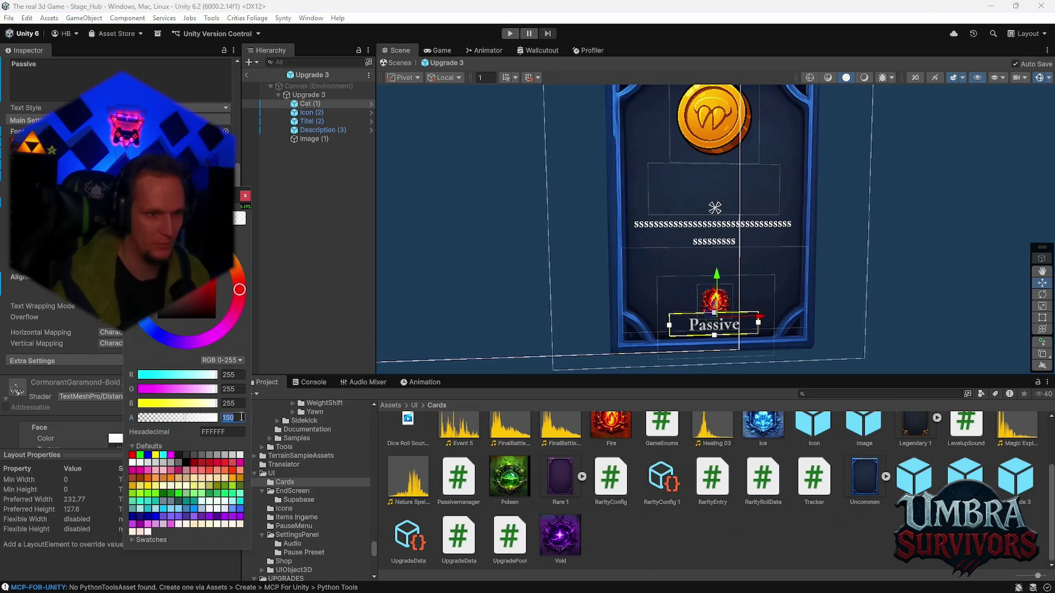
key("Escape")
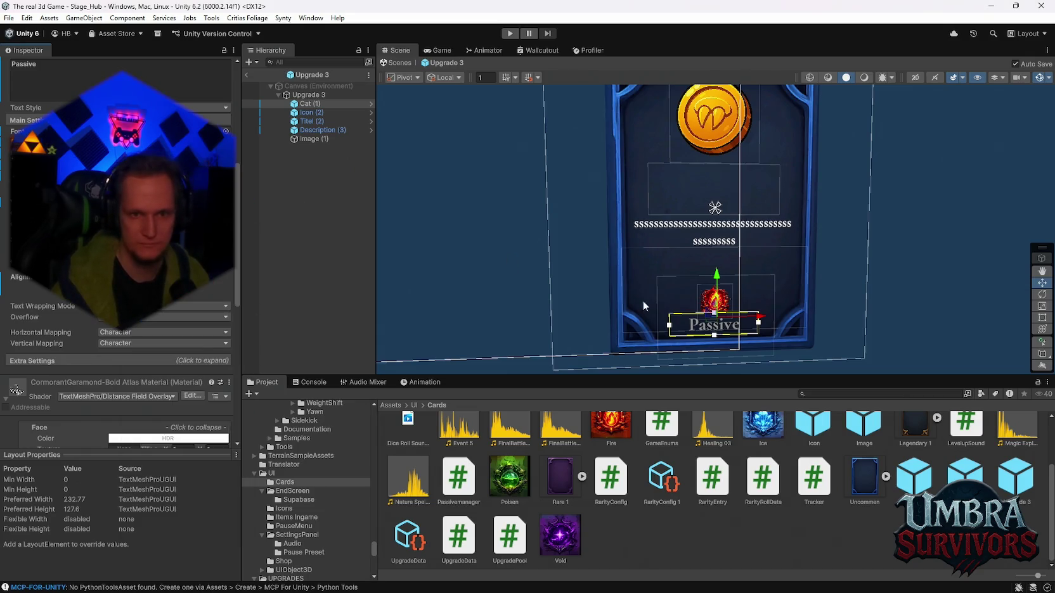
Reopen Upgrade 1, select its icon and title, and enter Play mode to test the cards.
scroll(651, 197, "up", 5)
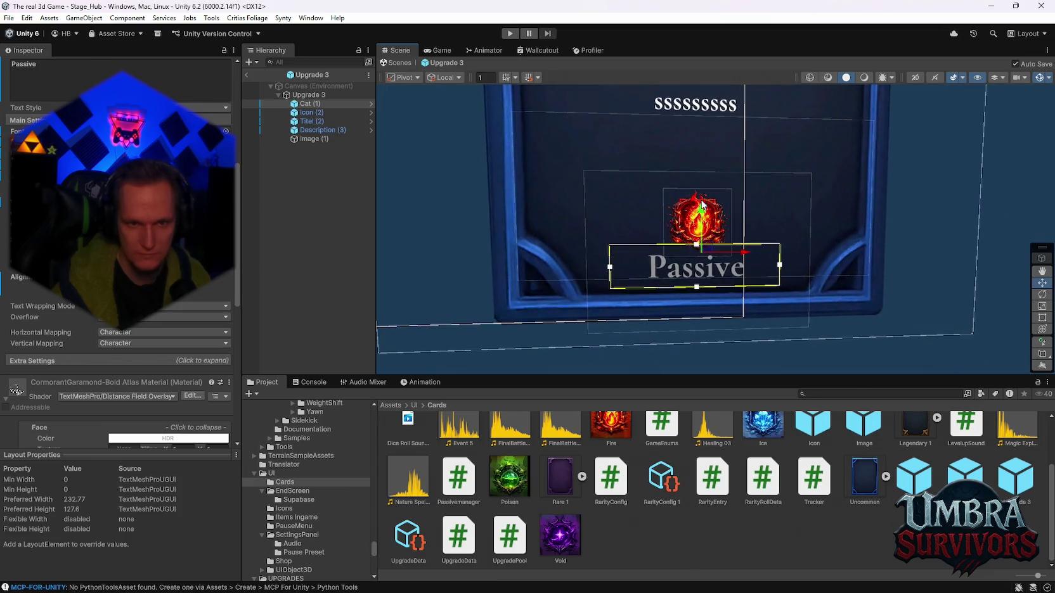
double_click(913, 479)
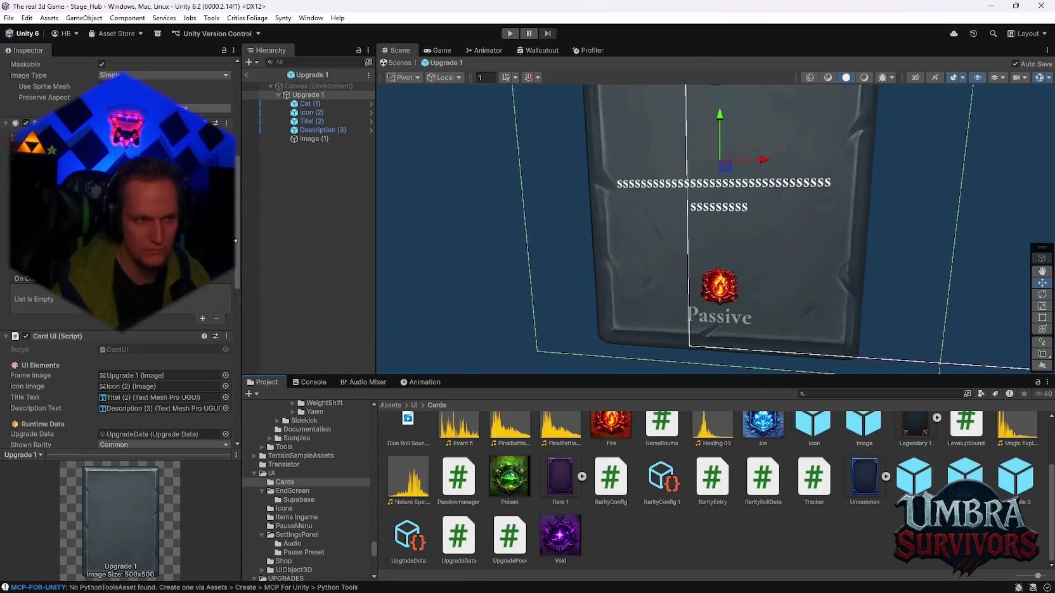
left_click(307, 139)
left_click(308, 122)
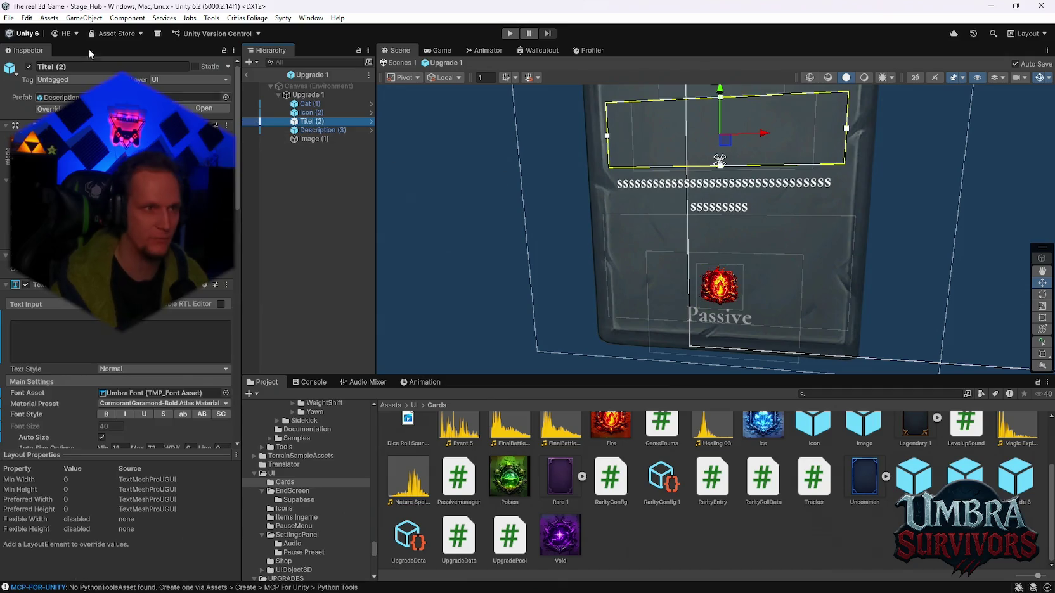
left_click(9, 18)
left_click(510, 33)
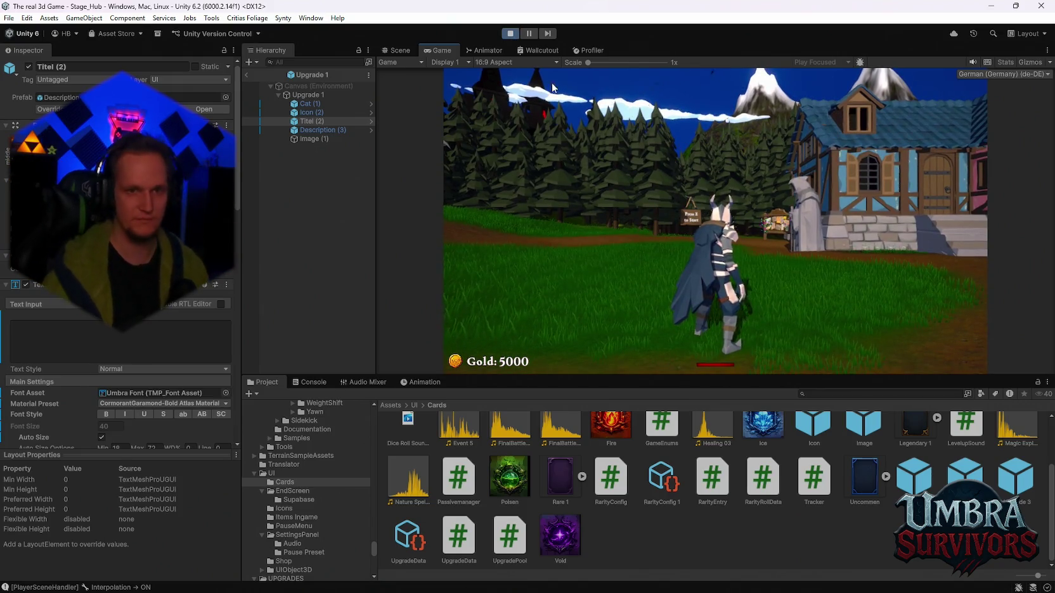
Walk into the weapon room, view the Fire Staff details, maximize the Game view and pause.
key("w")
key("s")
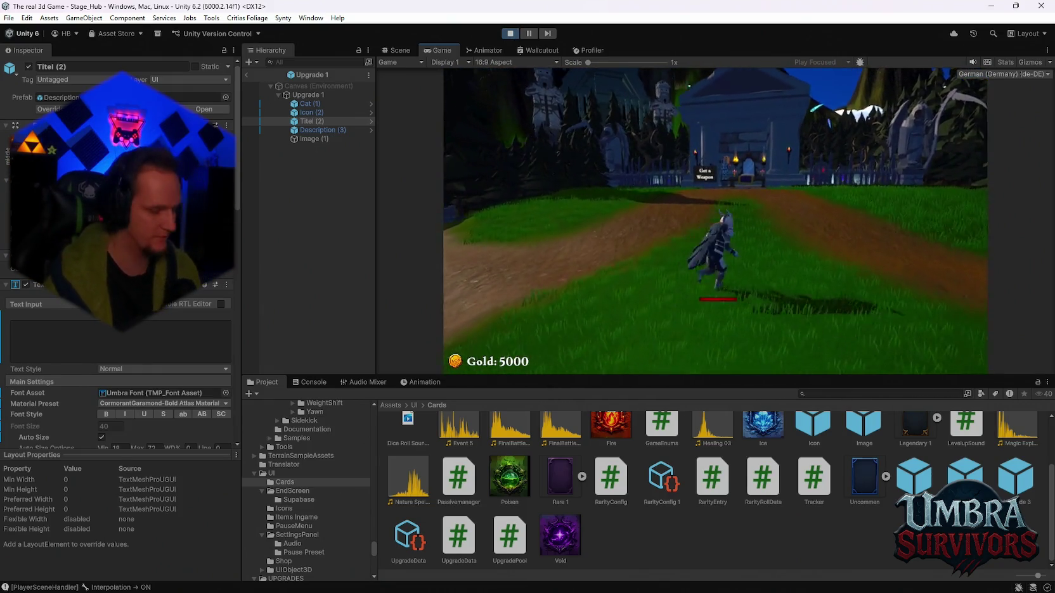
key("w")
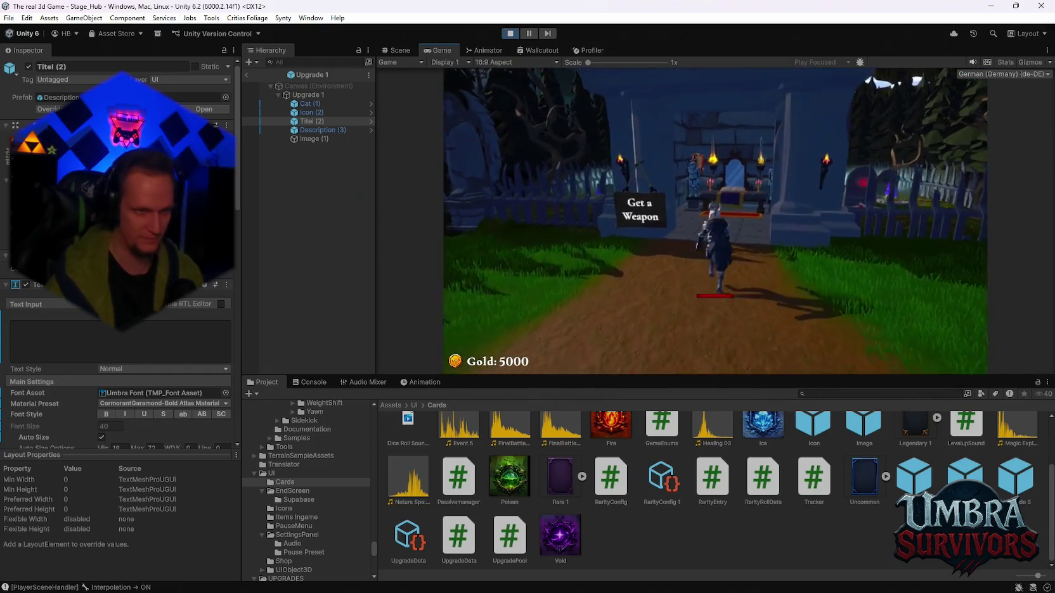
left_click(547, 140)
key("Escape")
key("Escape")
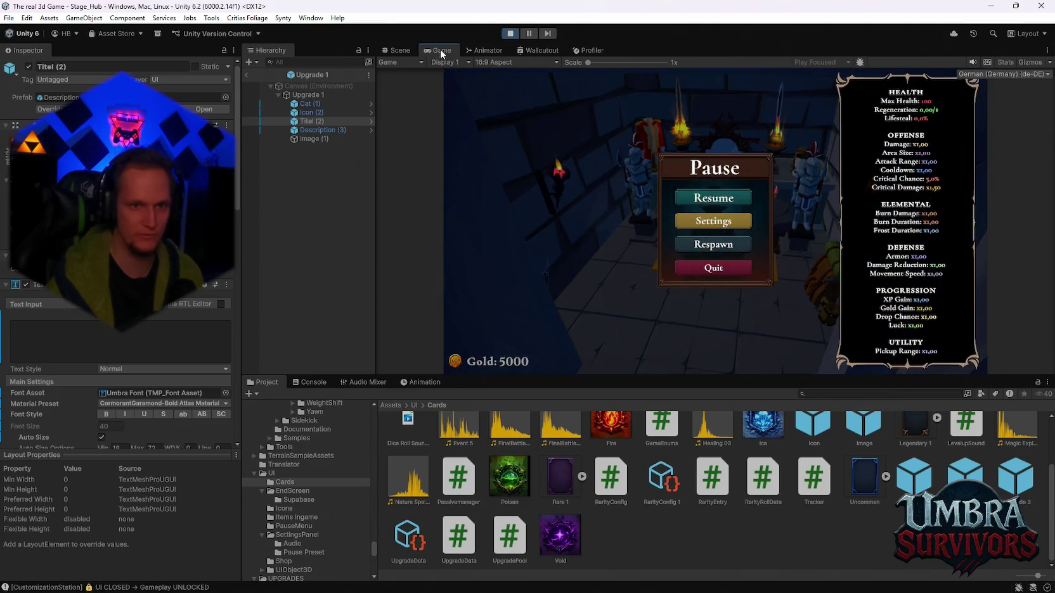
double_click(440, 49)
key("Escape")
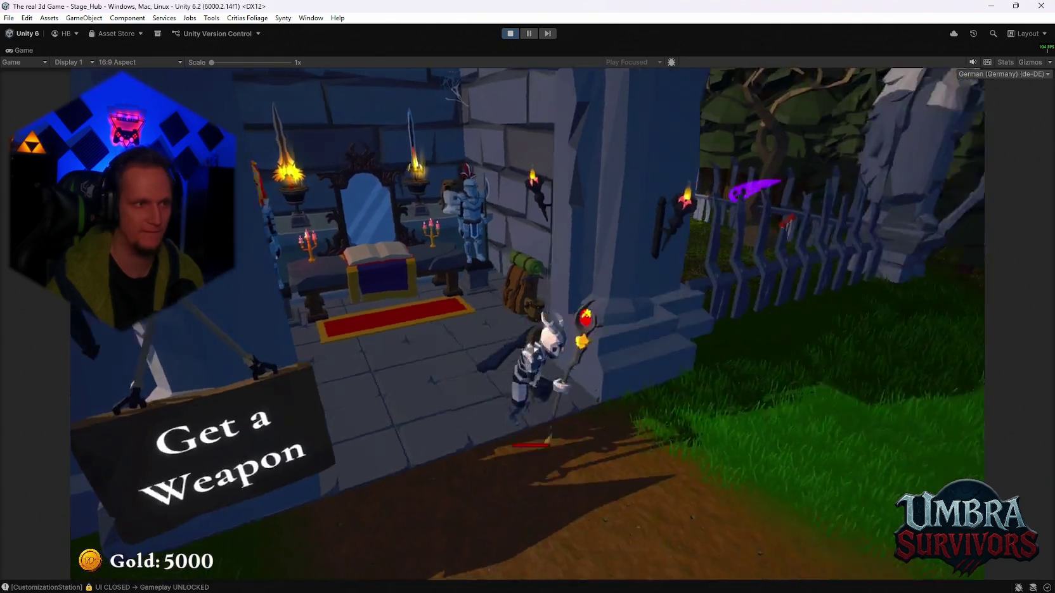
Run the character to the portal and press E to start Stage 1.
key("w")
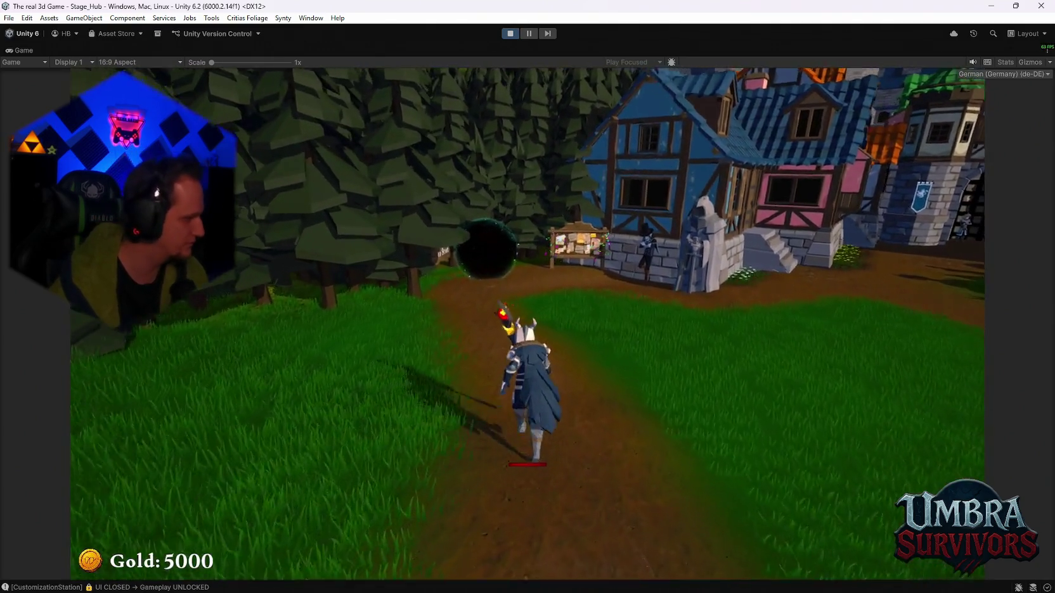
key("w")
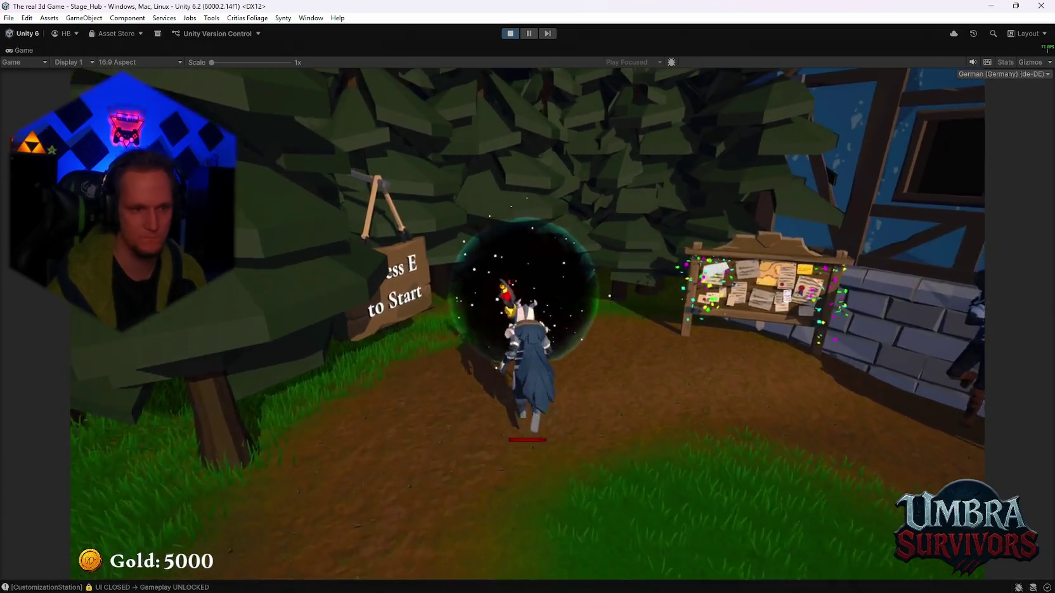
key("e")
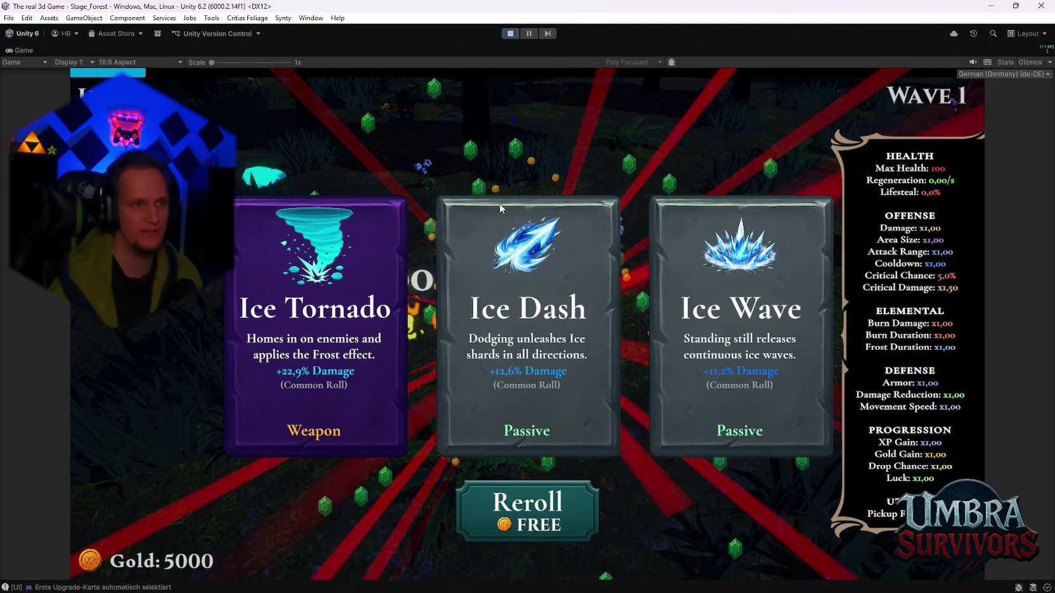
Stop Play mode, select the three Upgrade card prefabs, then select Upgrade 1's Image (1) badge.
left_click(510, 33)
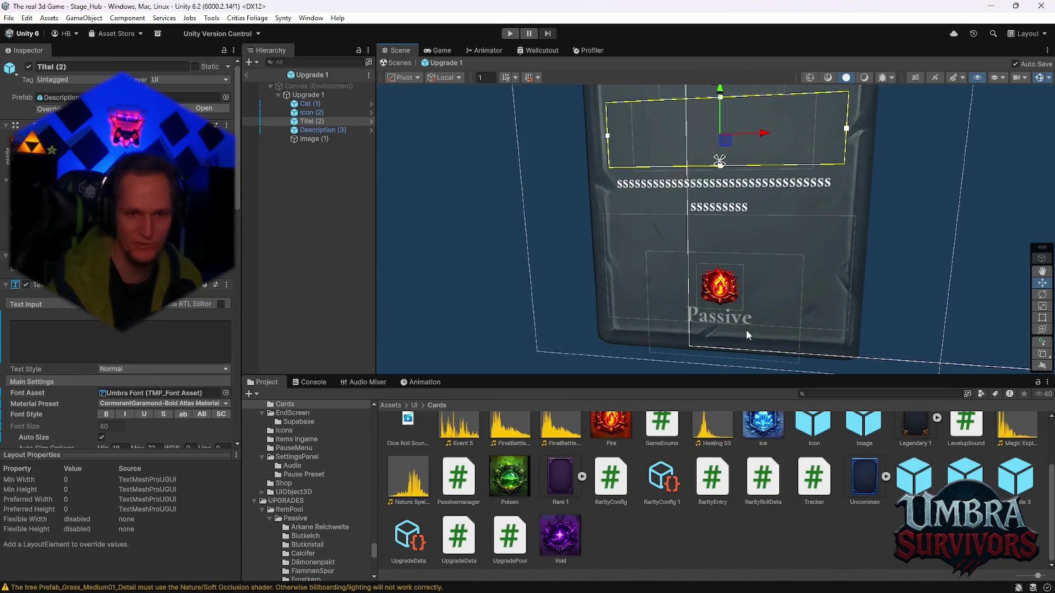
scroll(746, 341, "down", 4)
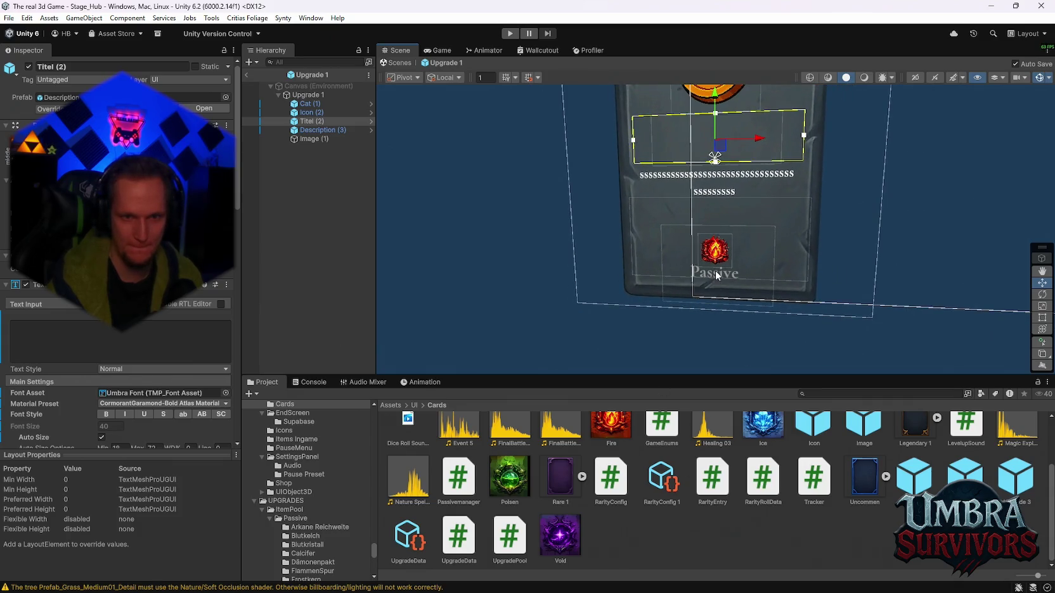
left_click(928, 486)
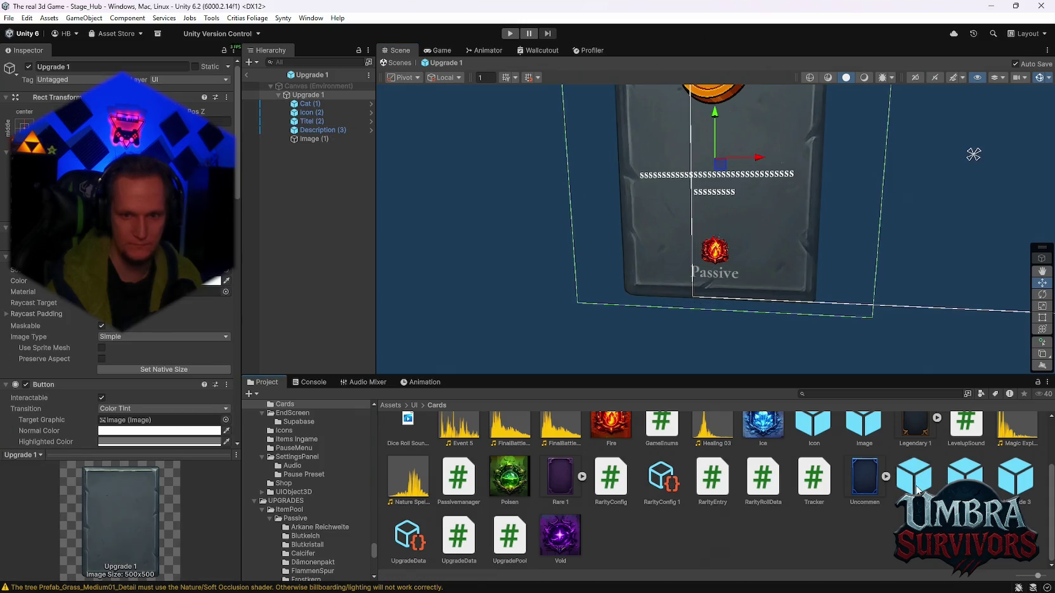
left_click(916, 485, "shift")
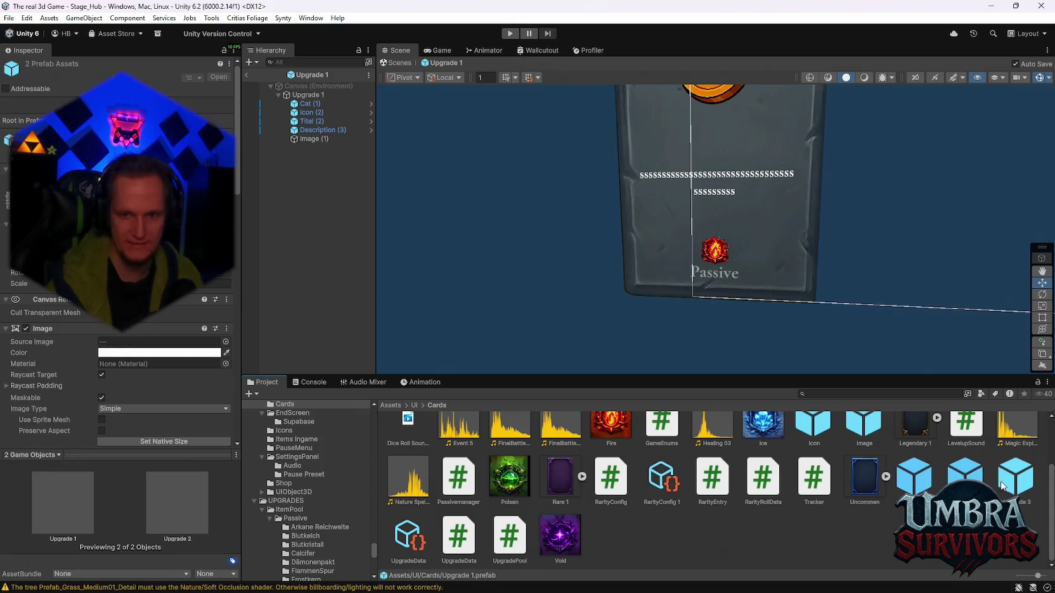
left_click(305, 138)
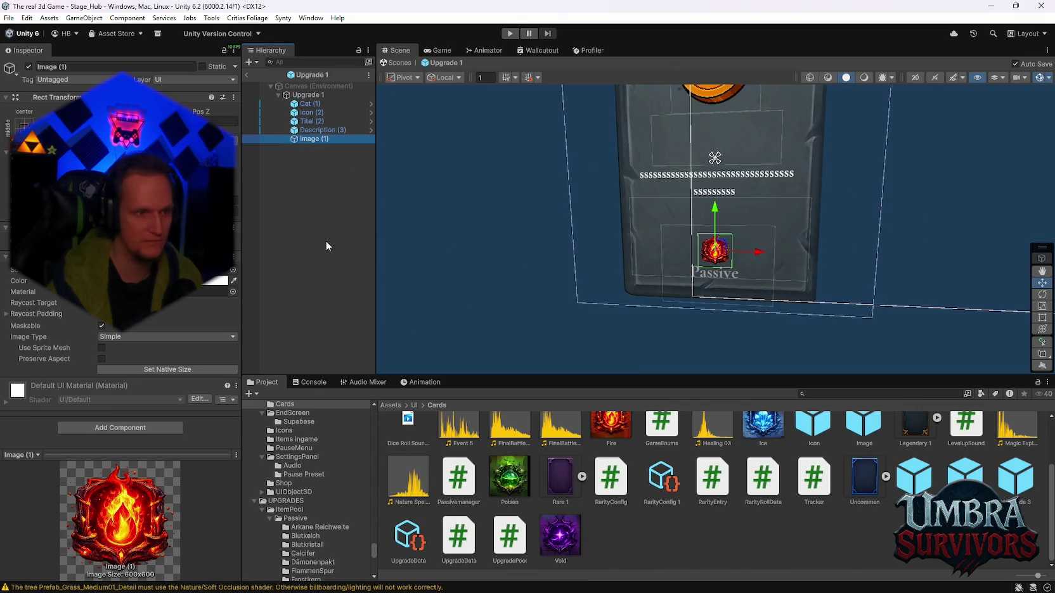
Nudge the Passive label up a few pixels on the card, finishing with the Upgrade 2 card.
left_click(318, 130)
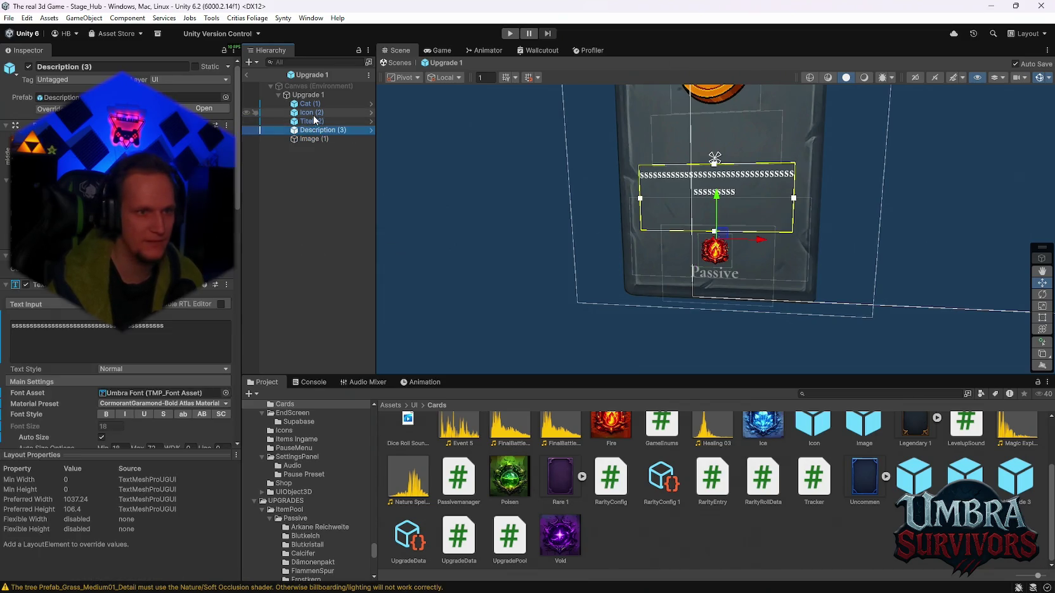
left_click(320, 104)
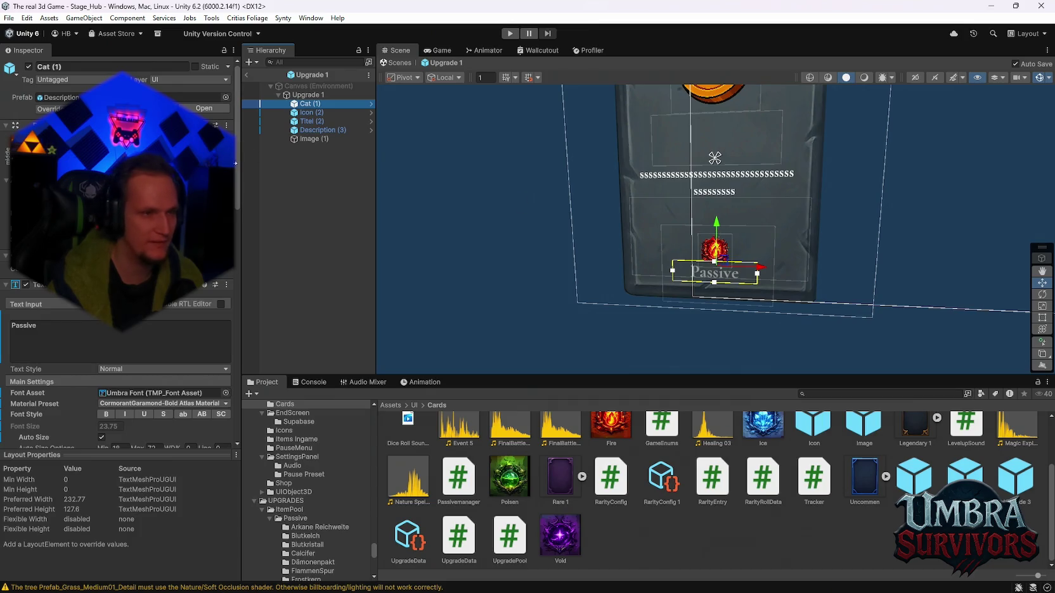
left_click_drag(716, 227, 716, 227)
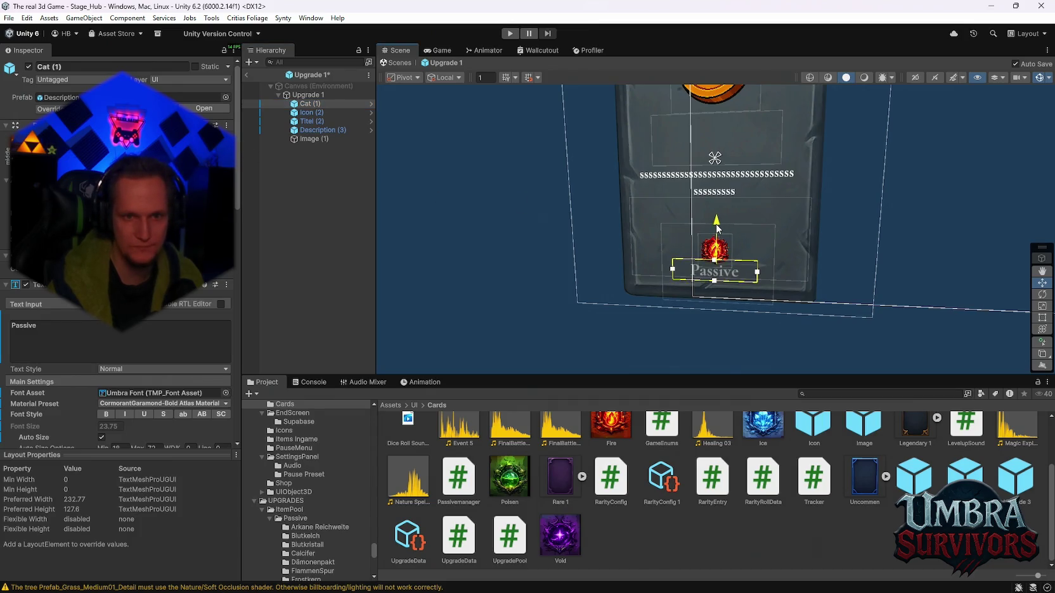
scroll(741, 225, "up", 3)
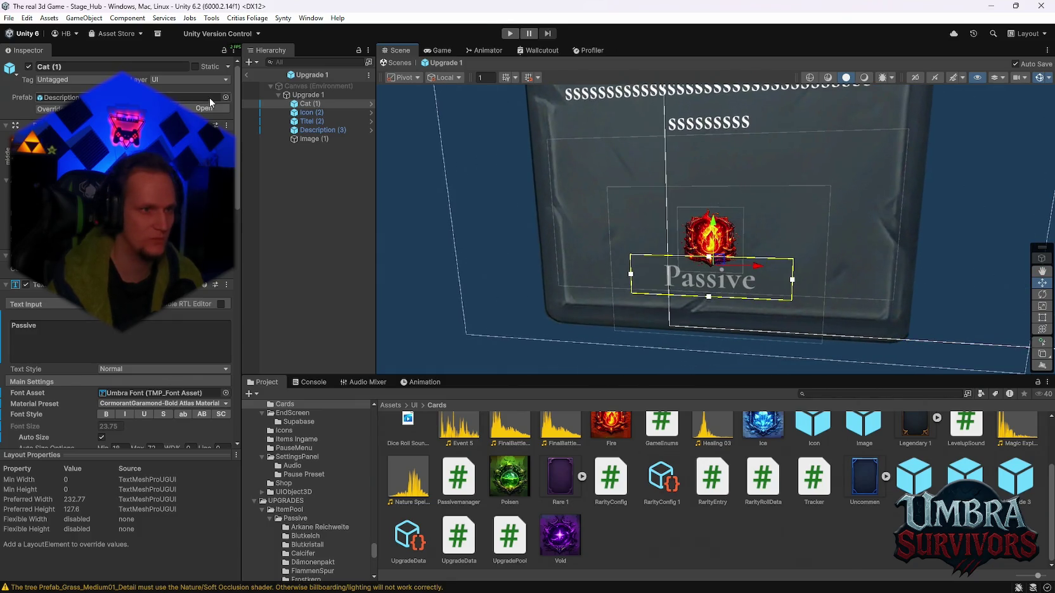
left_click(67, 335)
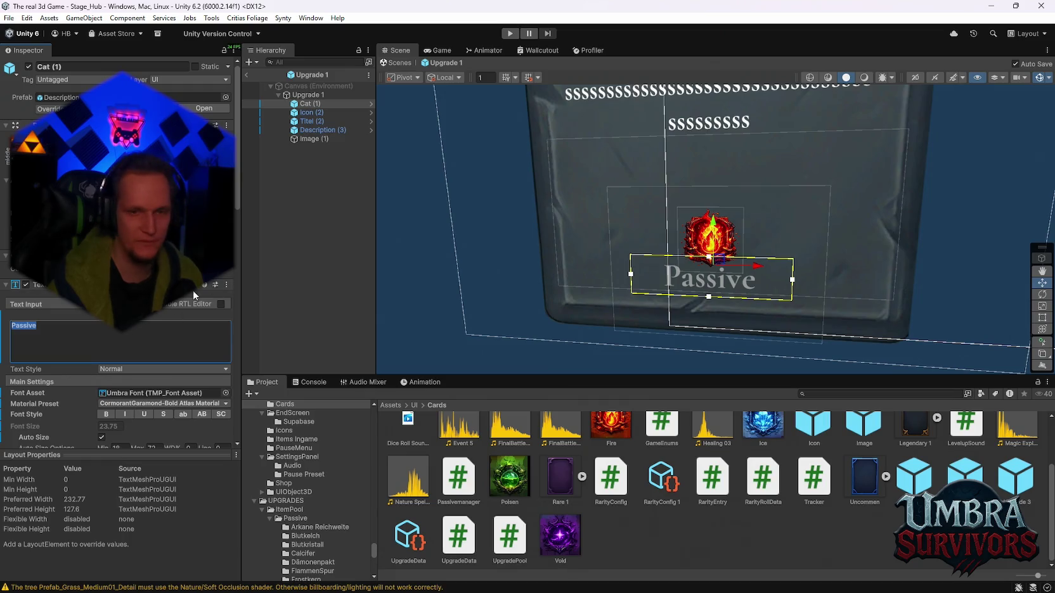
scroll(733, 239, "down", 2)
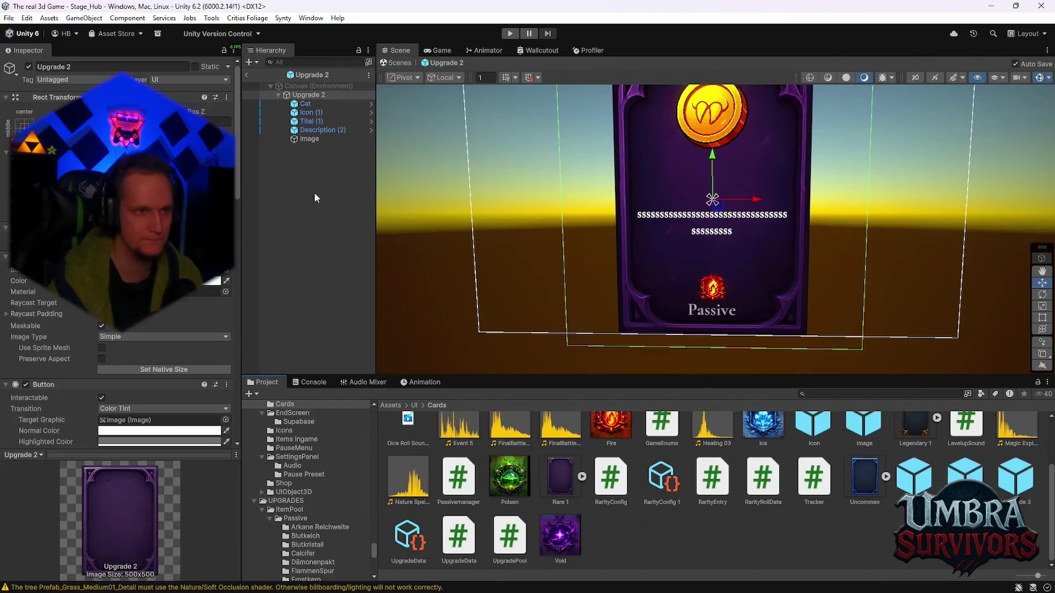
left_click(305, 104)
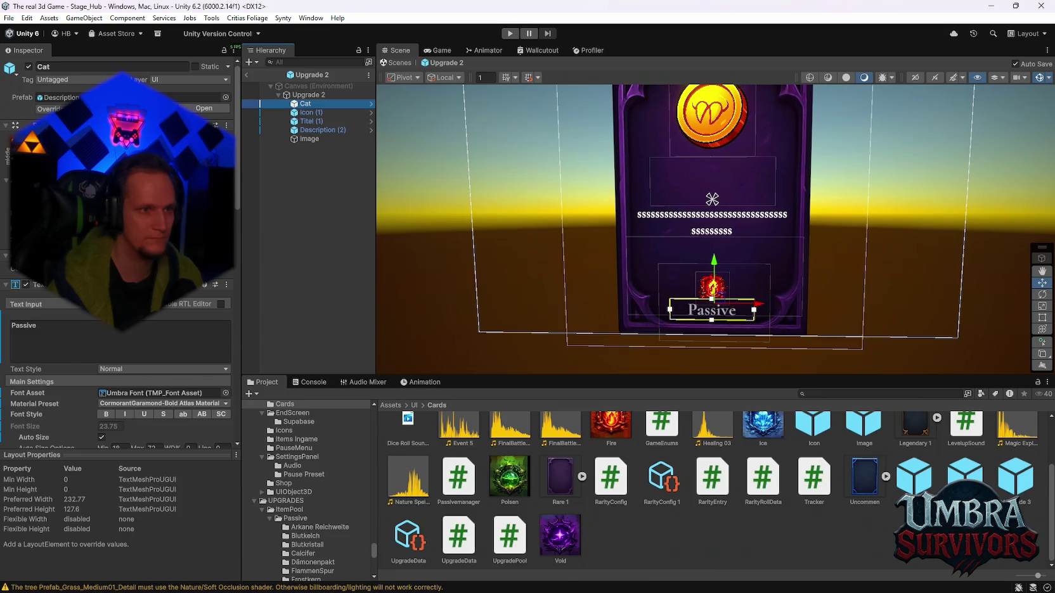
left_click_drag(713, 263, 714, 260)
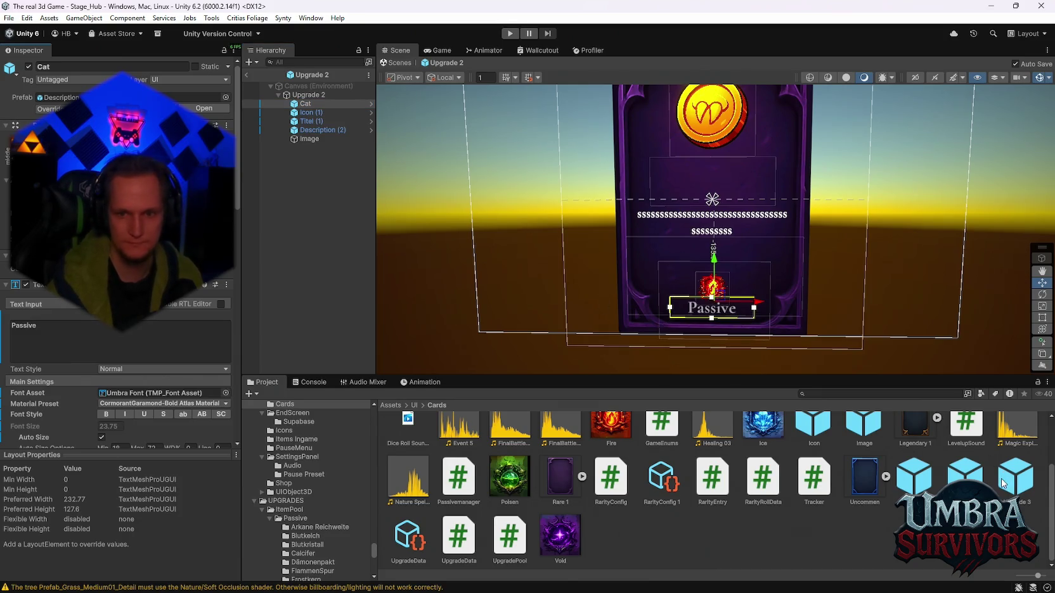
Open the Upgrade 3 card prefab, select Cat (1), and zoom out the Scene view.
double_click(1002, 483)
left_click(306, 104)
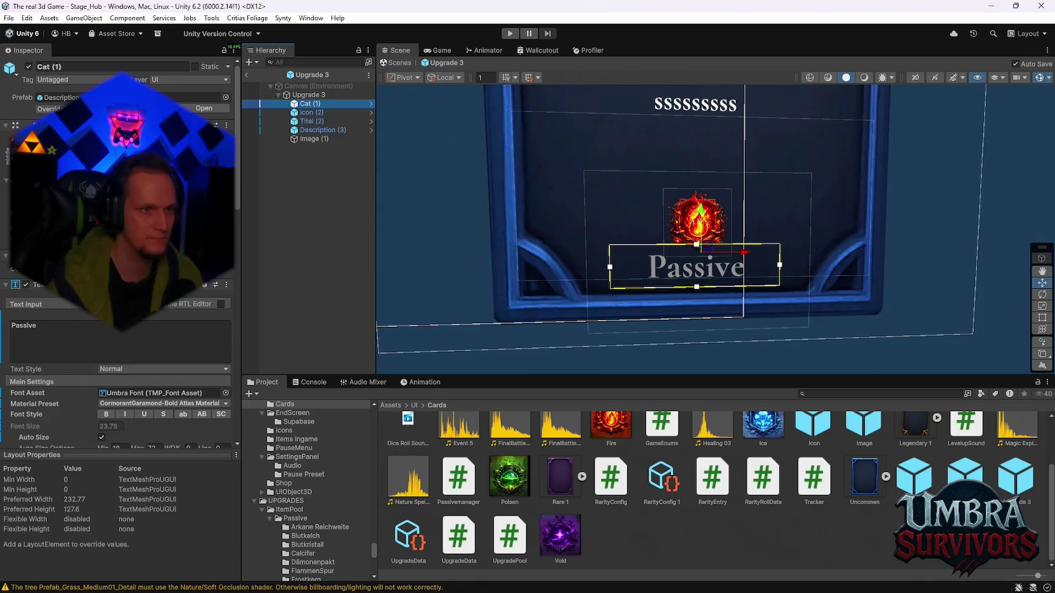
scroll(722, 329, "down", 2)
scroll(722, 331, "down", 2)
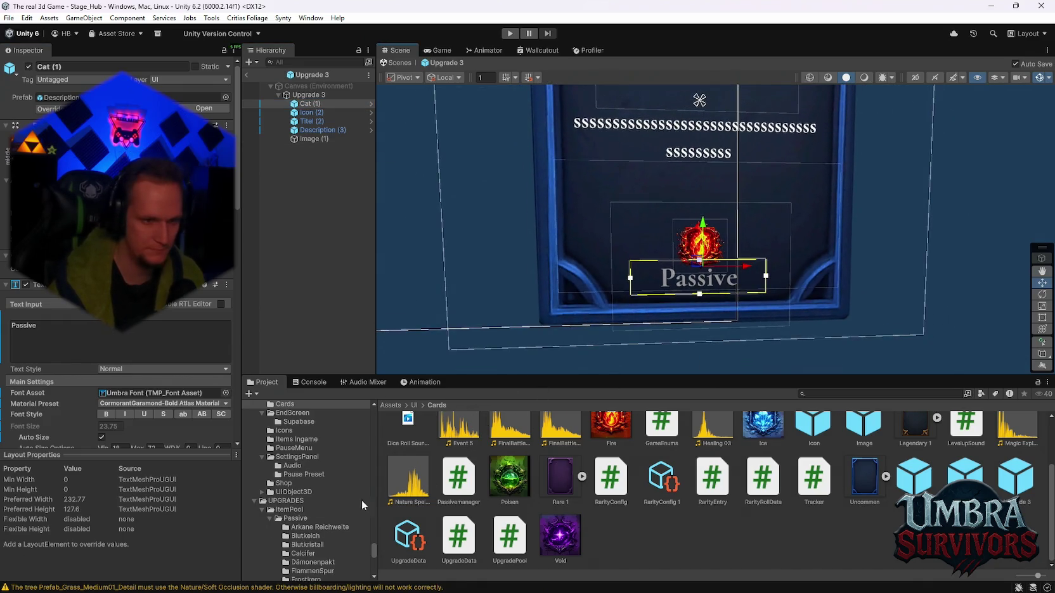
scroll(325, 517, "down", 10)
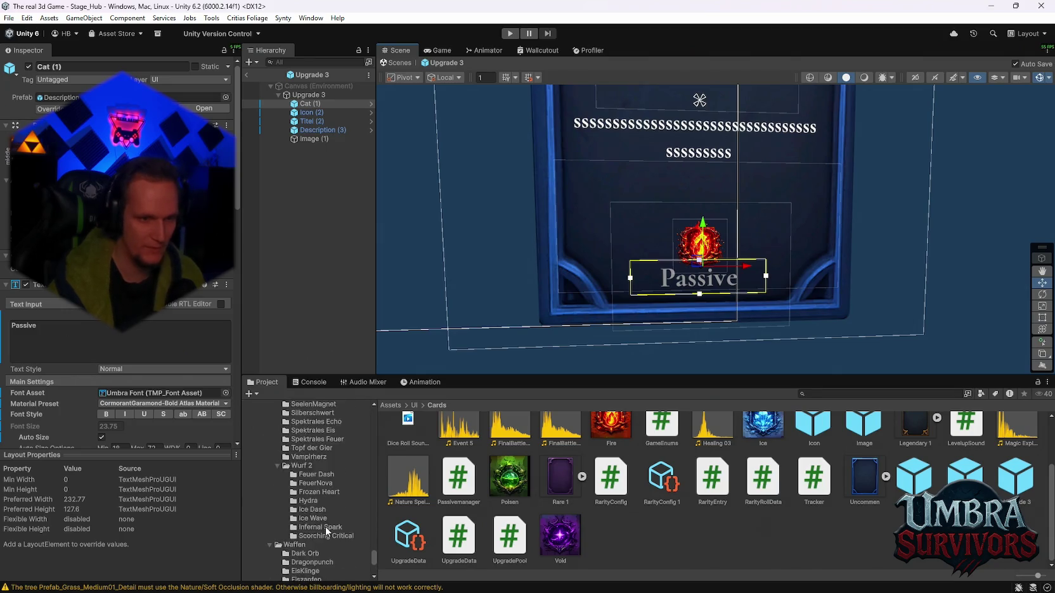
scroll(326, 524, "down", 5)
Browse the weapon folders and select the Ice Tornado upgrade data in IceTornado.
left_click(282, 496)
scroll(312, 513, "up", 2)
scroll(314, 514, "up", 5)
scroll(323, 521, "down", 2)
left_click(299, 506)
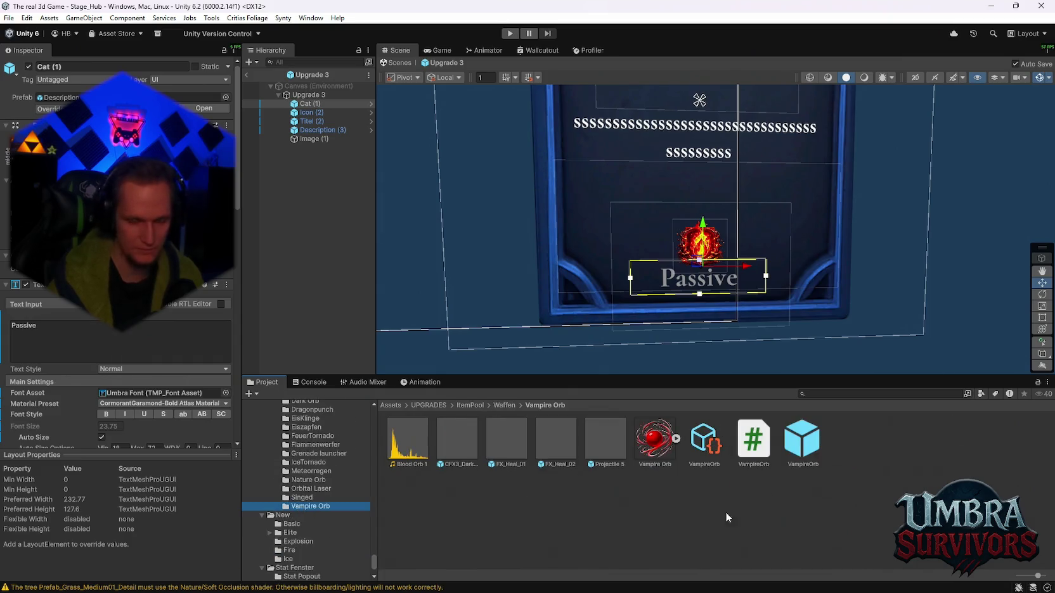
left_click(302, 497)
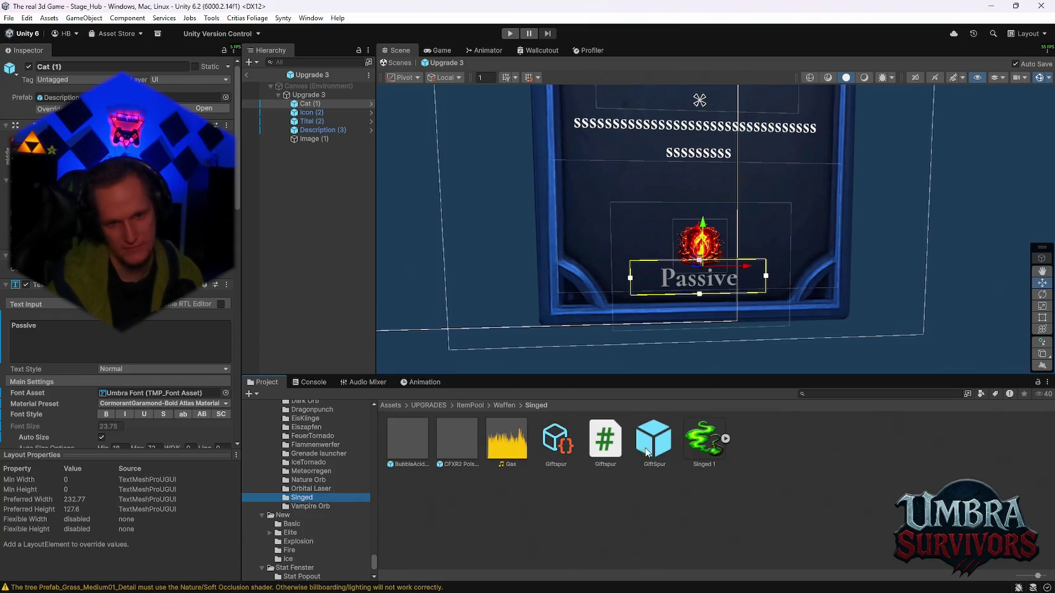
left_click(561, 456)
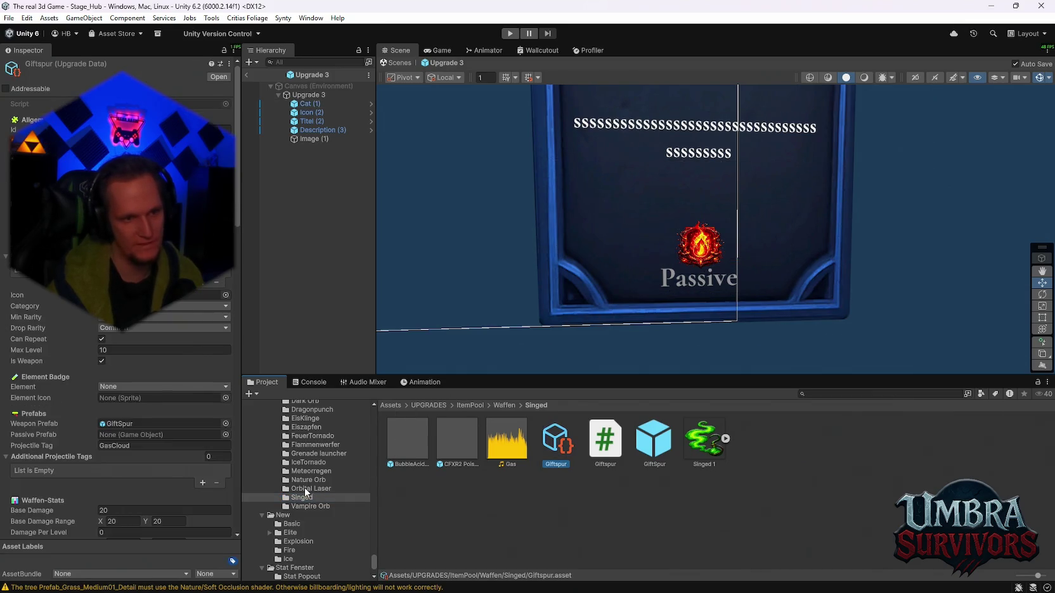
left_click(307, 462)
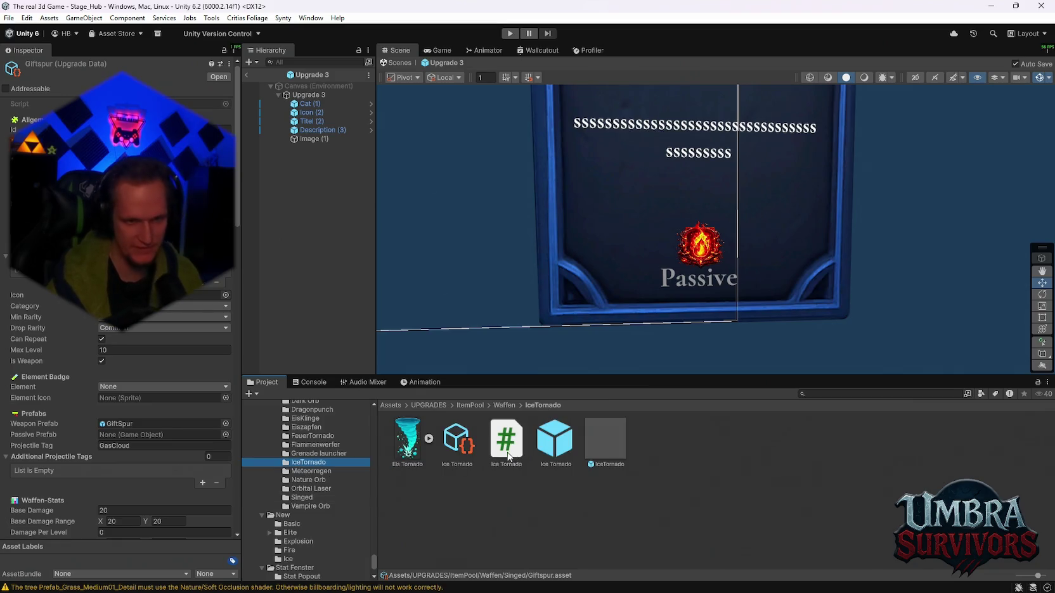
left_click(457, 440)
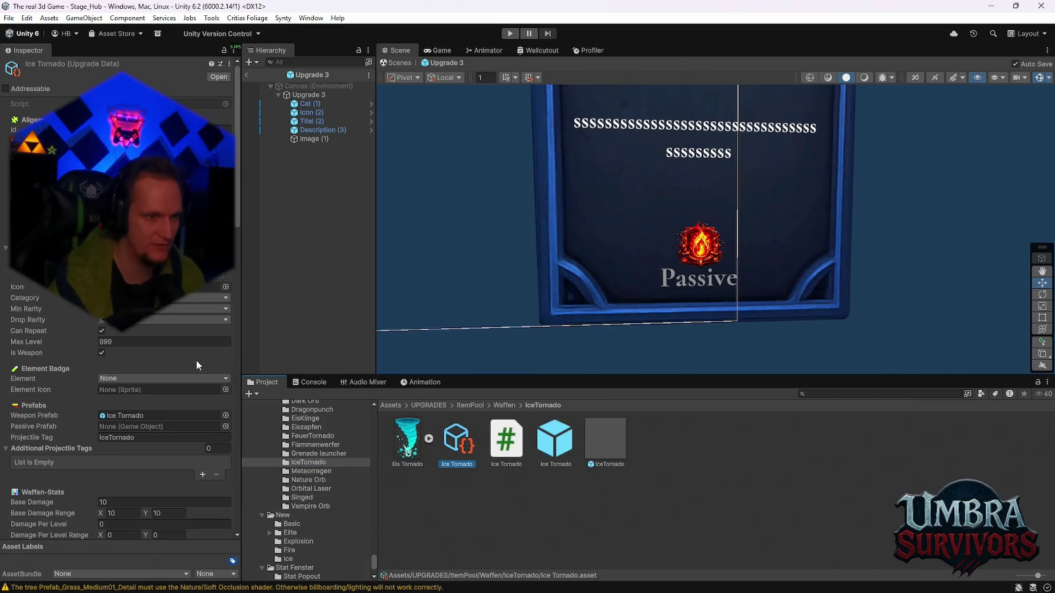
Set Ice Tornado's Element to Ice and its Element Icon to the Ice sprite.
left_click(127, 380)
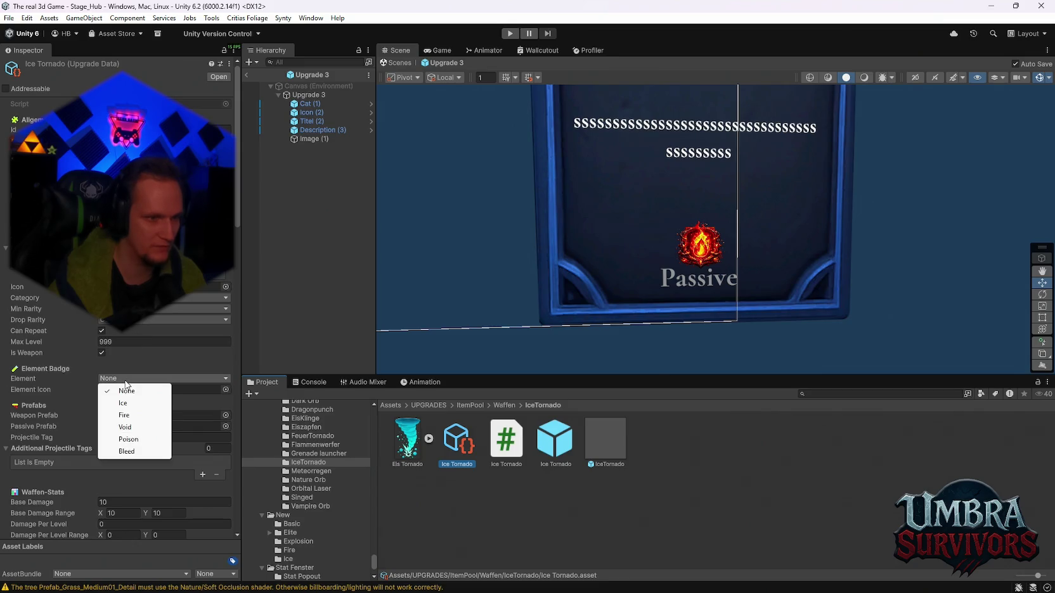
left_click(124, 404)
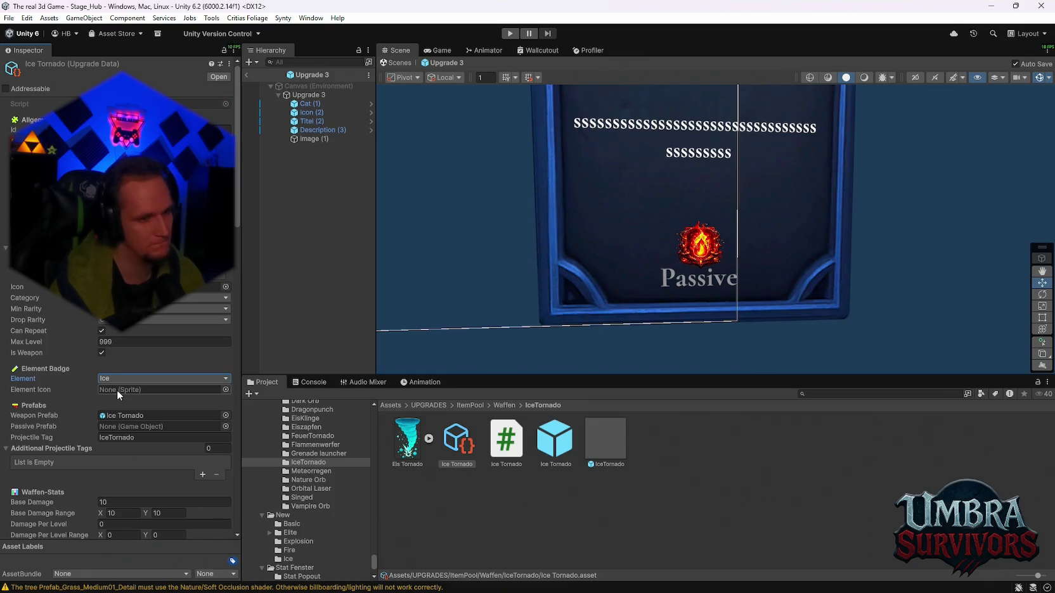
left_click(223, 392)
type("ice")
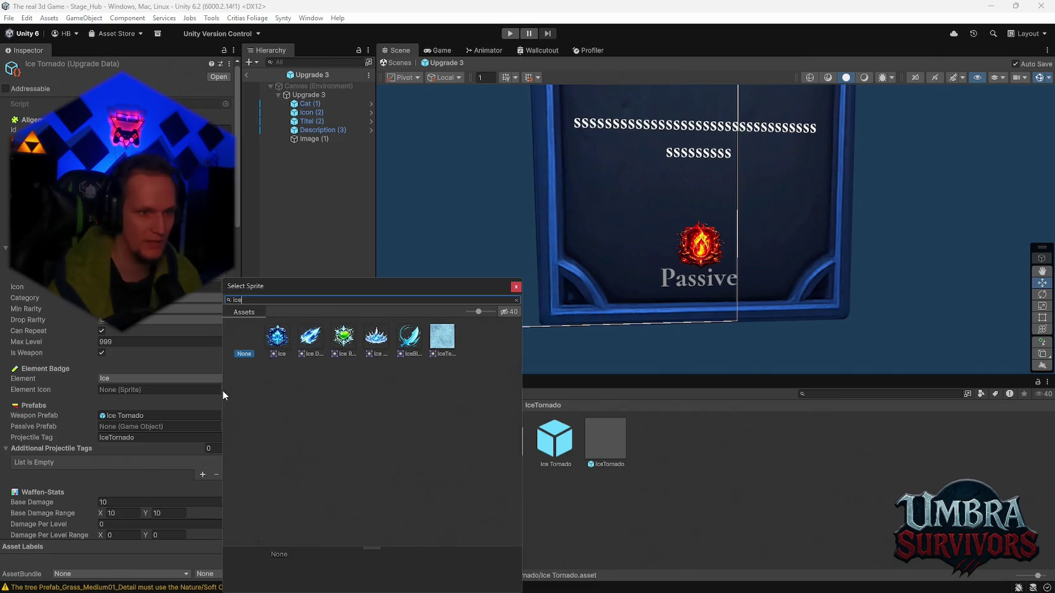
double_click(285, 351)
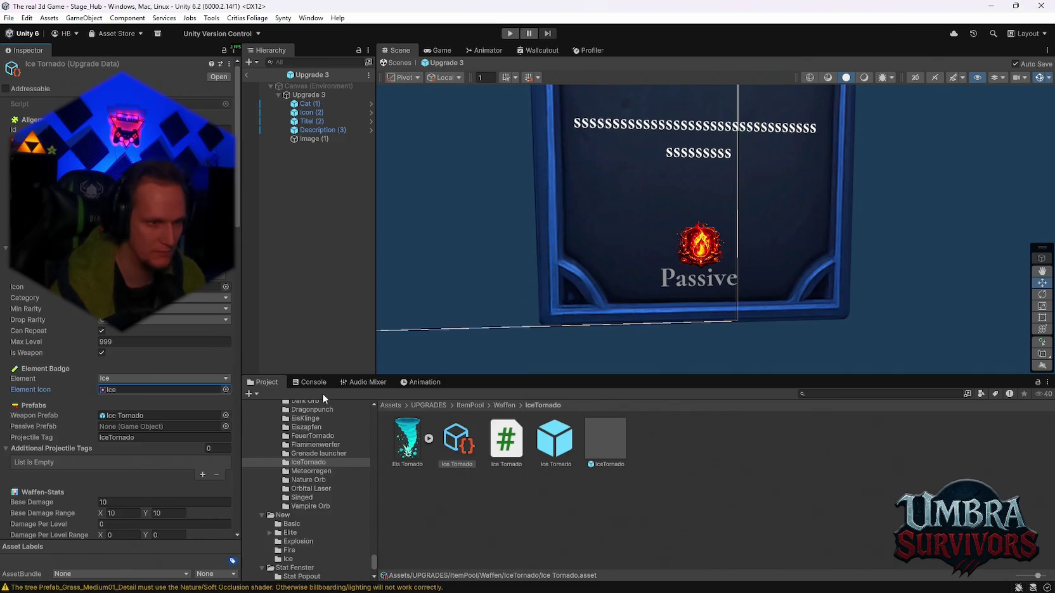
Give the Flammenwerfer upgrade data the Fire element and the Fire sprite icon.
left_click(307, 452)
left_click(308, 446)
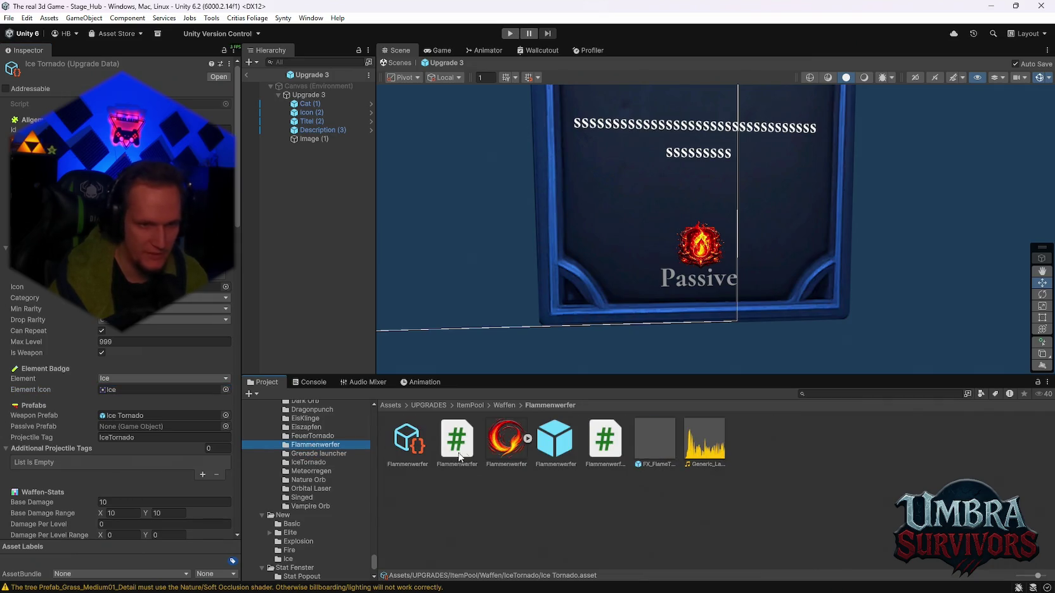
left_click(408, 440)
left_click(124, 379)
left_click(125, 416)
left_click(226, 391)
type("f")
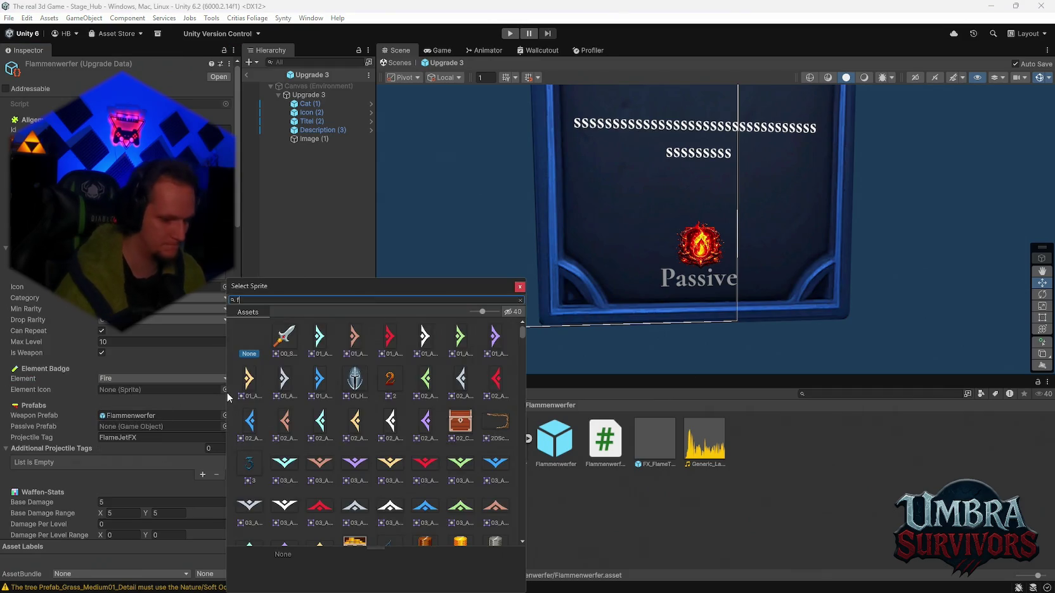
type("ire")
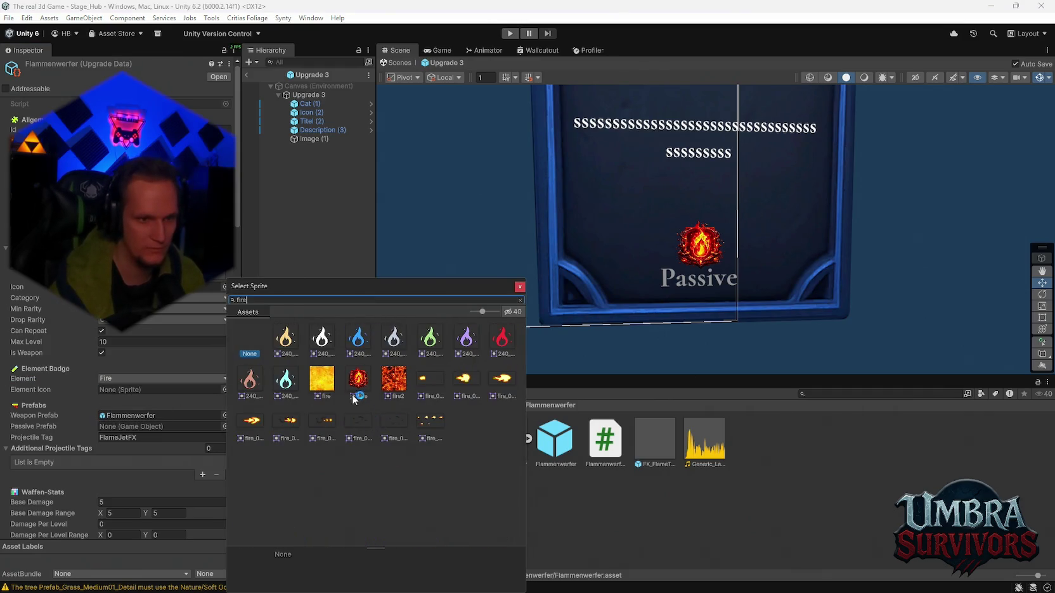
double_click(353, 397)
Give the Feuer Tornado upgrade data the Fire element and the red Fire sprite icon.
left_click(318, 437)
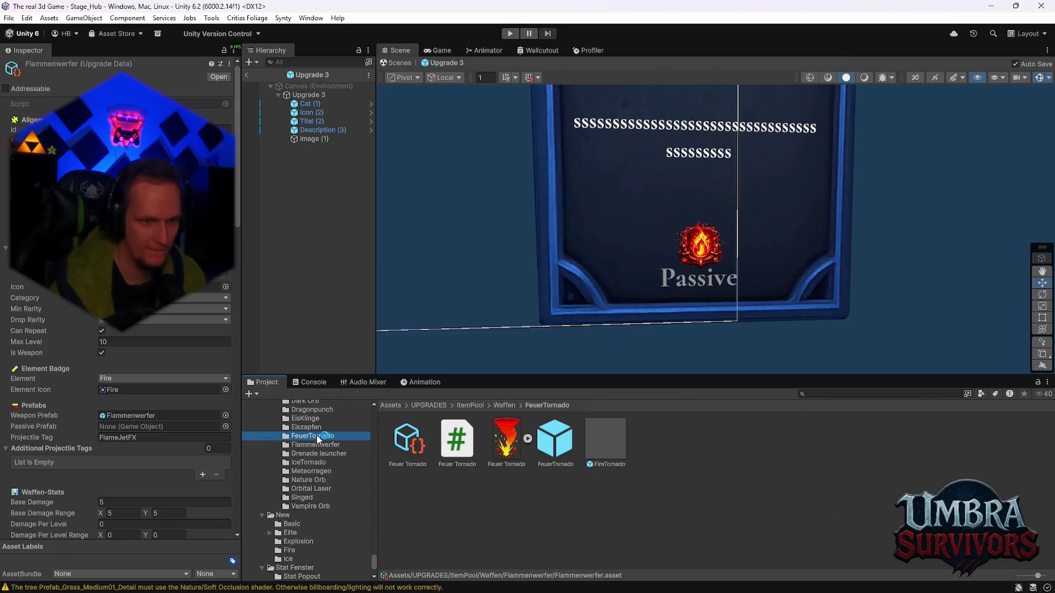
left_click(405, 447)
left_click(145, 377)
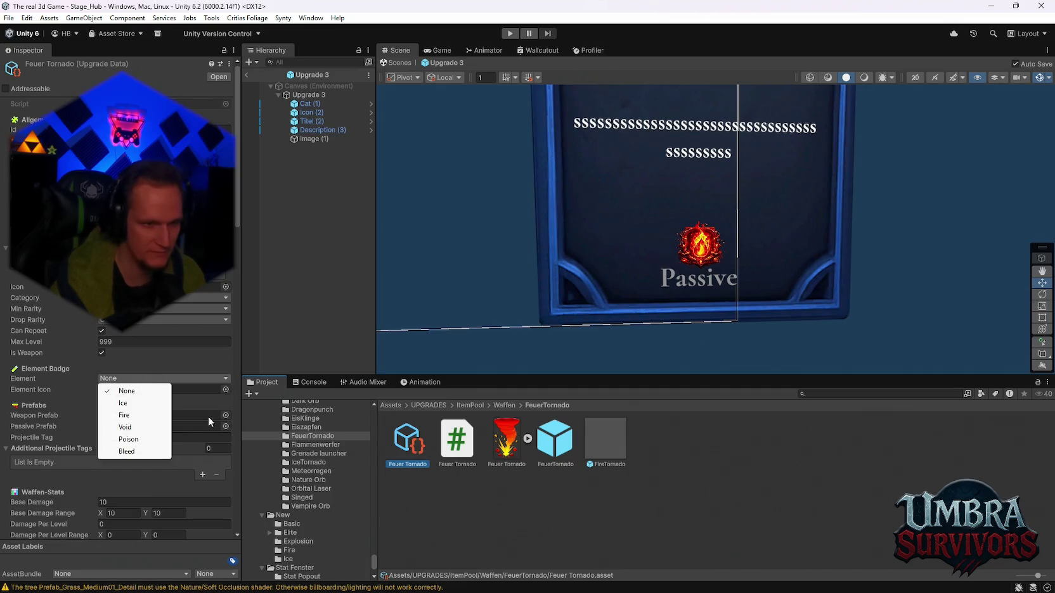
left_click(134, 415)
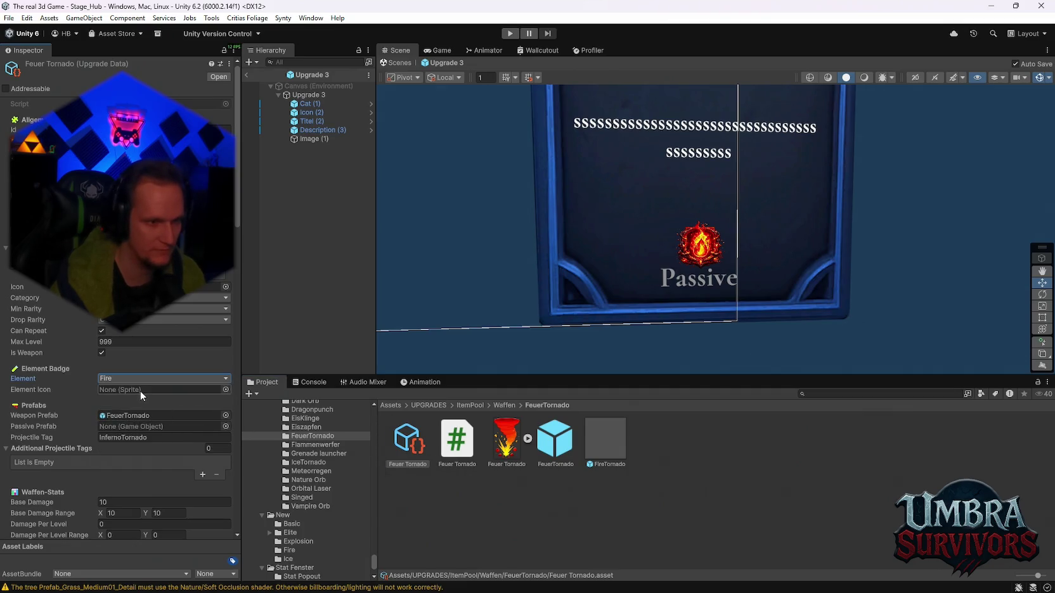
left_click(226, 390)
type("fire")
double_click(359, 379)
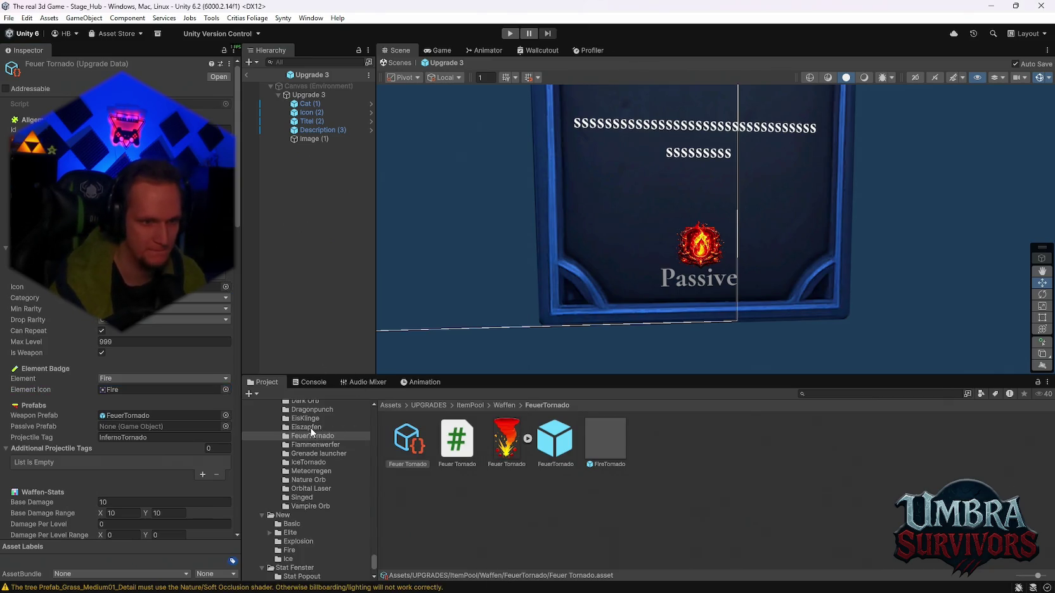
Give the Eiszapfen upgrade data the Ice element and the Ice sprite icon.
left_click(310, 427)
left_click(409, 444)
left_click(165, 379)
left_click(123, 408)
left_click(225, 390)
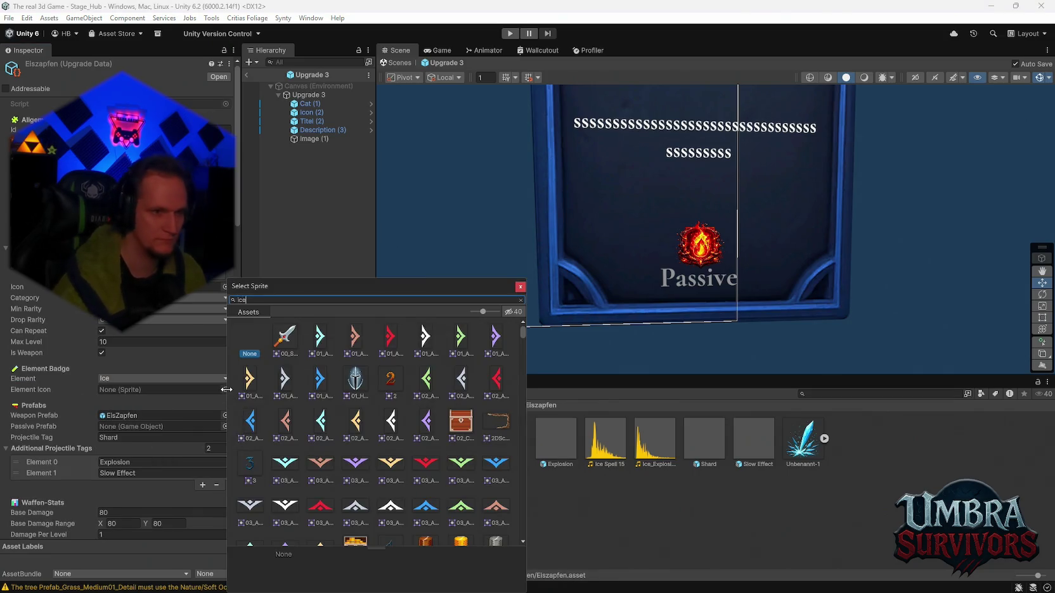
type("ice")
double_click(281, 342)
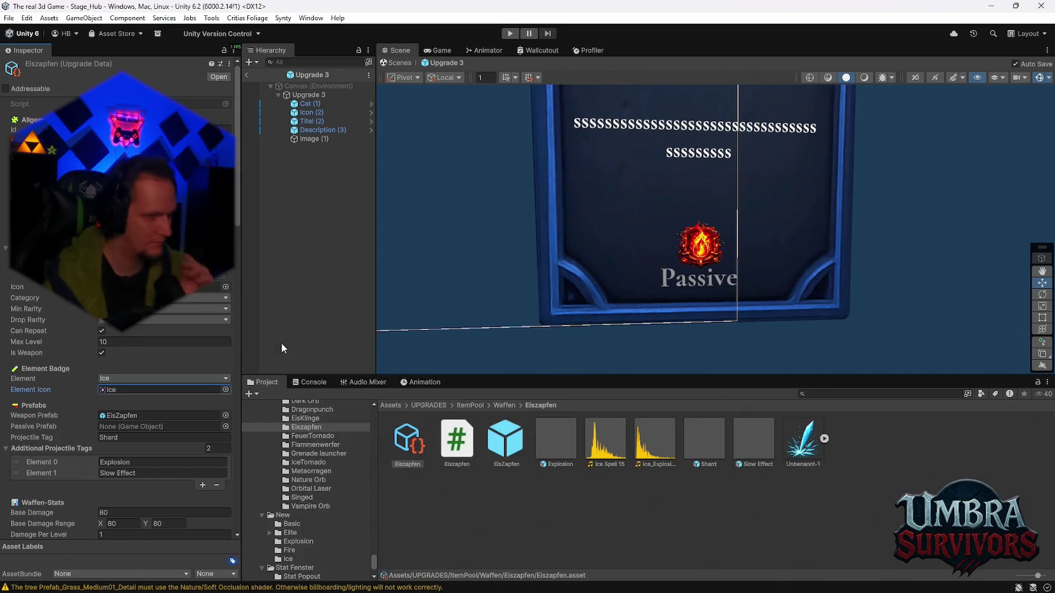
Give the EisKlinge upgrade data the Ice element and the Ice sprite icon.
left_click(314, 420)
left_click(458, 444)
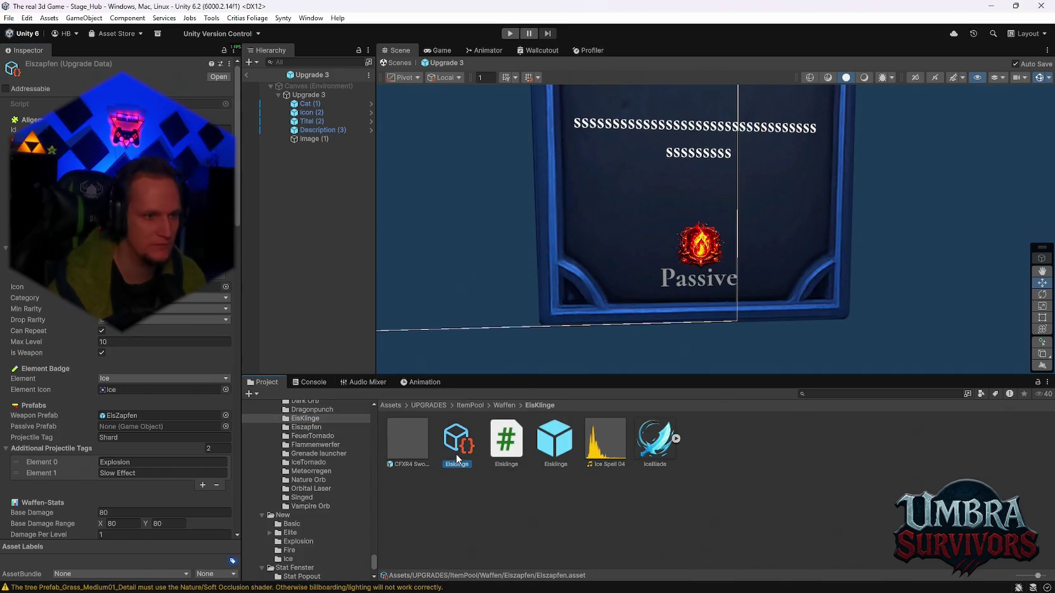
left_click(164, 378)
left_click(124, 404)
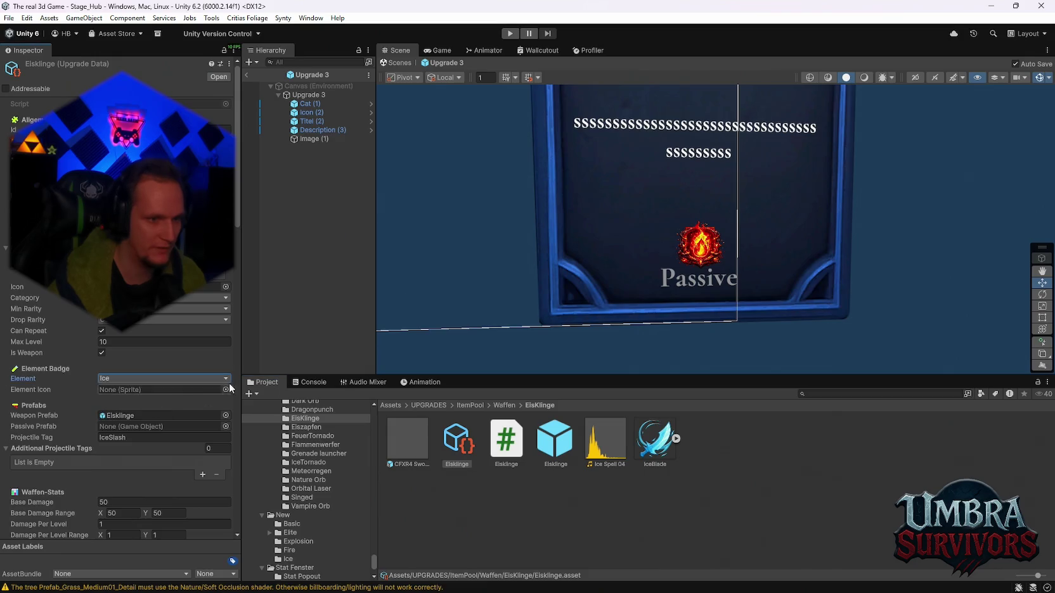
left_click(225, 390)
key("BackSpace")
type("ce")
double_click(291, 352)
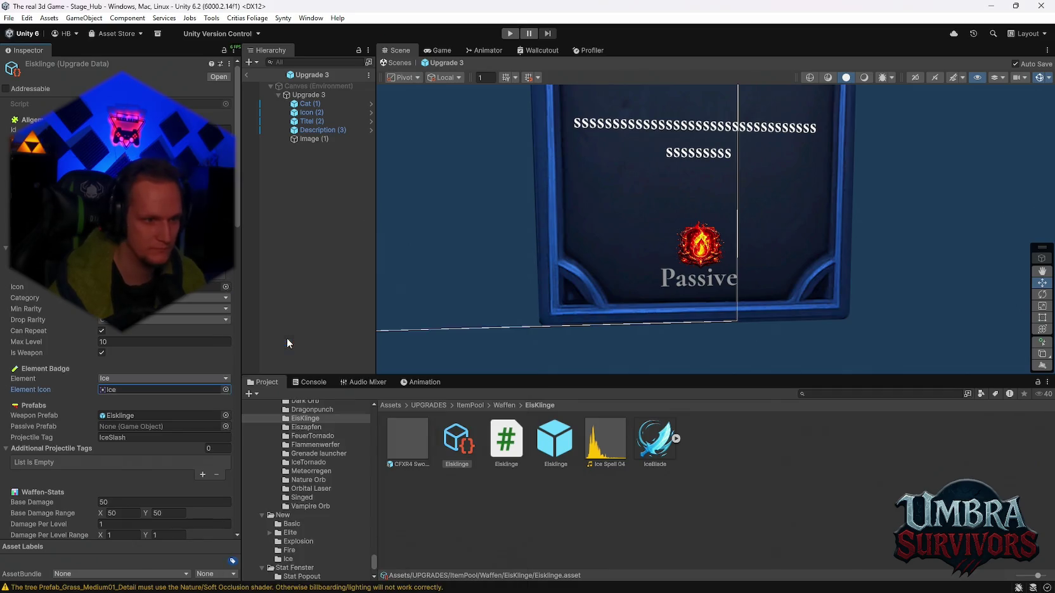
Browse the Dark Orb and Scorching Critical folders' assets.
scroll(300, 443, "up", 2)
left_click(315, 435)
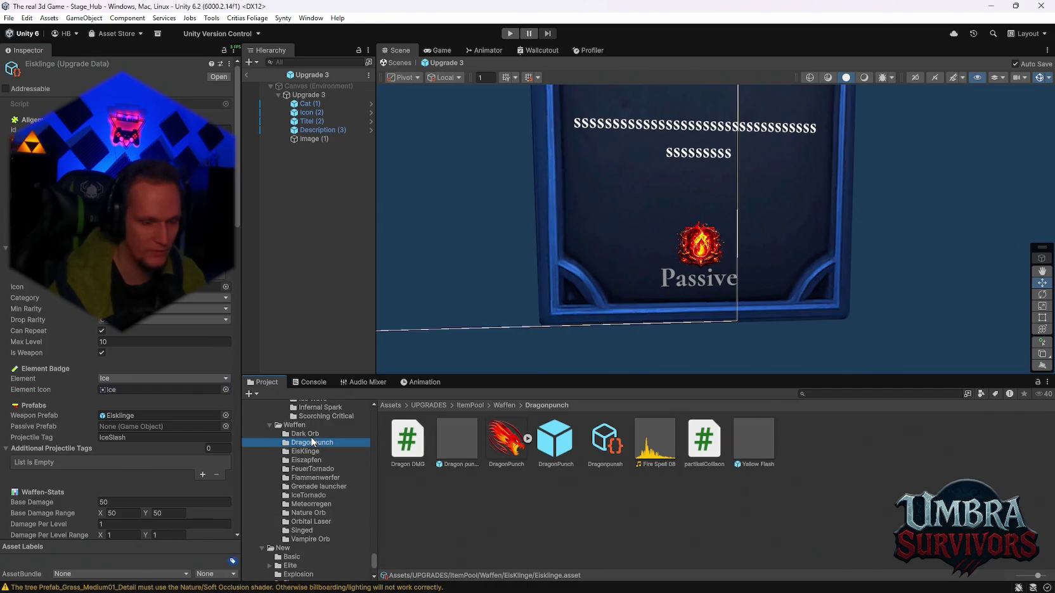
scroll(303, 501, "up", 3)
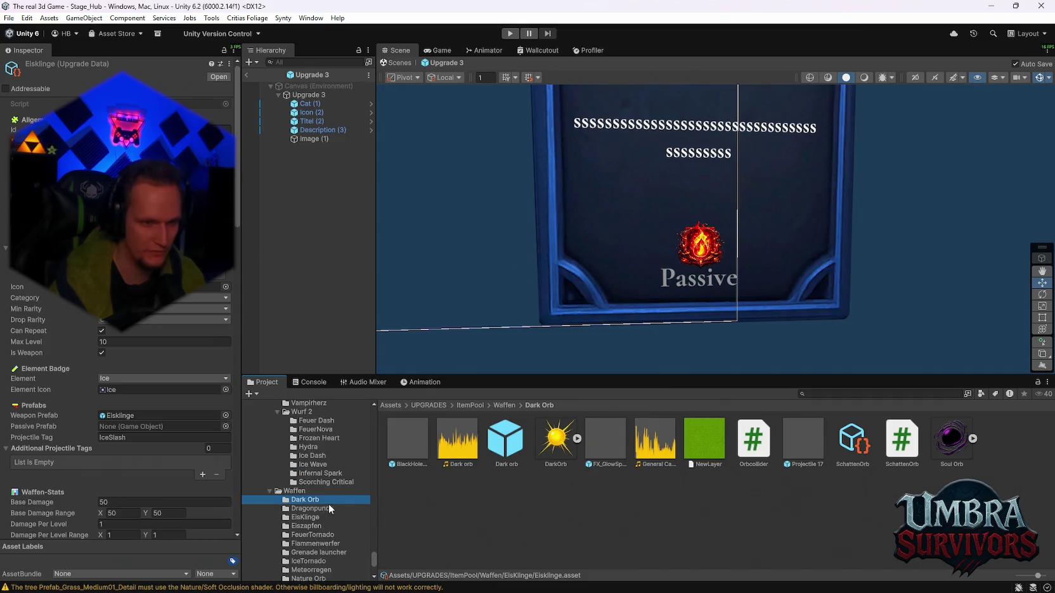
scroll(328, 504, "up", 2)
left_click(310, 515)
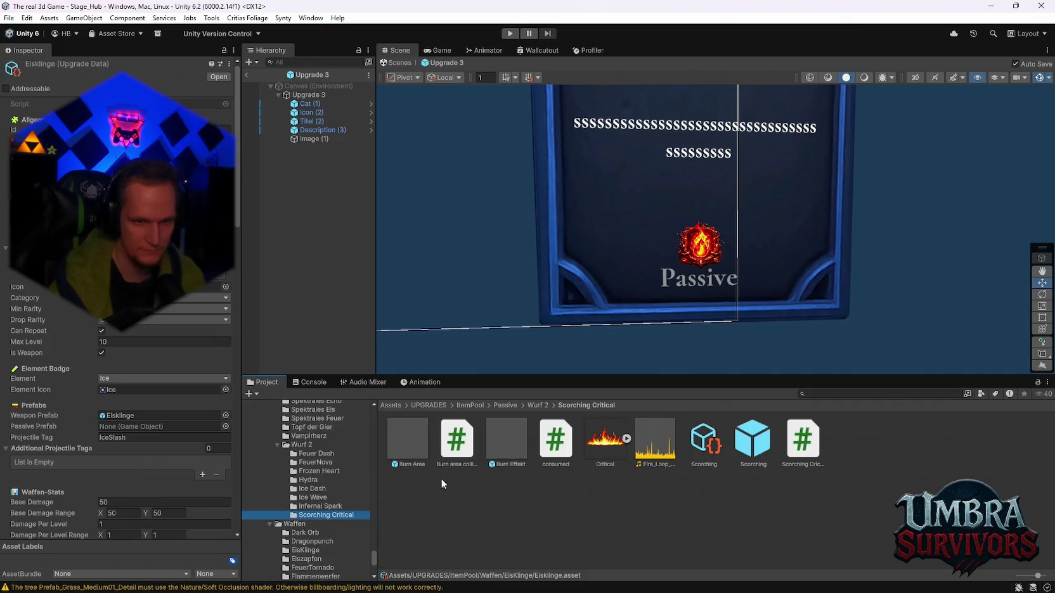